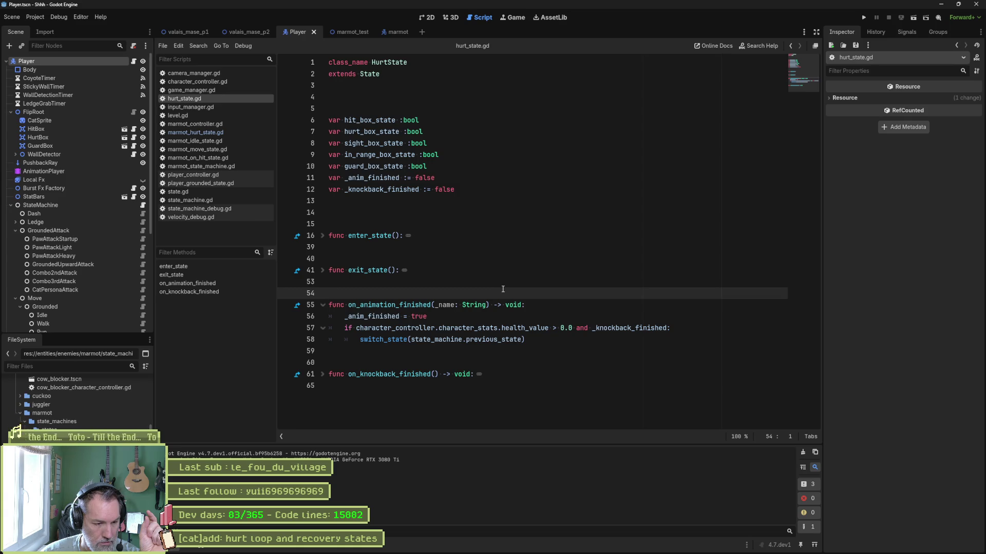
# - Review cat.aseprite in Aseprite by selecting hurt_loop frames 127–132, then return to Godot
pyautogui.moveTo(636, 545)
pyautogui.click(552, 547)
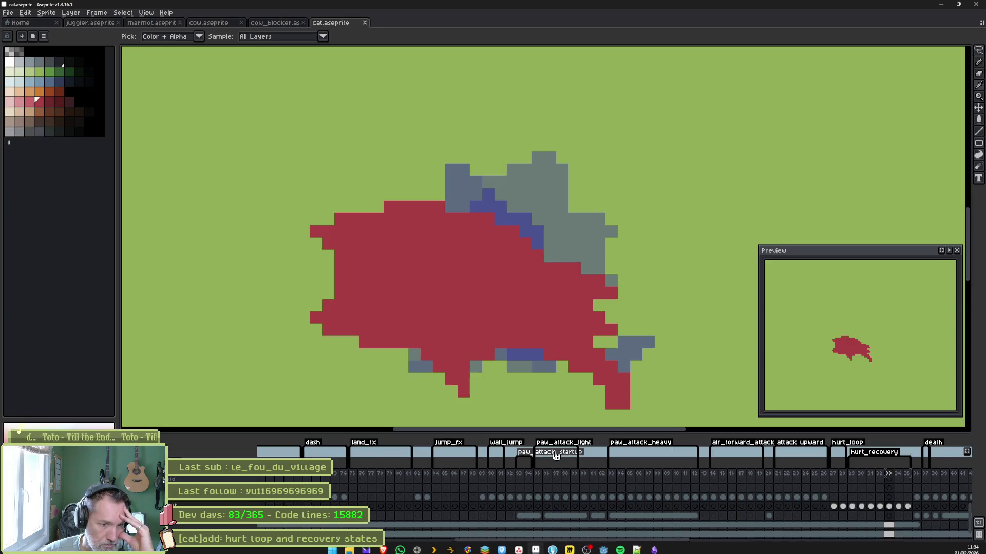
pyautogui.hscroll(5, 847, 488)
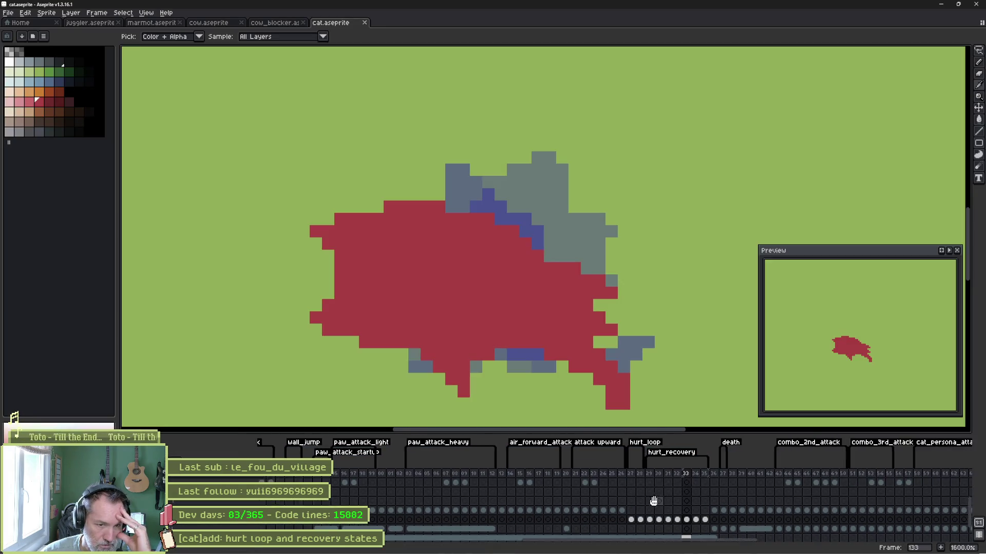
pyautogui.click(627, 475)
pyautogui.moveTo(631, 479)
pyautogui.mouseDown()
pyautogui.moveTo(703, 483)
pyautogui.moveTo(643, 478)
pyautogui.mouseUp()
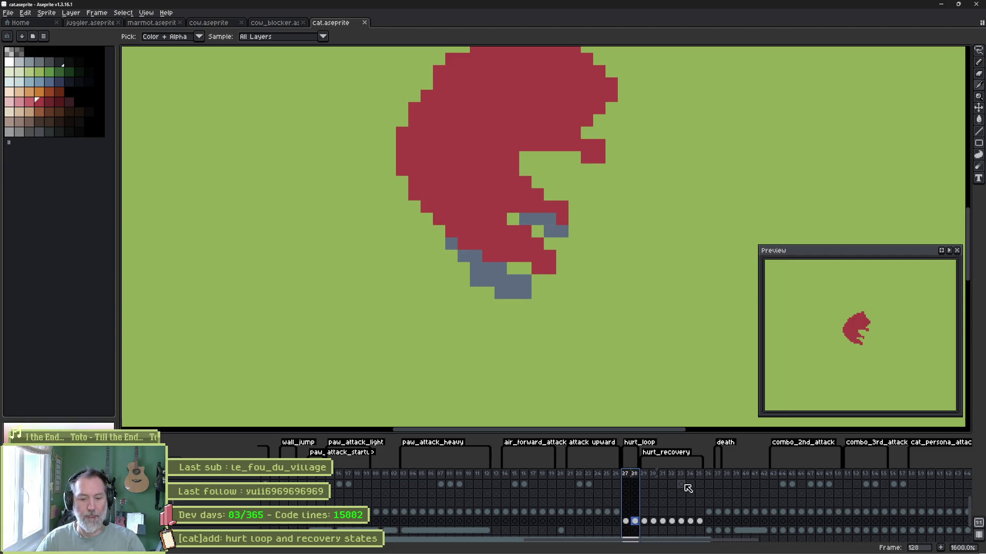
pyautogui.hotkey('alt', 'Tab')
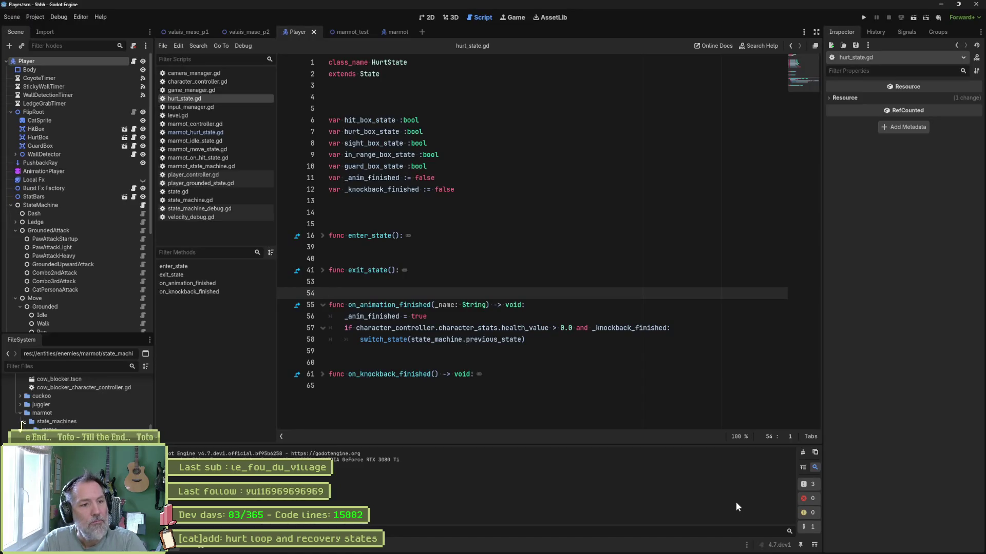
# - Read and refold enter_state() in hurt_state.gd, then open marmot_hurt_state.gd
pyautogui.click(322, 236)
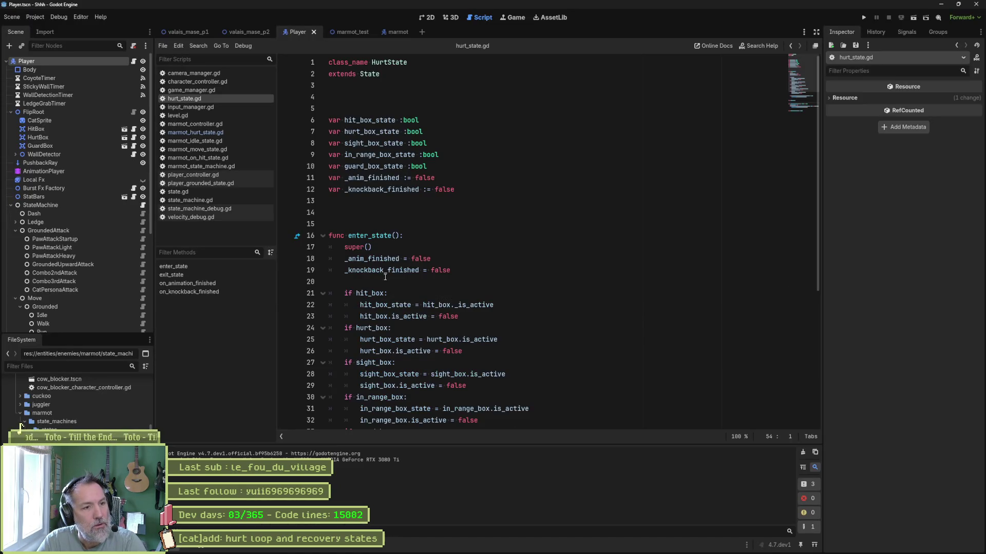
pyautogui.scroll(-4, 385, 277)
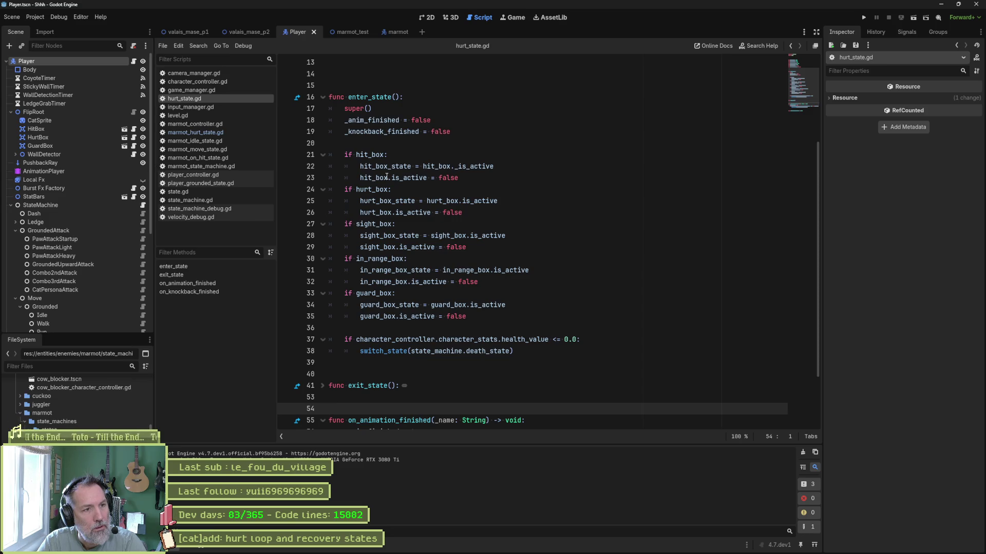
pyautogui.click(323, 97)
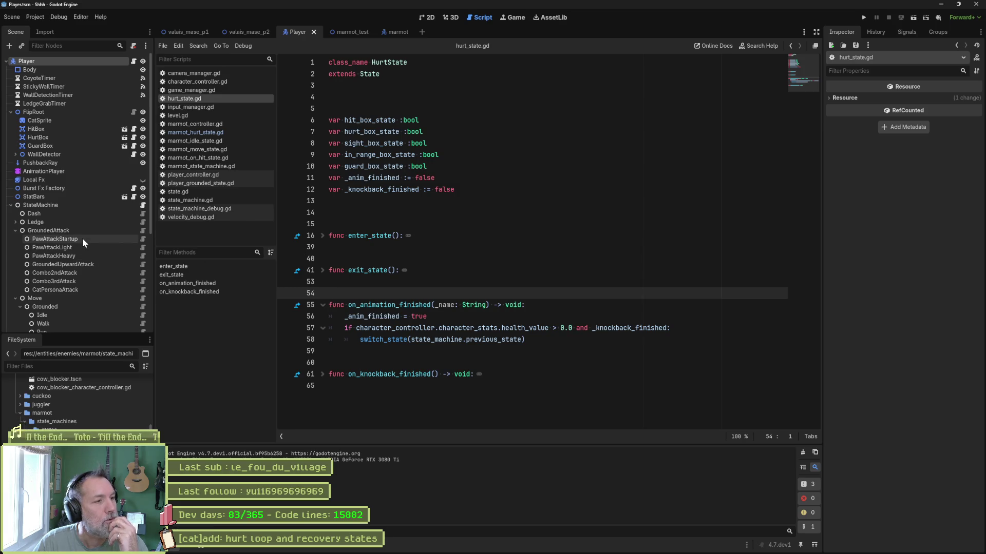
pyautogui.click(195, 132)
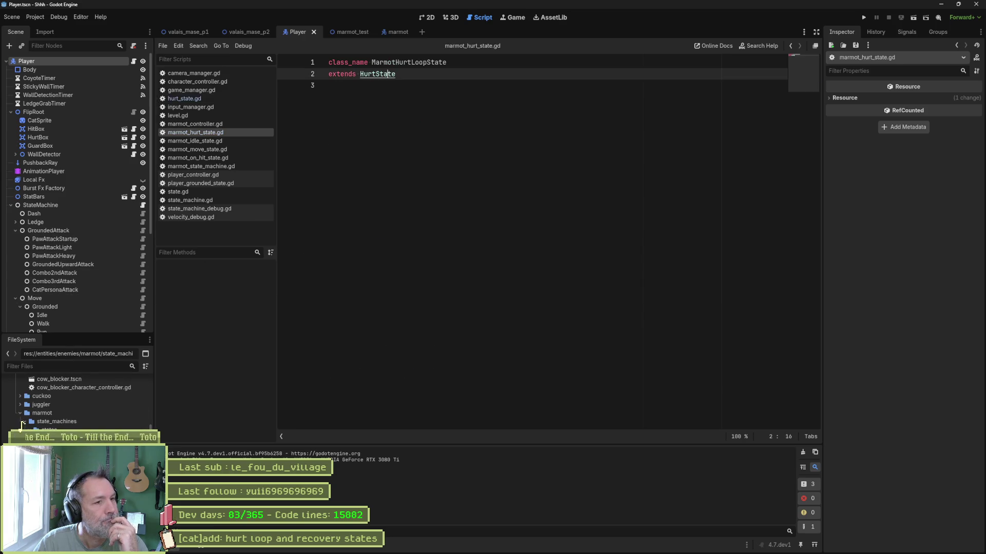
# - Rename class MarmotHurtLoopState to MarmotHurtState and save the script
pyautogui.moveTo(411, 62); pyautogui.dragTo(426, 62)
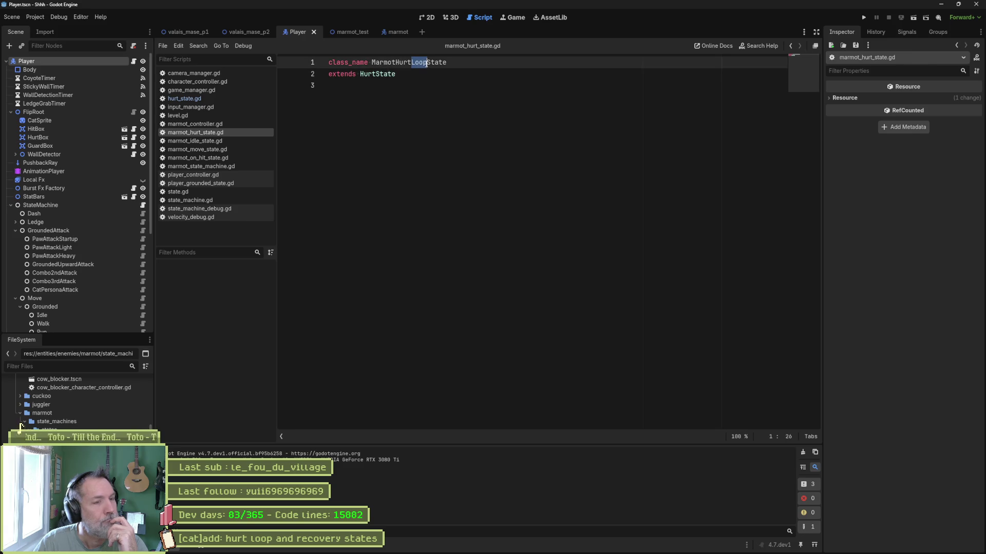
pyautogui.press('BackSpace')
pyautogui.hotkey('ctrl', 's')
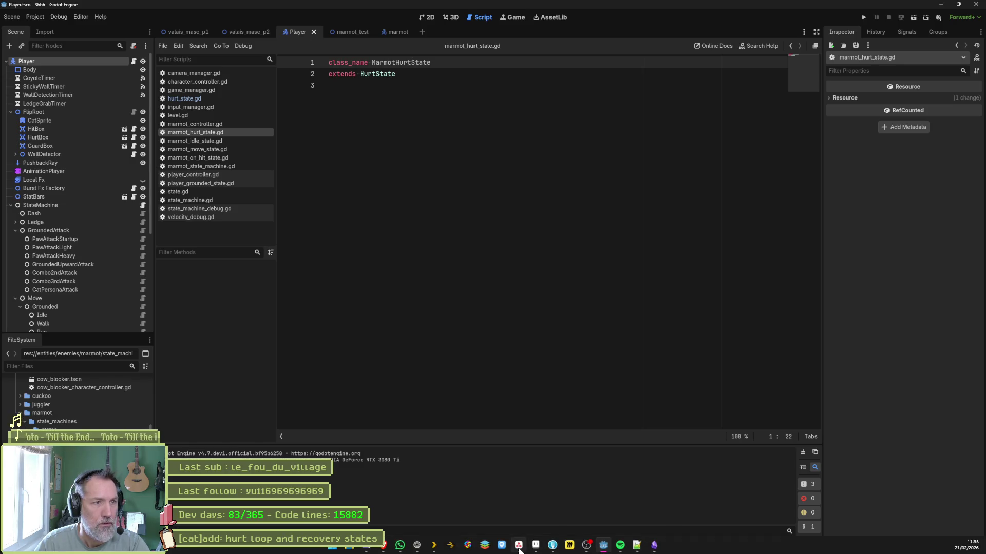
# - Close all open scripts from the Scripts list context menu
pyautogui.moveTo(519, 549)
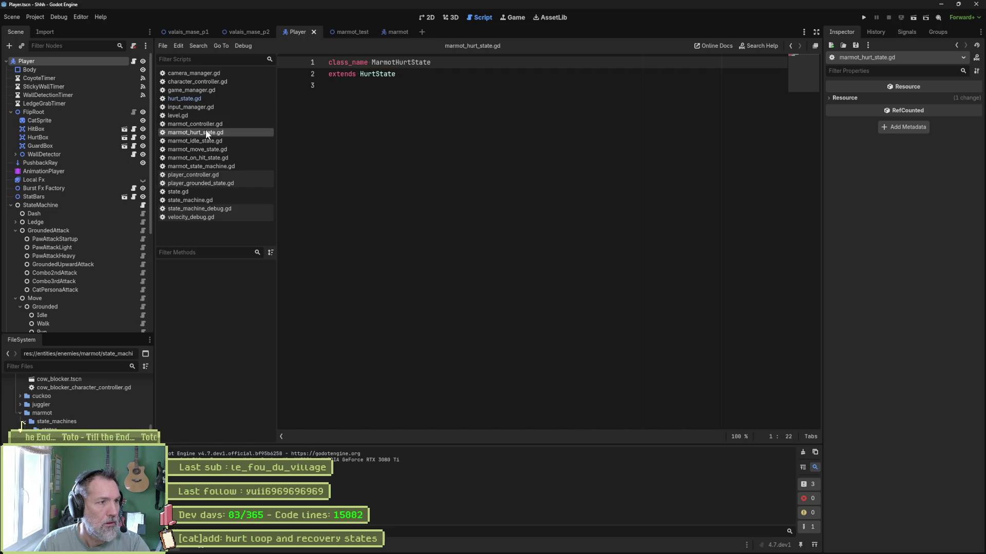
pyautogui.rightClick(199, 73)
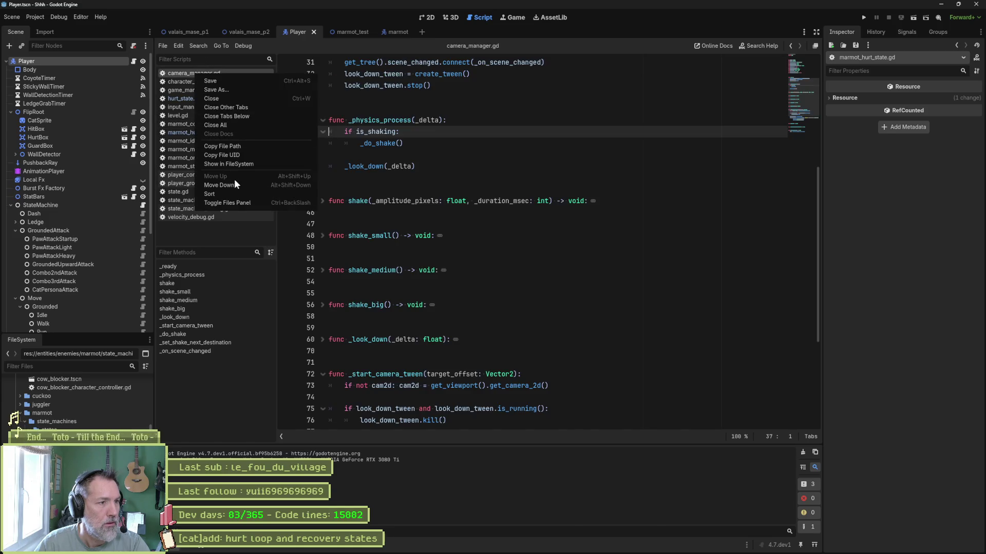
pyautogui.click(243, 132)
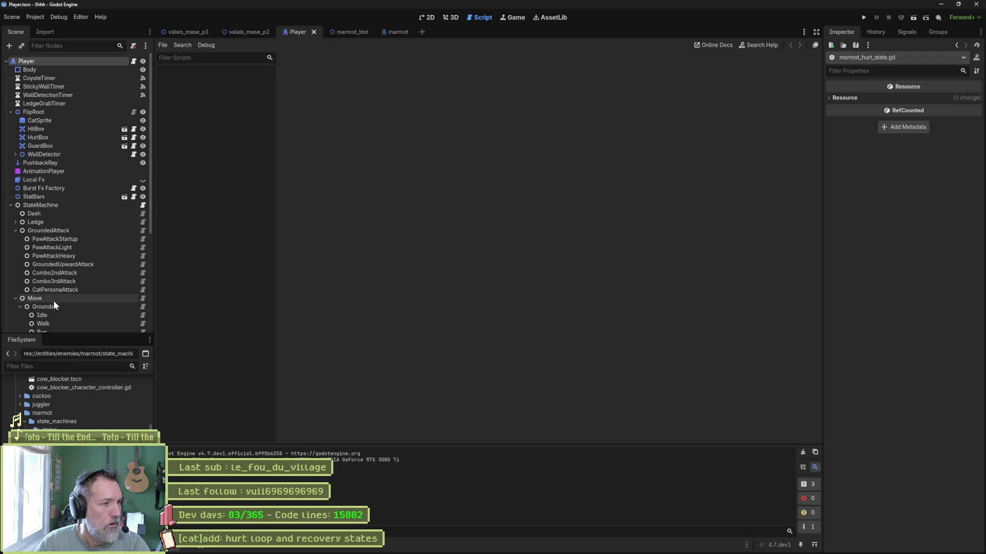
# - Open the Hurt node's player_hurt_state.gd, highlight PlayerState, then open player_state_machine.gd
pyautogui.scroll(-5, 53, 300)
pyautogui.click(142, 316)
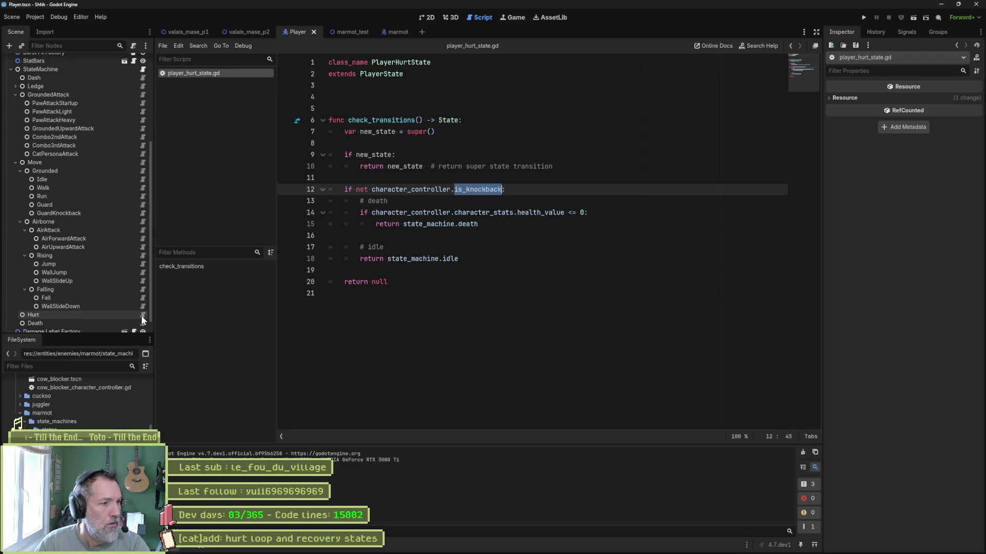
pyautogui.doubleClick(387, 75)
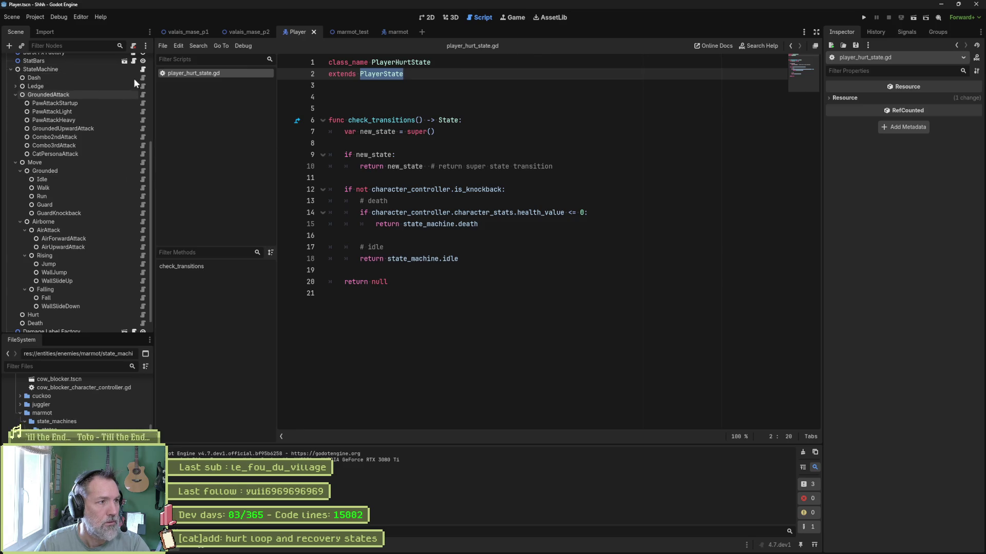
pyautogui.click(144, 68)
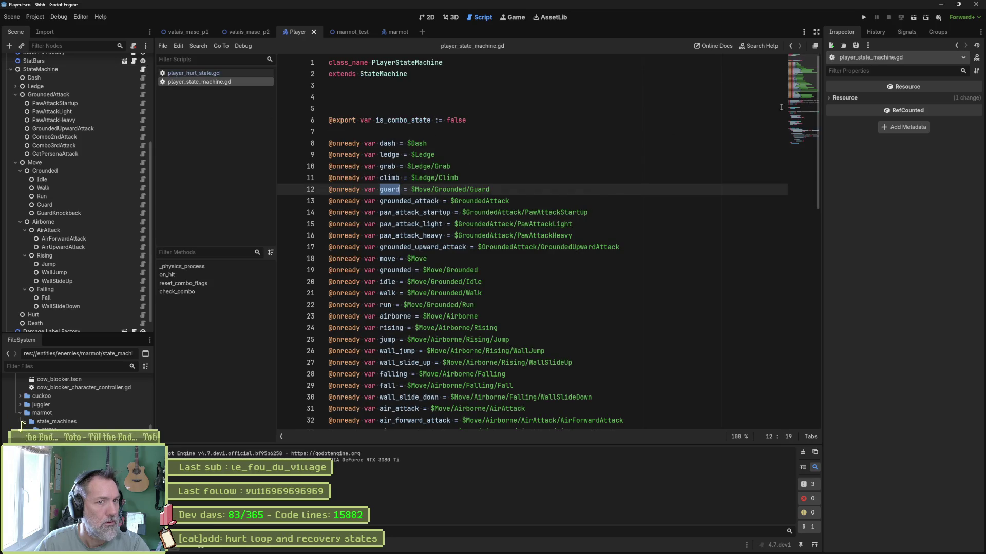
# - Fold all functions in player_state_machine.gd and add a blank line after the hit_valid declaration
pyautogui.click(805, 119)
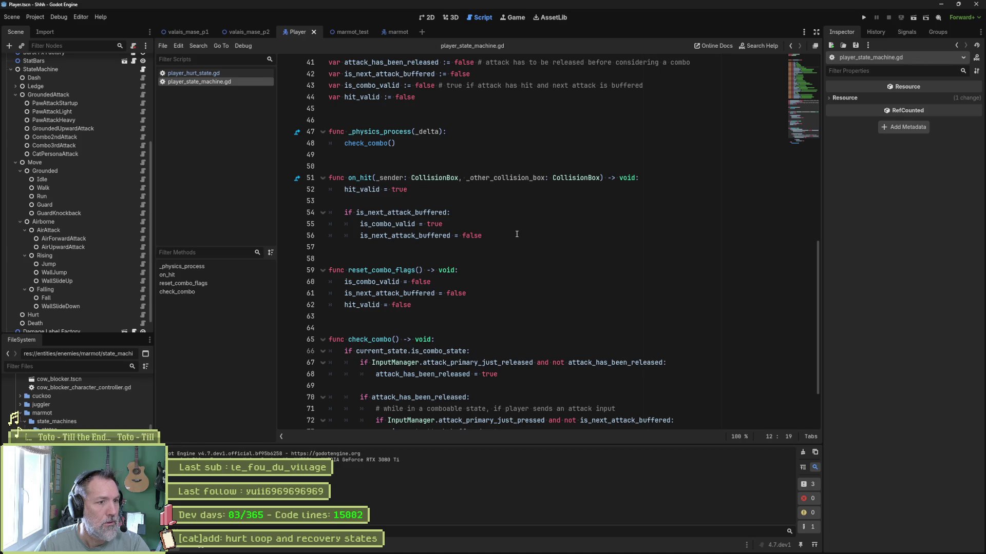
pyautogui.scroll(-2, 517, 235)
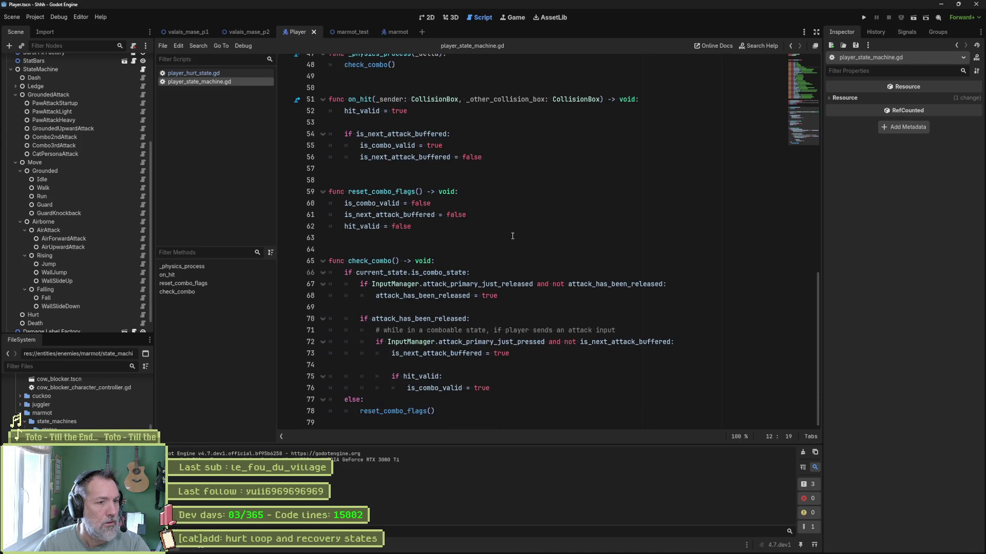
pyautogui.scroll(4, 512, 236)
pyautogui.hotkey('ctrl', 'alt', 'f')
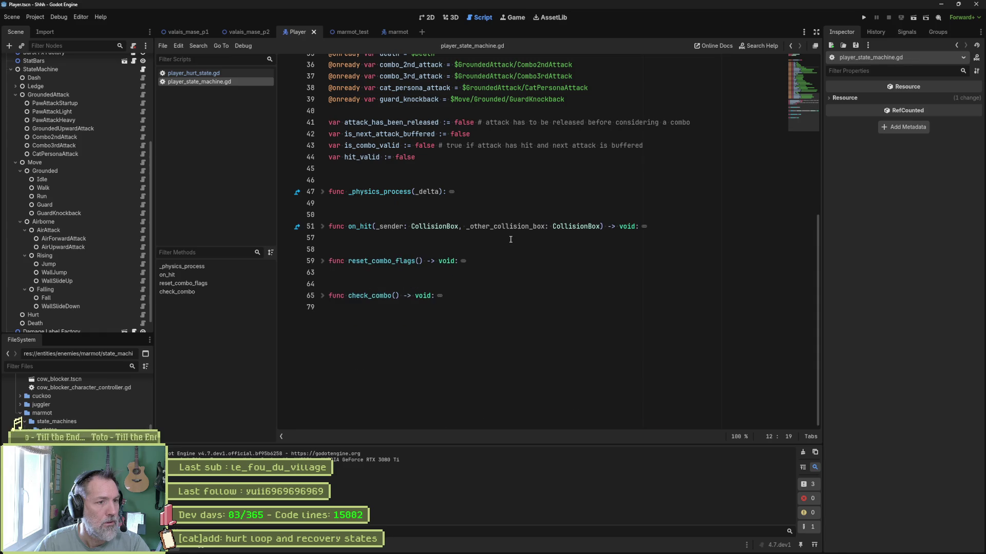
pyautogui.scroll(5, 516, 244)
pyautogui.click(382, 353)
pyautogui.press('Return')
# - Open the GroundedAttack node's script, player_grounded_attack_state.gd
pyautogui.scroll(5, 471, 283)
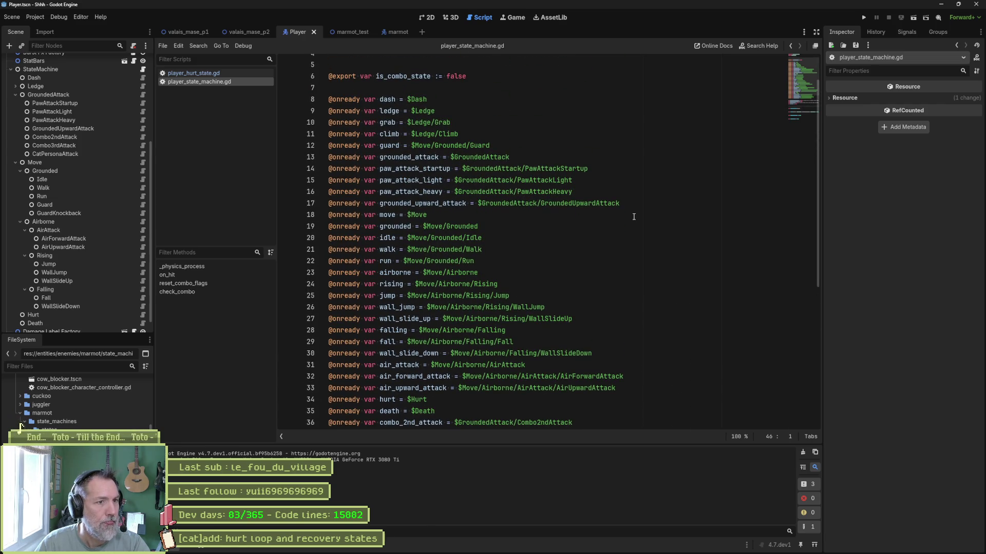
pyautogui.scroll(2, 633, 232)
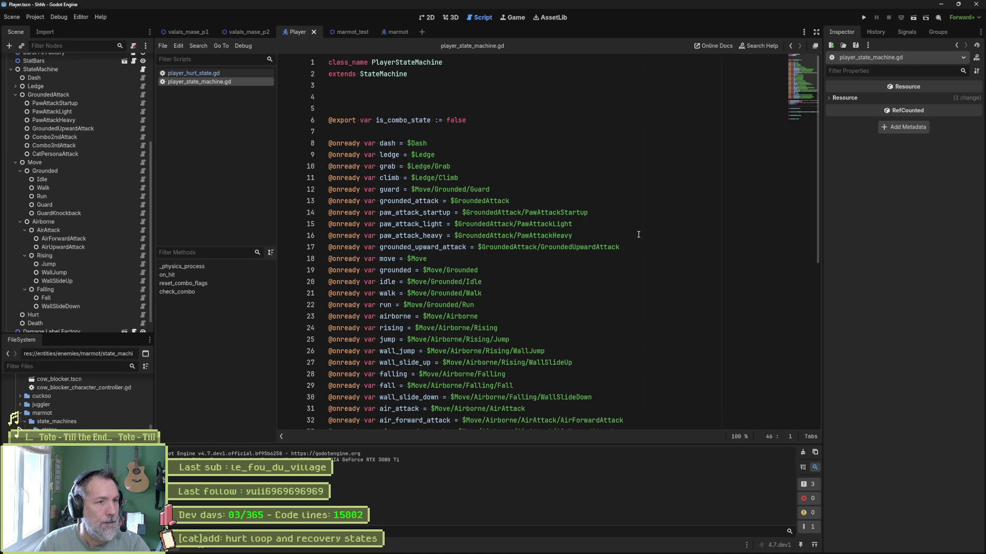
pyautogui.scroll(-3, 639, 235)
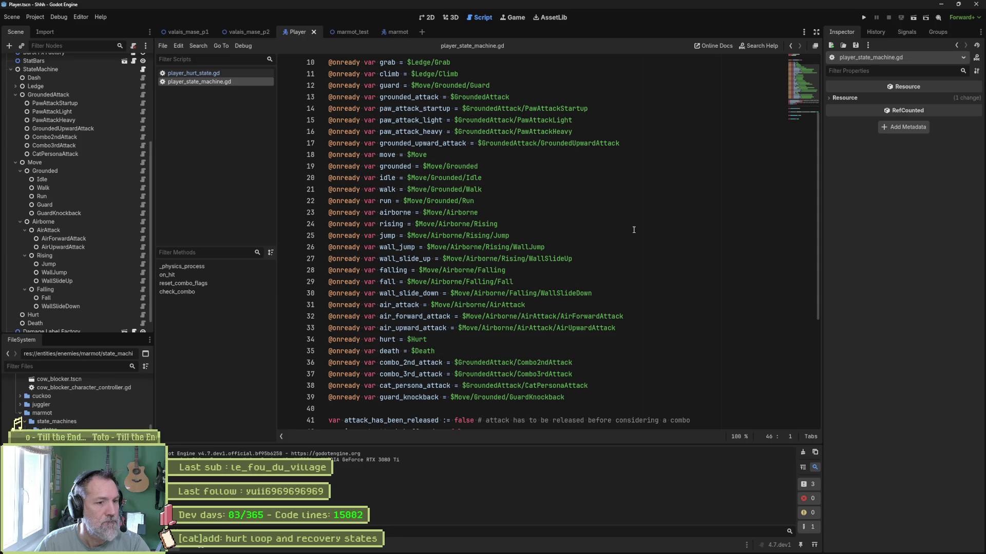
pyautogui.scroll(-5, 633, 229)
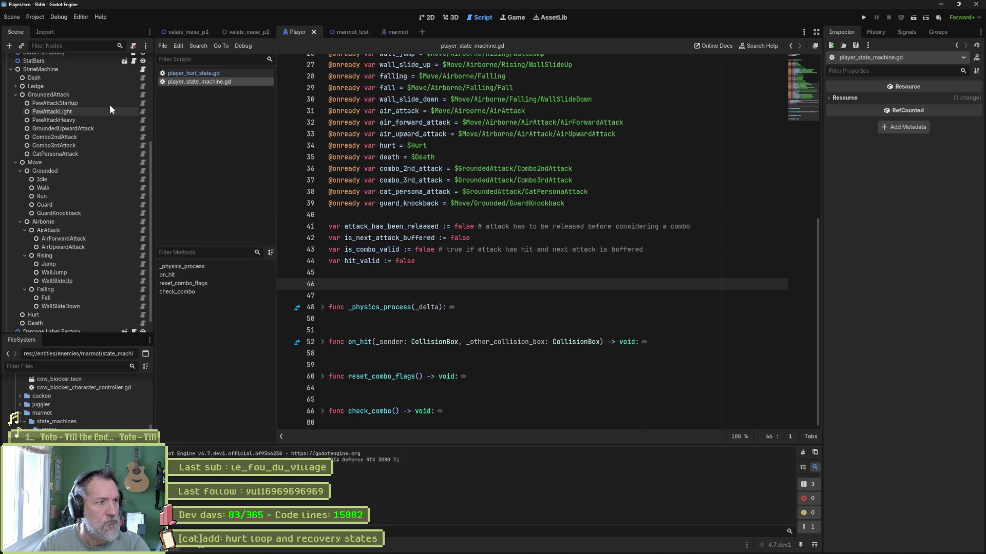
pyautogui.click(145, 93)
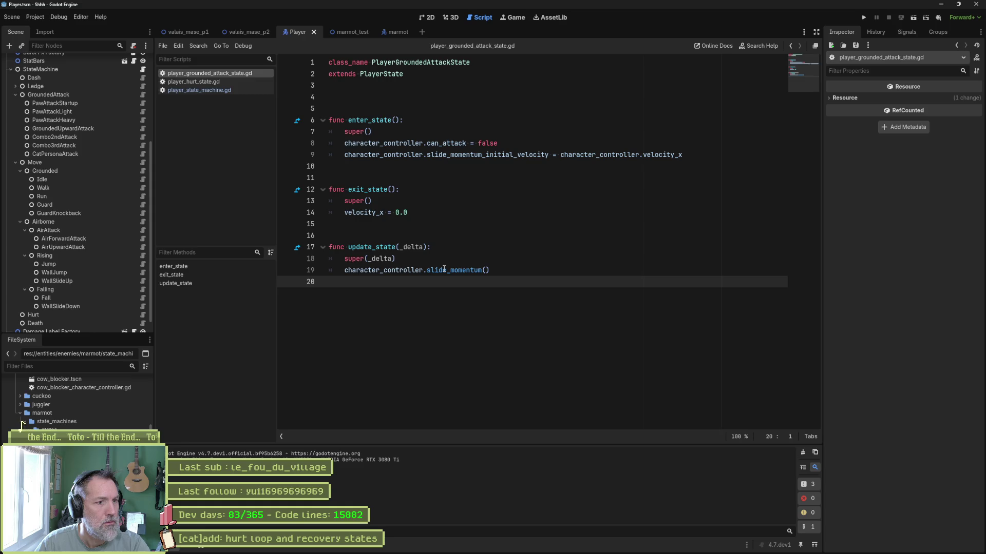
# - Inspect the StateMachine node (Hurt State: Hurt), then return to player_hurt_state.gd
pyautogui.click(95, 70)
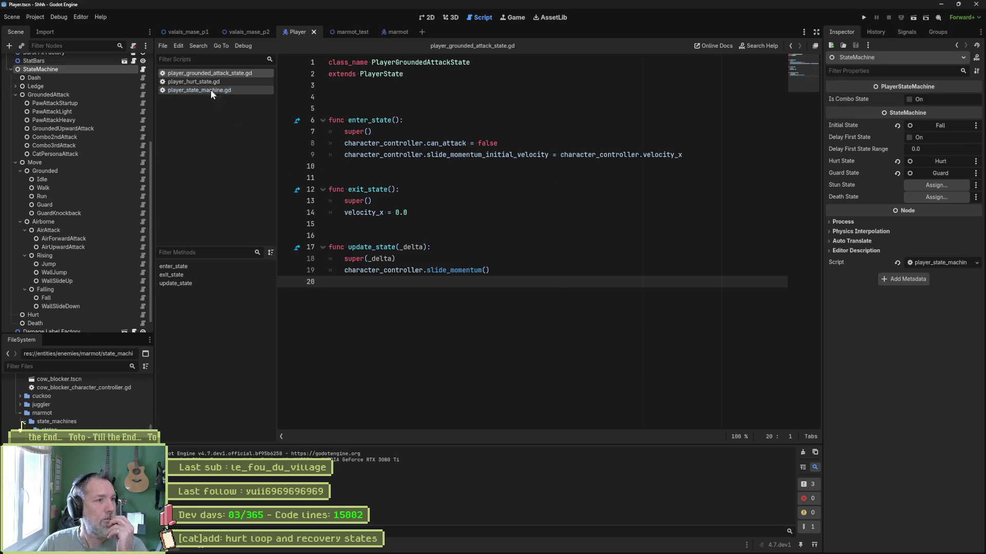
pyautogui.click(202, 83)
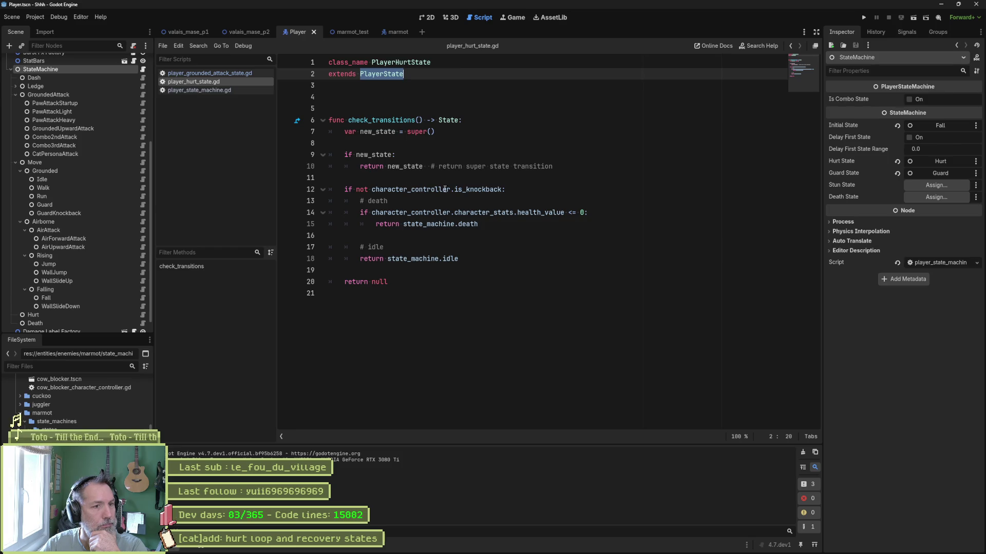
pyautogui.doubleClick(479, 190)
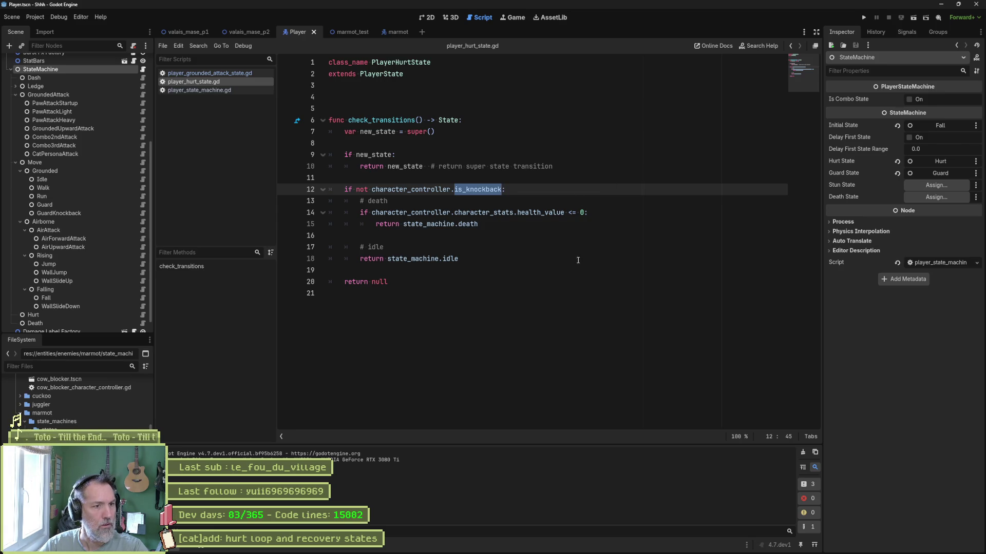
pyautogui.moveTo(548, 260); pyautogui.dragTo(523, 224)
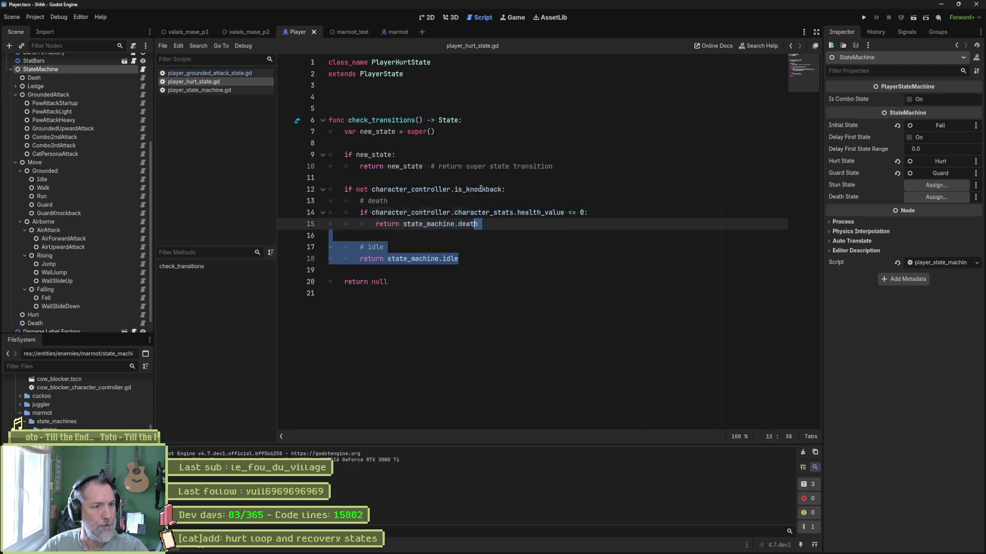
# - Highlight the check_transitions body in player_hurt_state.gd, then bring cat.aseprite to the front
pyautogui.hotkey('shift', 'Up')
pyautogui.hotkey('shift', 'Up')
pyautogui.hotkey('shift', 'Up')
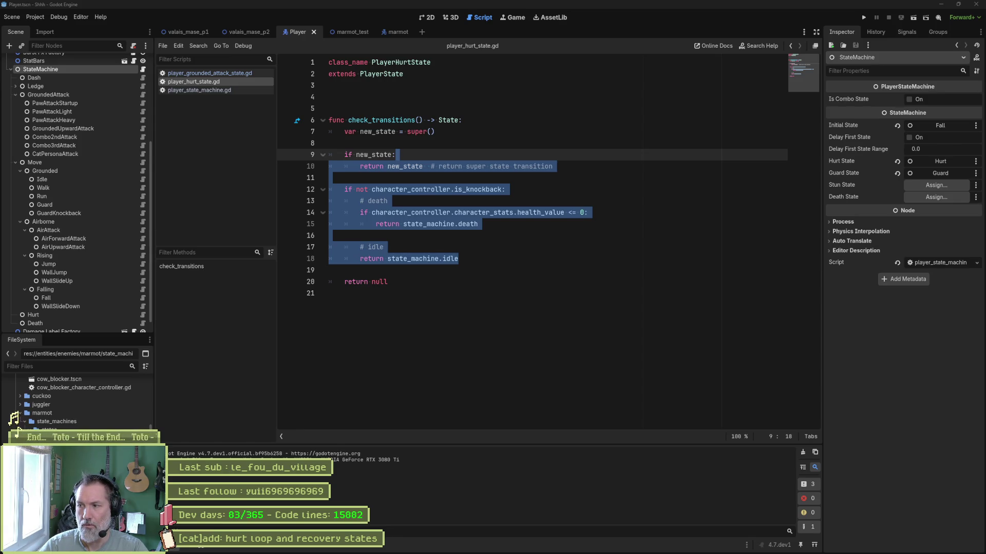
pyautogui.click(494, 260)
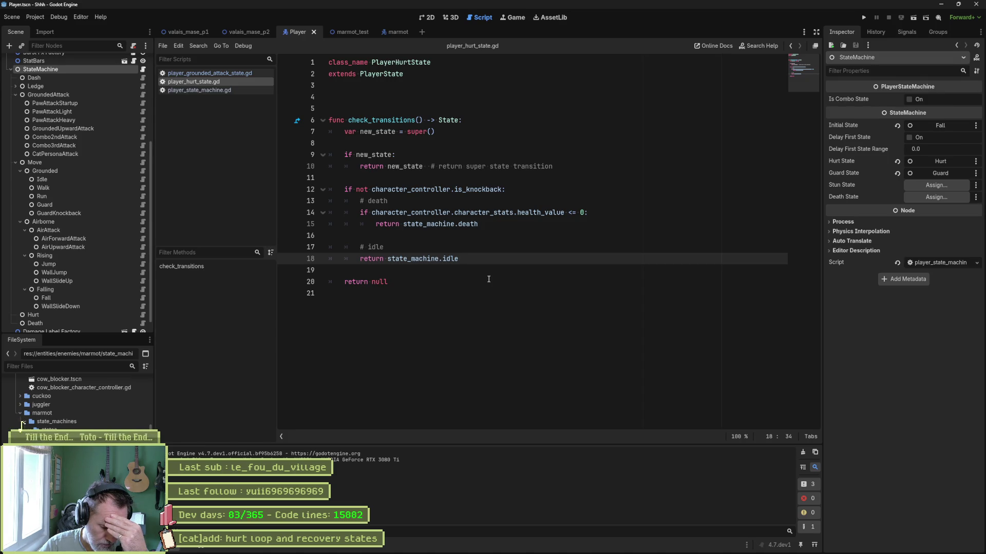
pyautogui.moveTo(391, 294)
pyautogui.mouseDown()
pyautogui.moveTo(350, 246)
pyautogui.moveTo(329, 112)
pyautogui.mouseUp()
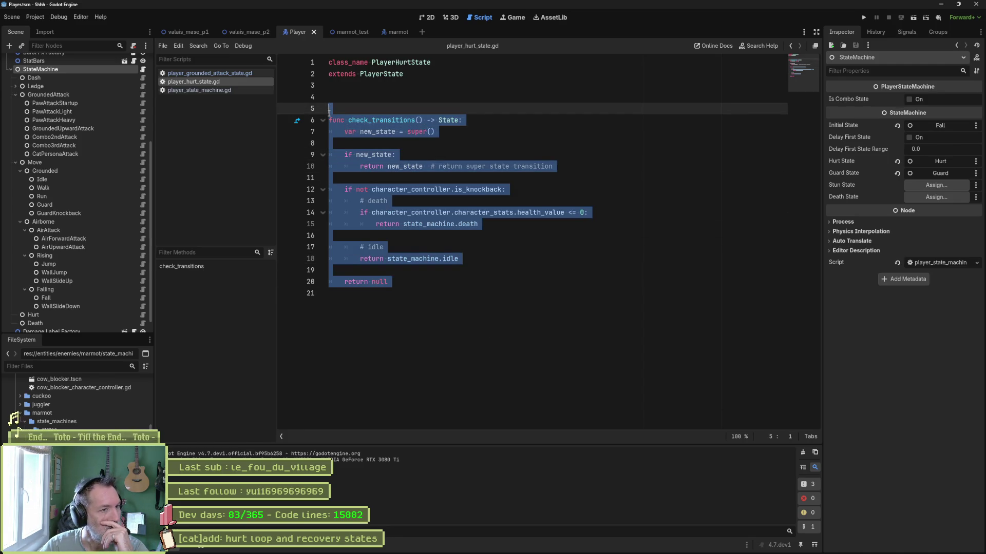
pyautogui.click(519, 279)
pyautogui.moveTo(448, 324)
pyautogui.mouseDown()
pyautogui.moveTo(359, 110)
pyautogui.moveTo(446, 302)
pyautogui.moveTo(457, 259)
pyautogui.moveTo(360, 131)
pyautogui.mouseUp()
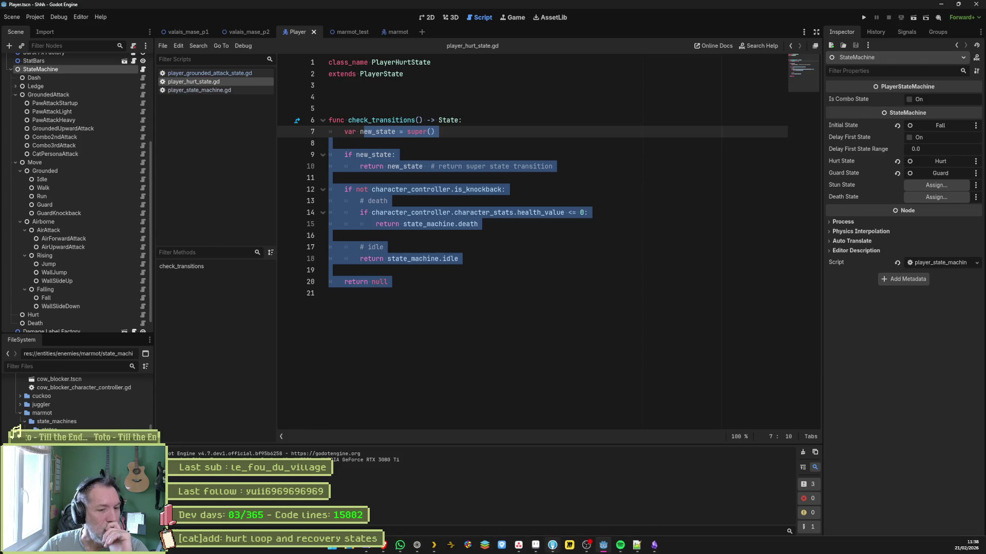
pyautogui.click(536, 548)
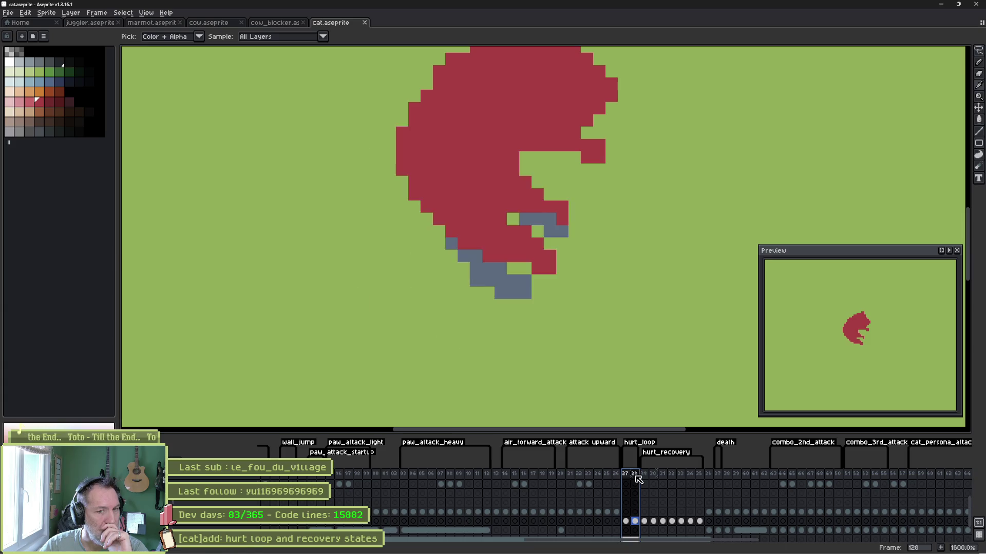
# - Step back and forth through hurt_loop frames 127–130 to preview the animation
pyautogui.click(632, 475)
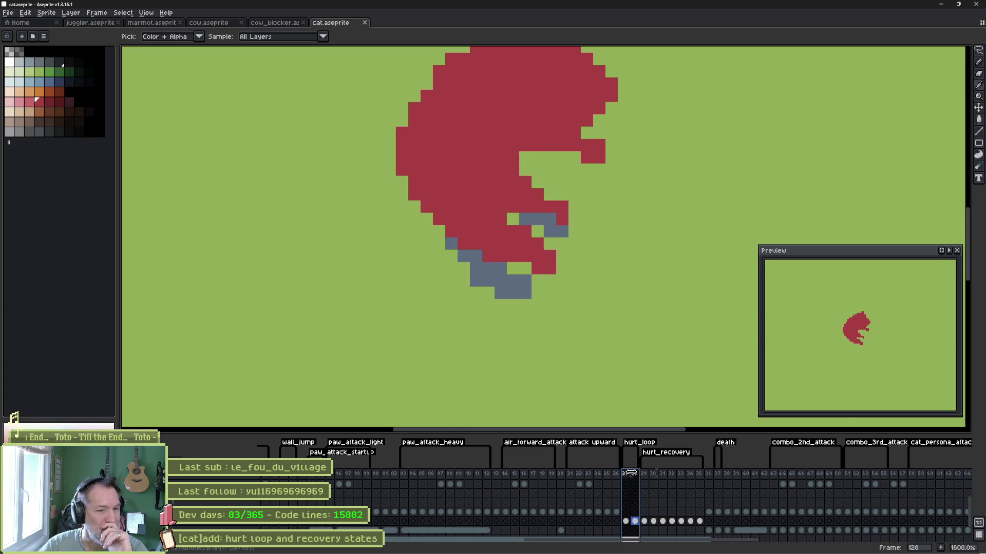
pyautogui.click(646, 475)
pyautogui.click(652, 475)
pyautogui.click(645, 475)
pyautogui.click(653, 476)
pyautogui.click(662, 475)
pyautogui.click(653, 475)
pyautogui.click(662, 476)
pyautogui.click(644, 474)
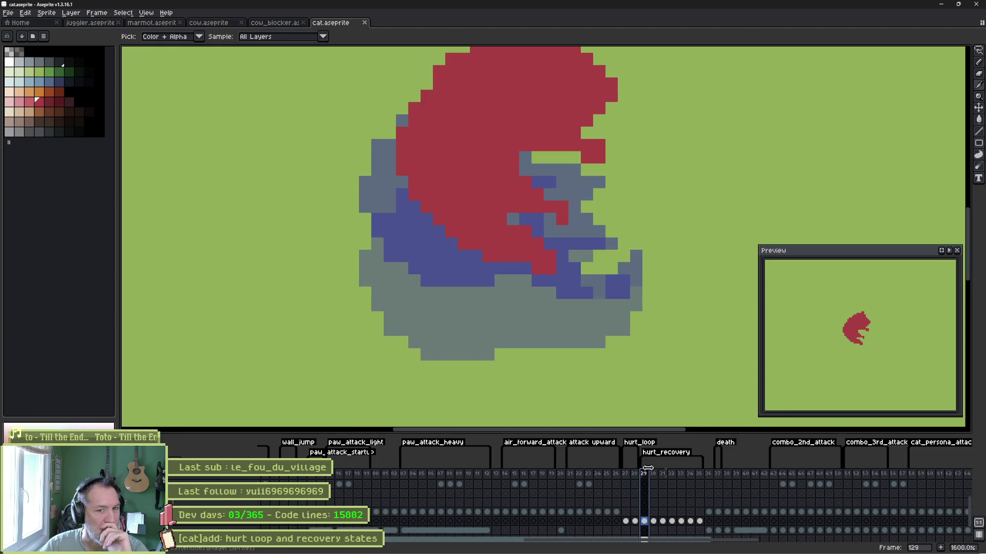
pyautogui.click(631, 476)
pyautogui.click(637, 475)
pyautogui.click(629, 475)
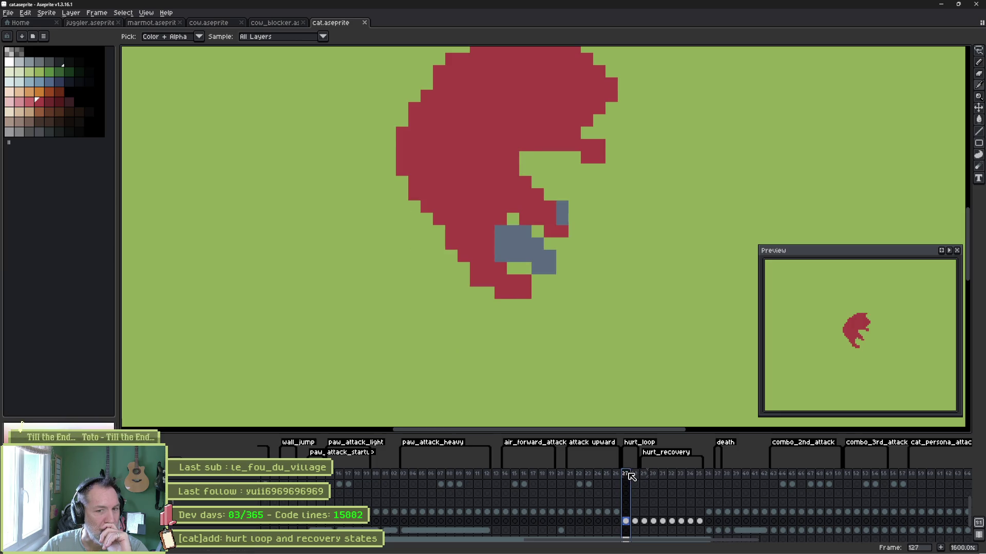
pyautogui.click(636, 476)
pyautogui.click(629, 476)
pyautogui.click(638, 476)
# - Select hurt_loop frames 127–128, switch to the Move tool, and return to Godot
pyautogui.moveTo(643, 477)
pyautogui.mouseDown()
pyautogui.moveTo(687, 475)
pyautogui.moveTo(636, 474)
pyautogui.moveTo(696, 472)
pyautogui.mouseUp()
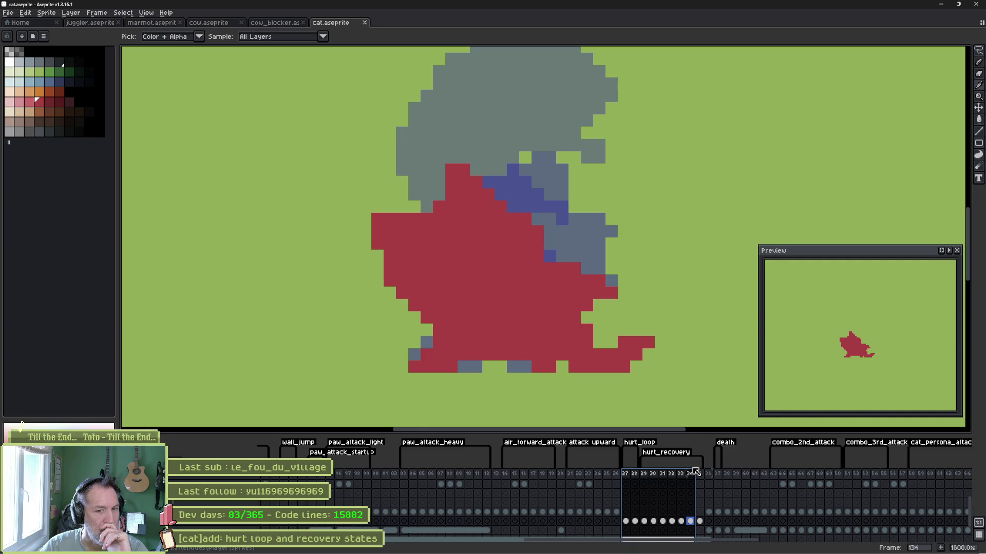
pyautogui.moveTo(695, 472); pyautogui.dragTo(622, 471)
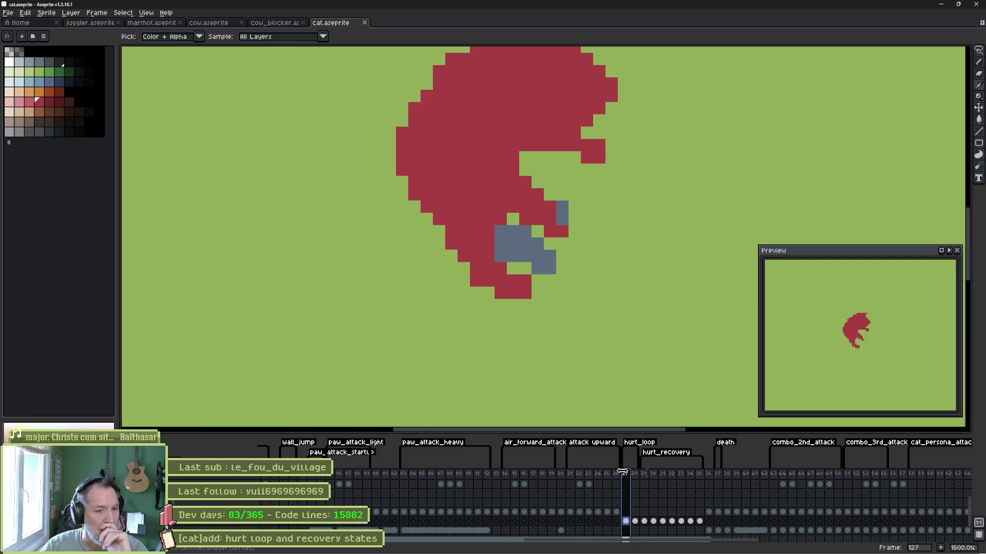
pyautogui.moveTo(623, 471); pyautogui.dragTo(630, 470)
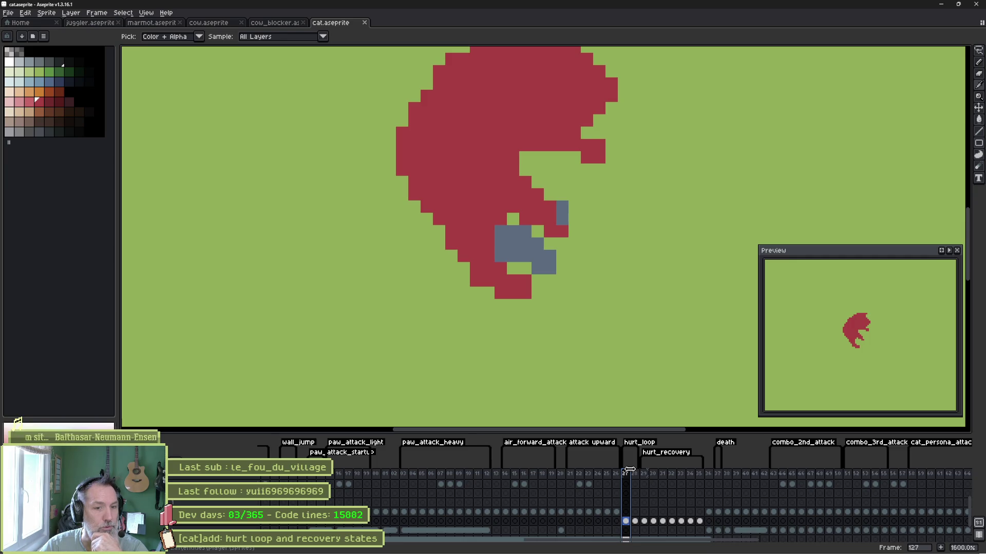
pyautogui.click(634, 473)
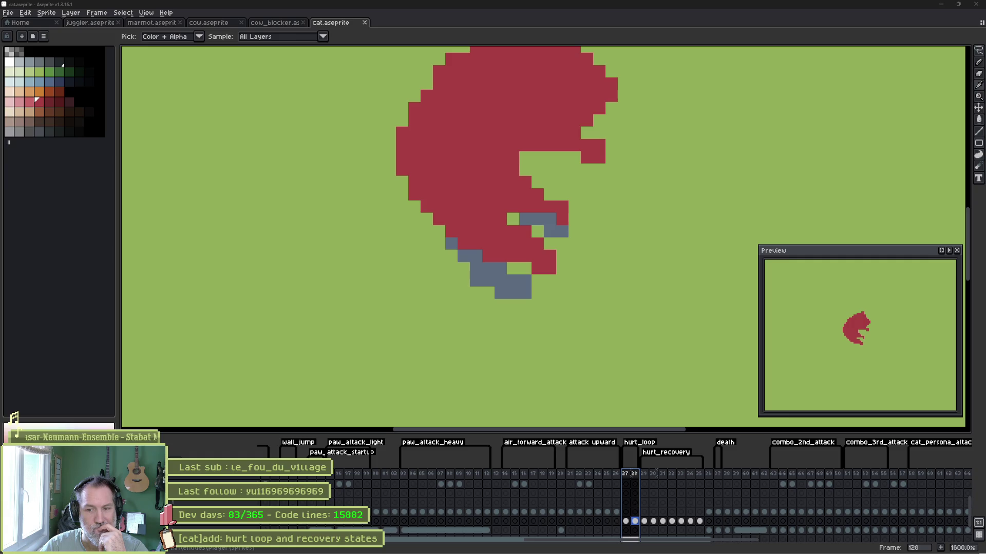
pyautogui.press('v')
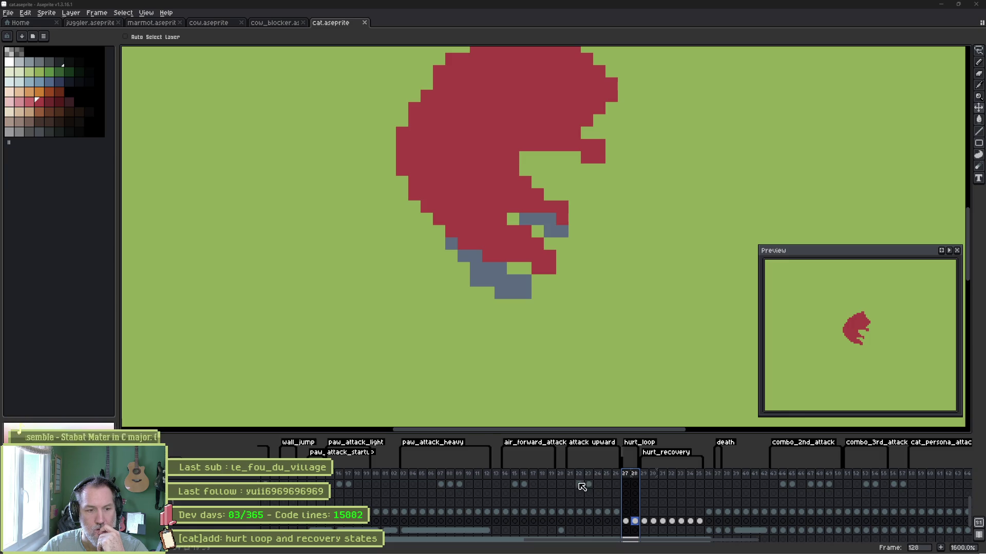
pyautogui.moveTo(565, 553)
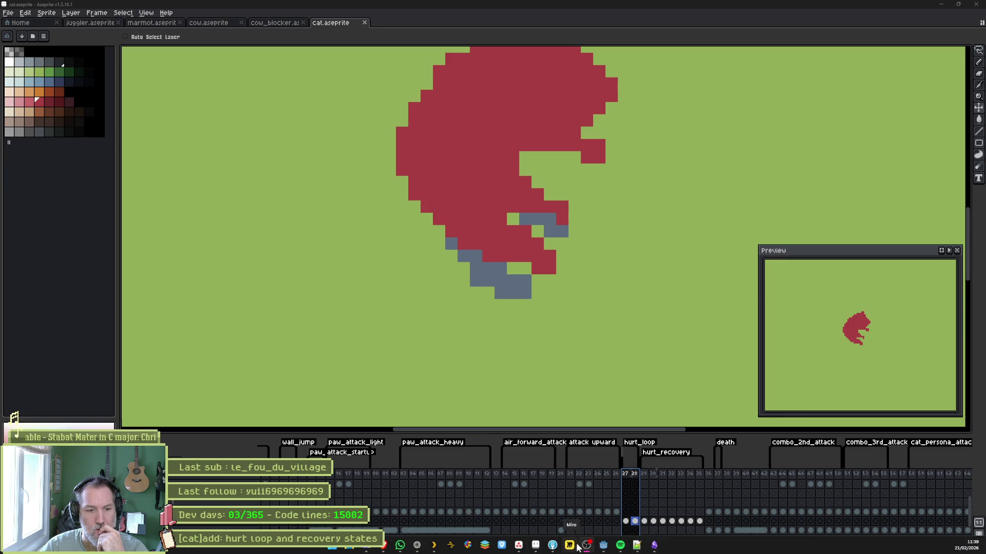
pyautogui.click(603, 548)
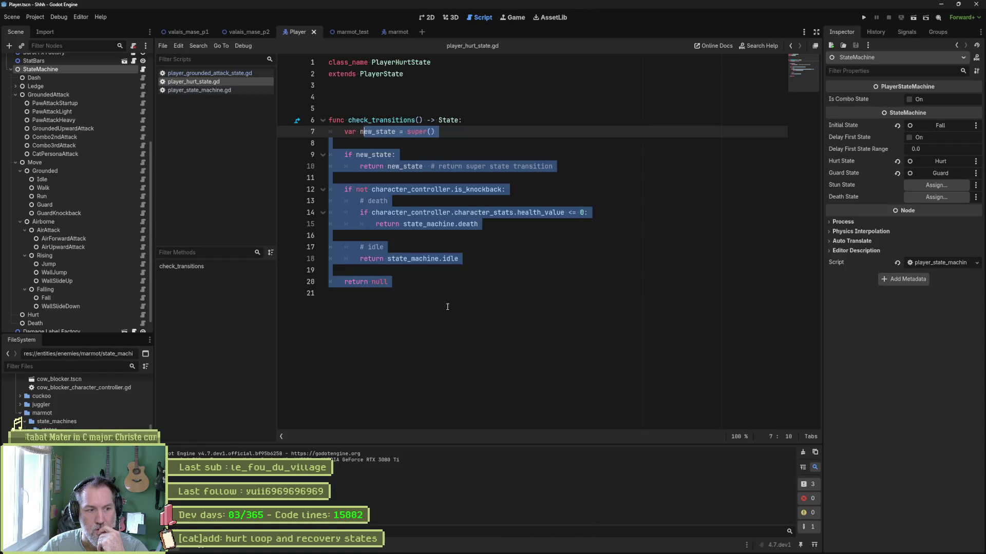
# - Open state_machine.gd through the quick file search
pyautogui.click(425, 278)
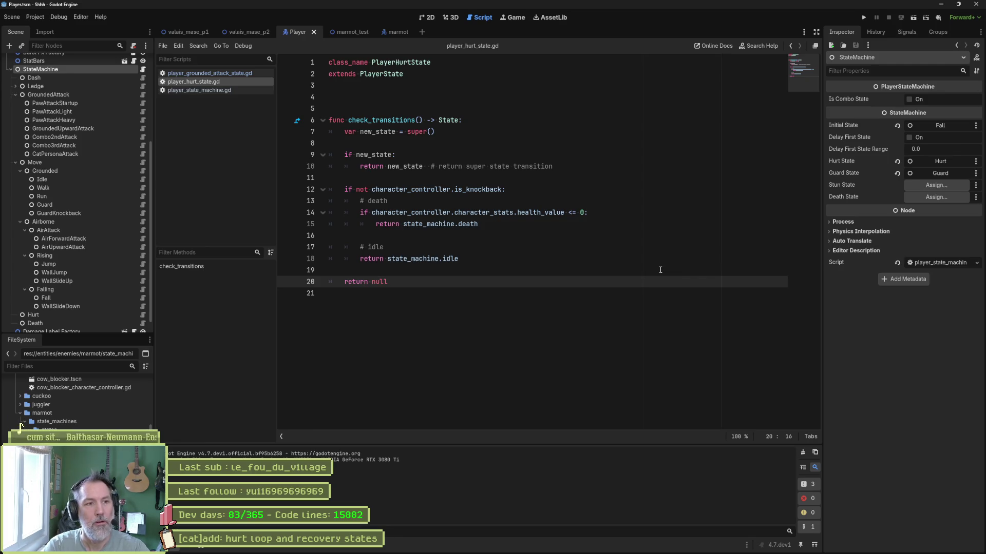
pyautogui.hotkey('alt', 'shift', 'o')
pyautogui.write('s')
pyautogui.write('taet?ma')
pyautogui.press('BackSpace')
pyautogui.press('BackSpace')
pyautogui.press('BackSpace')
pyautogui.press('BackSpace')
pyautogui.write('te_machin')
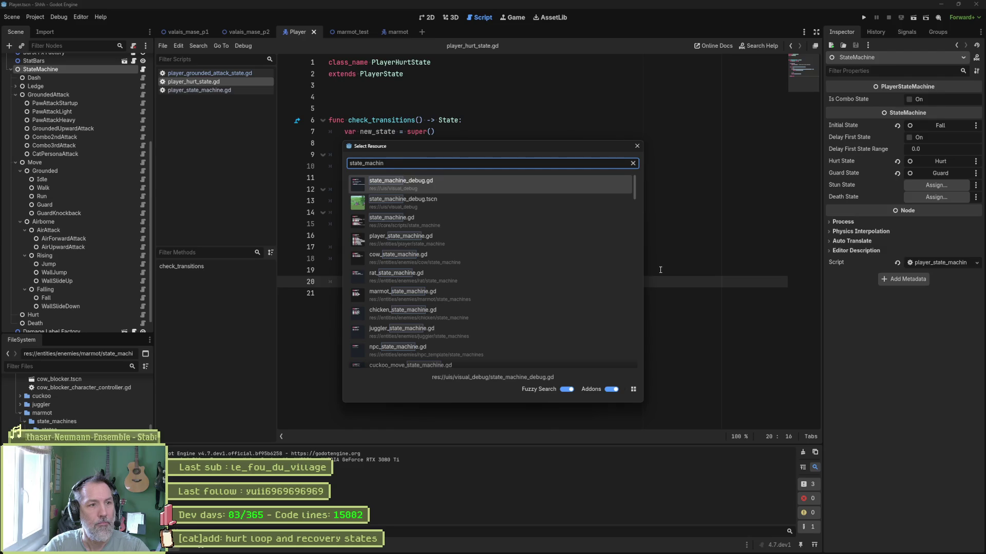
pyautogui.write('e.g')
pyautogui.press('Return')
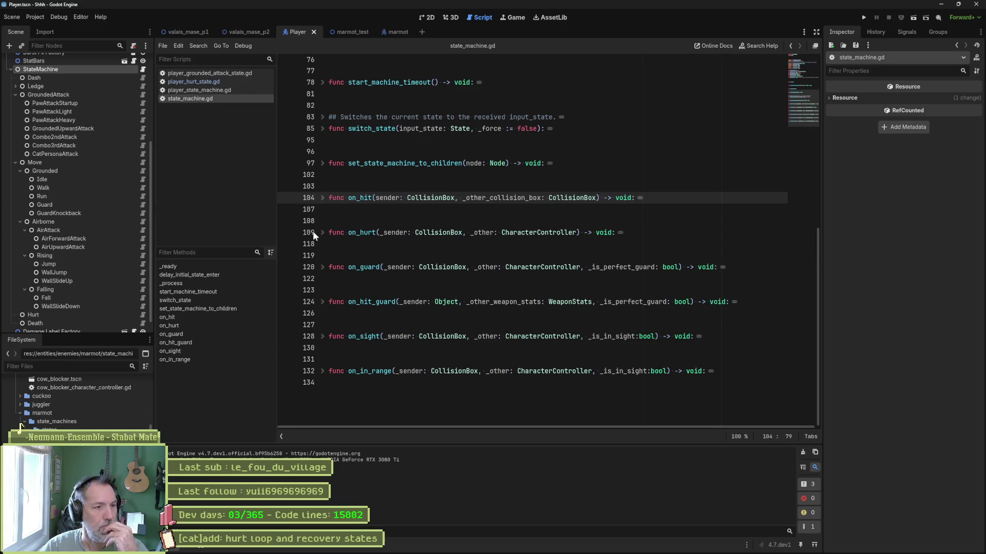
# - Unfold on_hurt, highlight hurt_state, then go back to player_hurt_state.gd
pyautogui.click(322, 233)
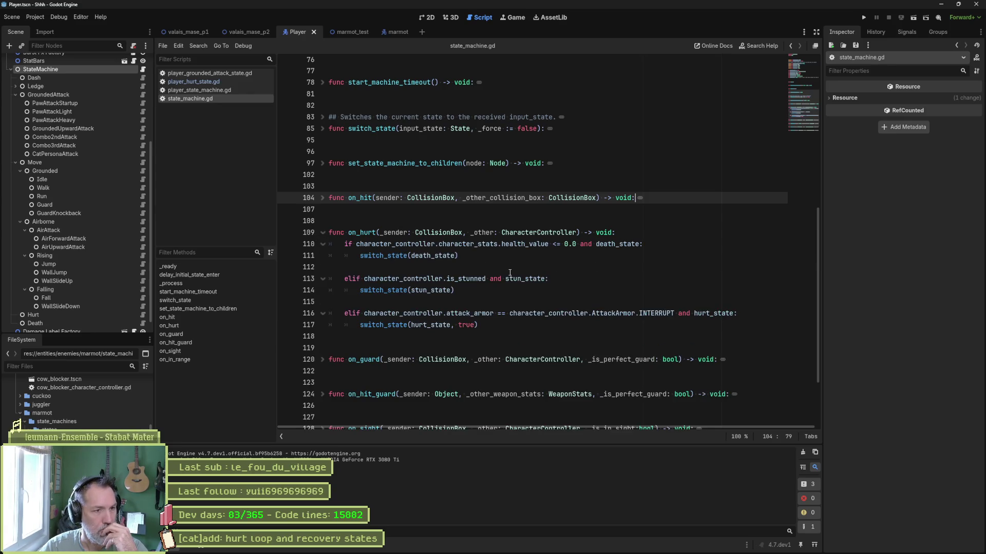
pyautogui.doubleClick(430, 325)
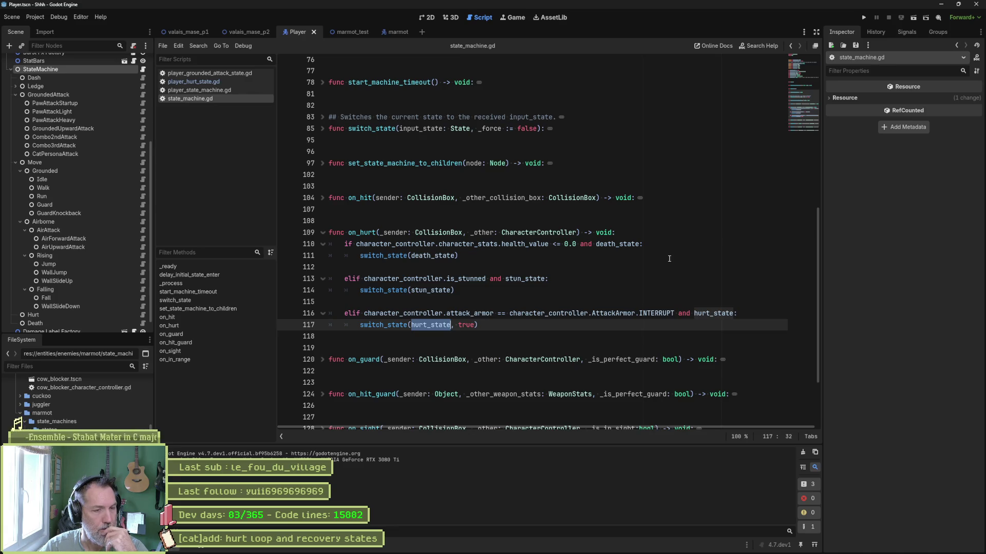
pyautogui.click(218, 82)
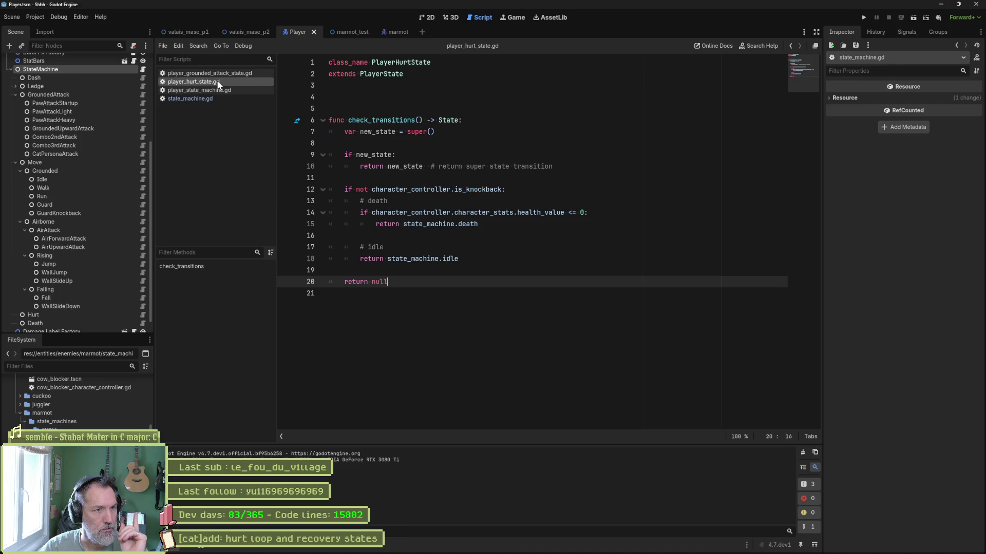
# - Review check_transitions in player_hurt_state.gd, placing the caret in the is_knockback check
pyautogui.moveTo(465, 120); pyautogui.dragTo(388, 282)
pyautogui.click(550, 297)
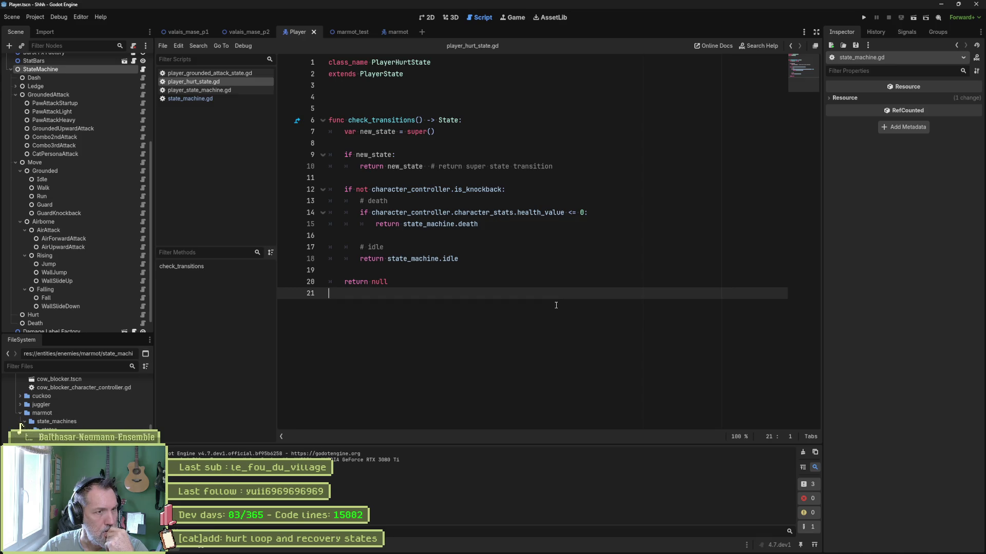
pyautogui.click(483, 189)
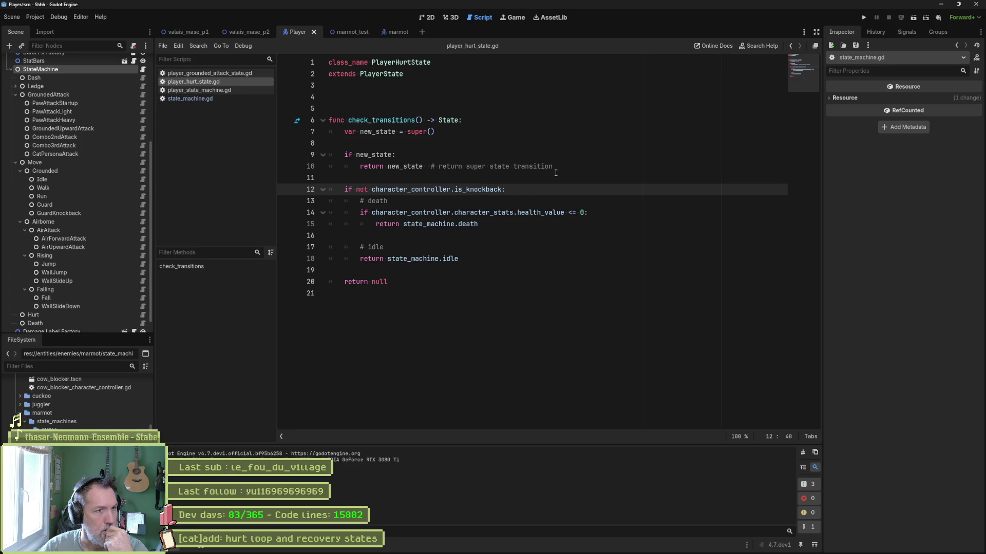
# - Open hurt_state.gd via quick search and unfold on_knockback_finished
pyautogui.hotkey('ctrl', 'alt', 'o')
pyautogui.write('hurt_state')
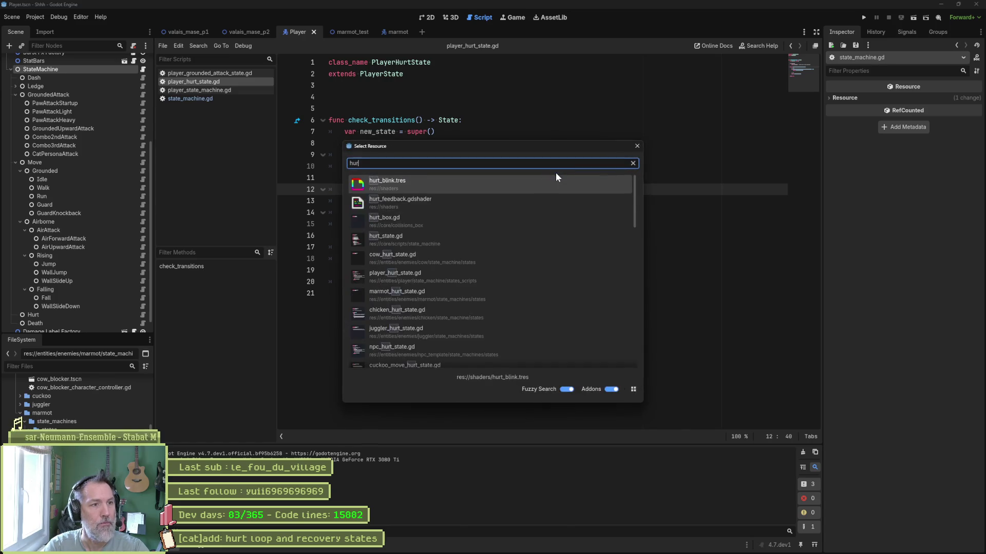
pyautogui.press('Return')
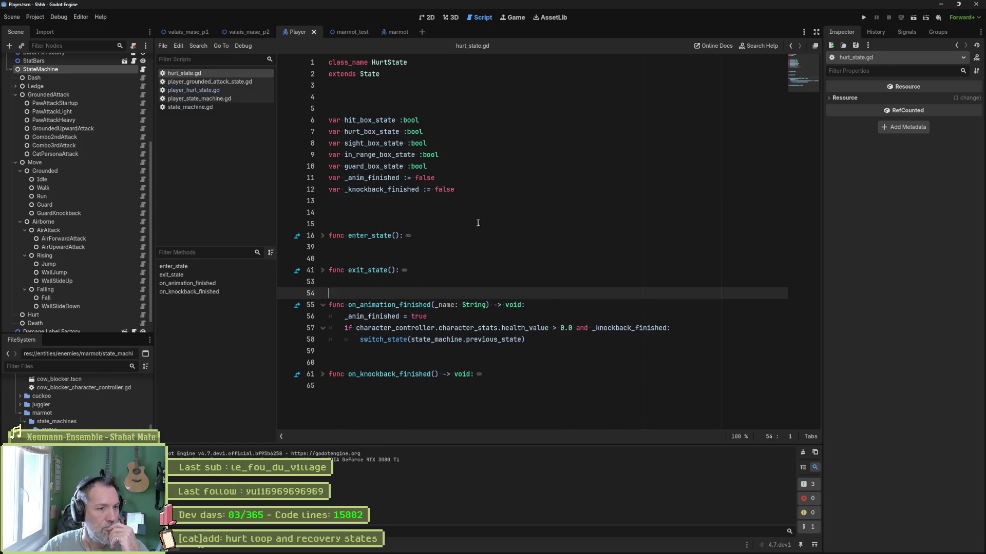
pyautogui.click(479, 374)
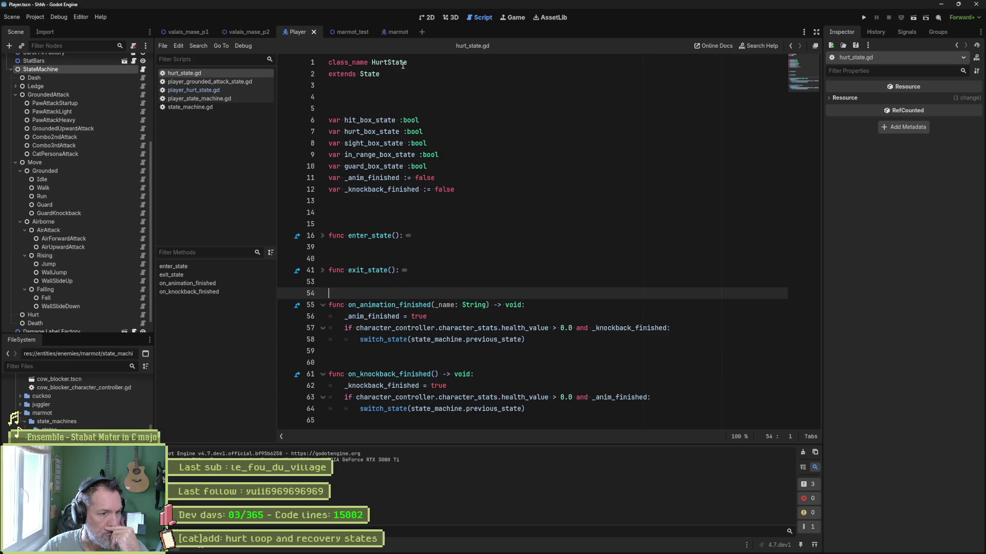
# - Return to player_hurt_state.gd and reselect check_transitions, ending on line 21
pyautogui.click(204, 90)
pyautogui.moveTo(329, 120); pyautogui.dragTo(511, 308)
pyautogui.click(511, 331)
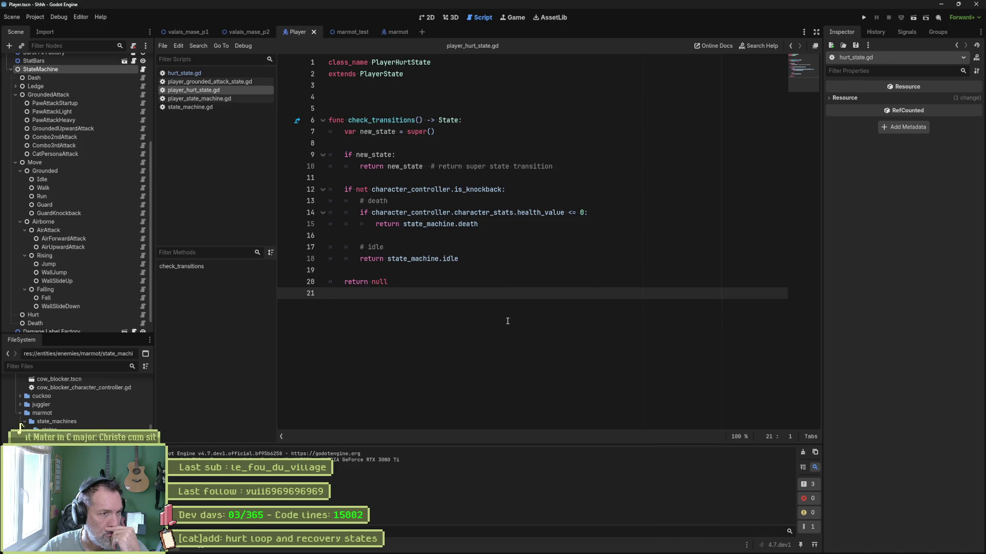
pyautogui.click(470, 77)
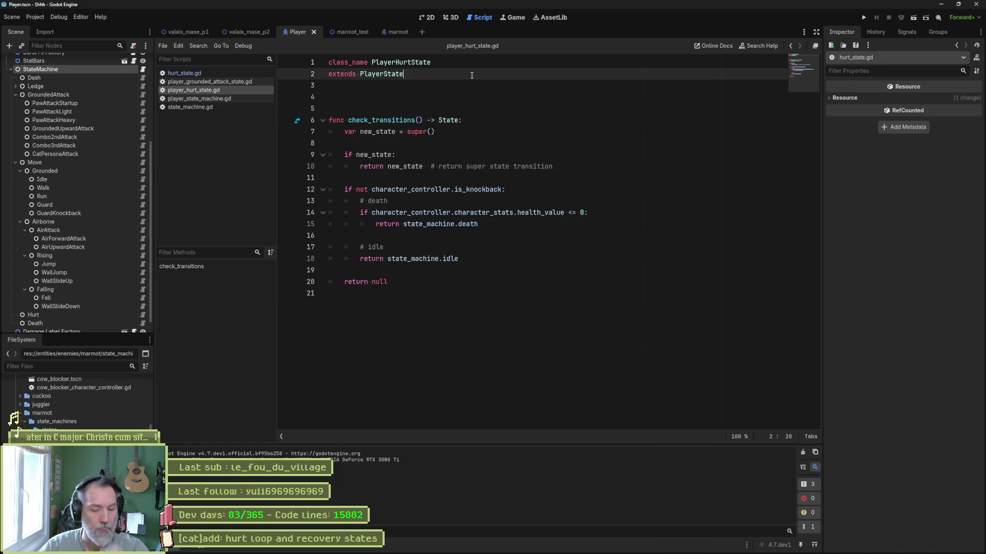
pyautogui.write('# Do not extend ')
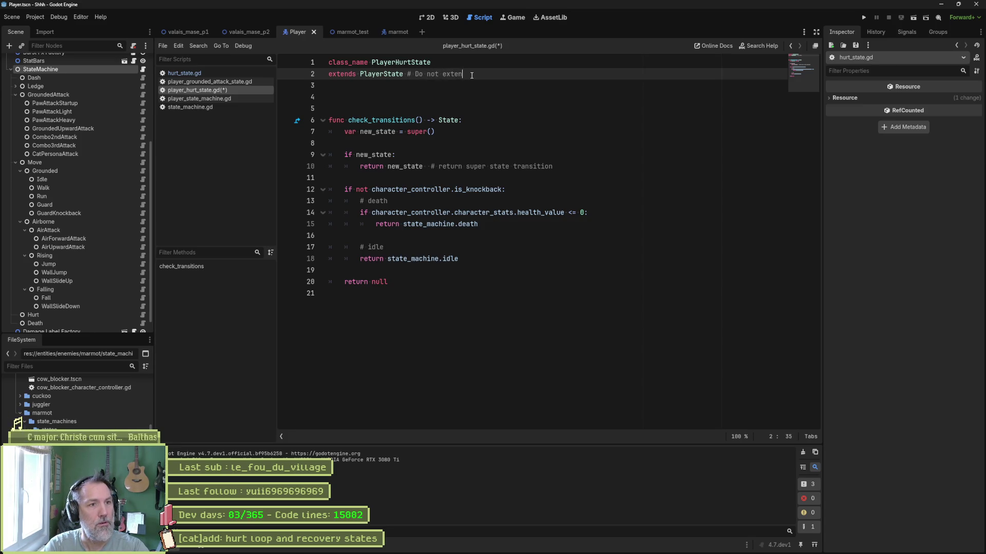
pyautogui.write('HurtState as we handle ')
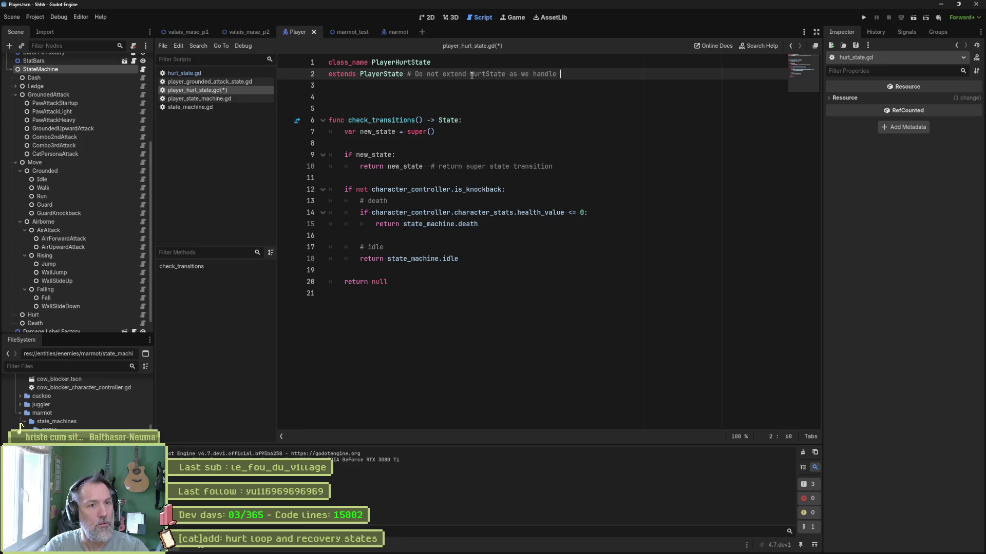
pyautogui.write('transition')
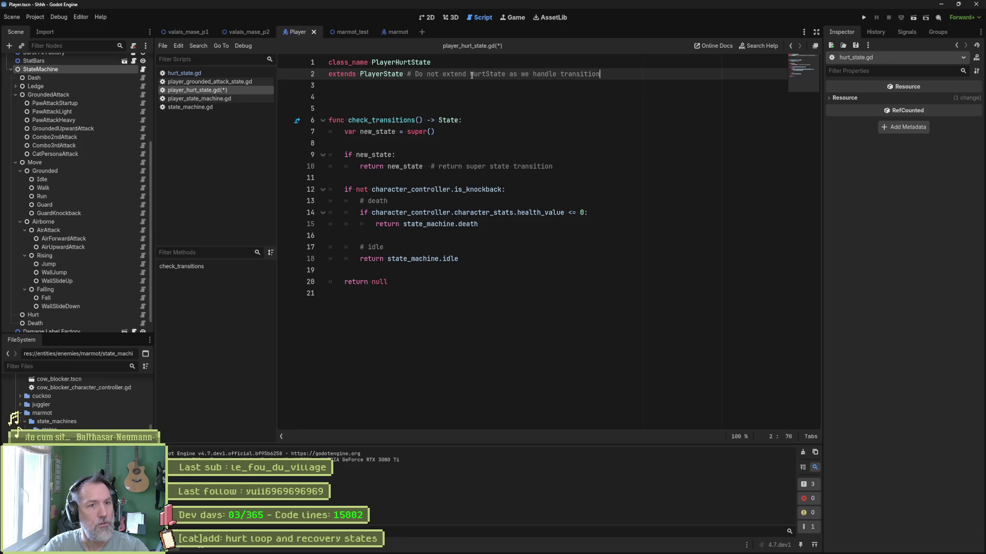
pyautogui.hotkey('ctrl', 'BackSpace')
pyautogui.write('custom transit')
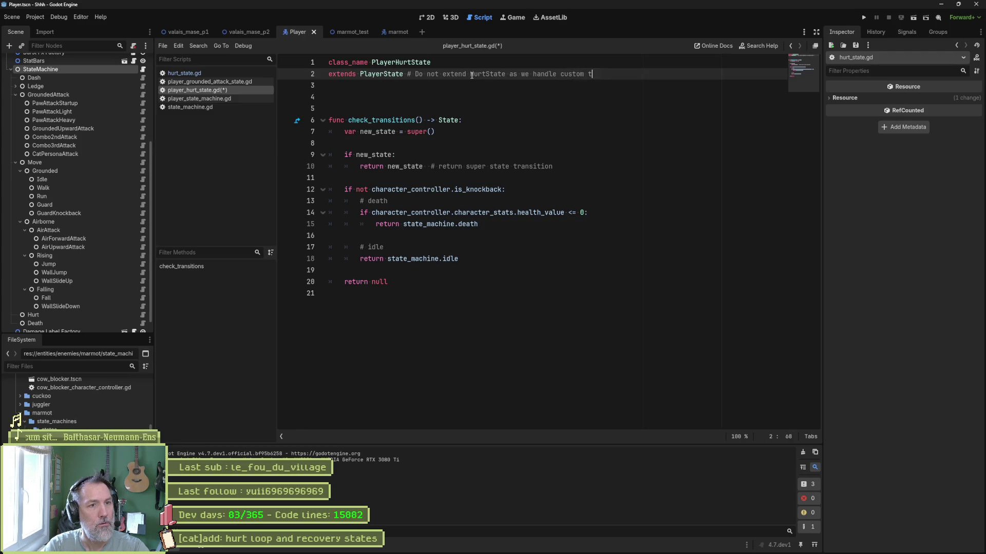
pyautogui.write('ions')
pyautogui.hotkey('ctrl', 's')
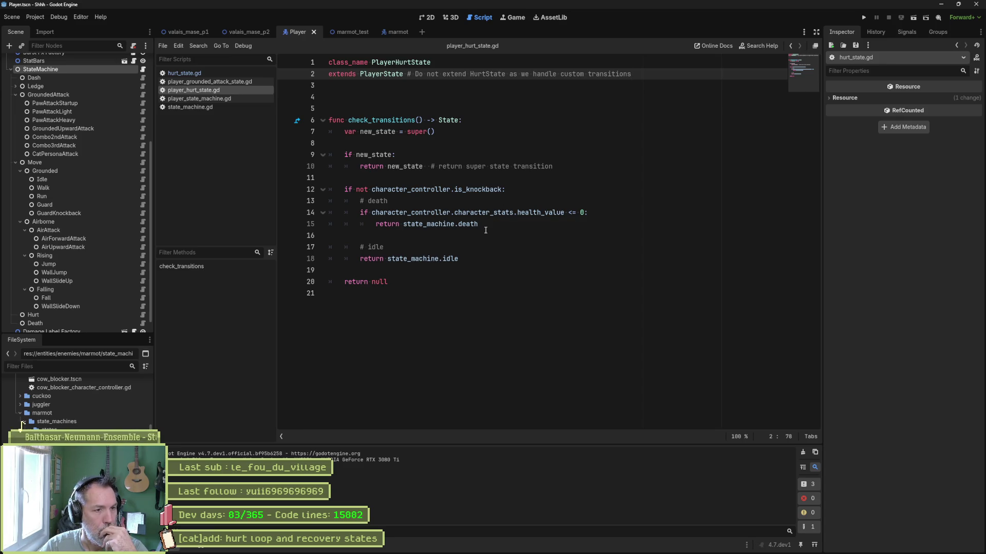
pyautogui.write('for cat')
pyautogui.hotkey('ctrl', 's')
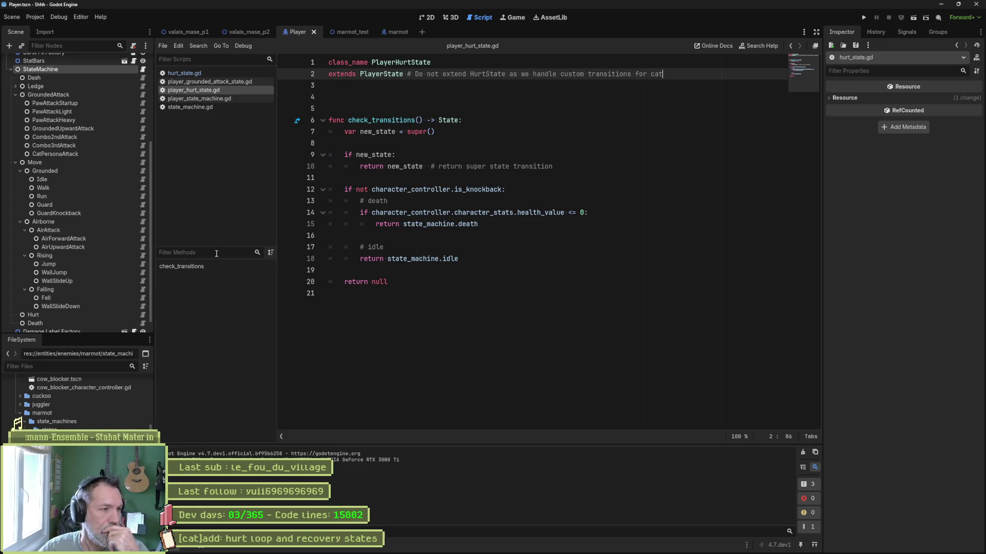
pyautogui.scroll(-1, 52, 304)
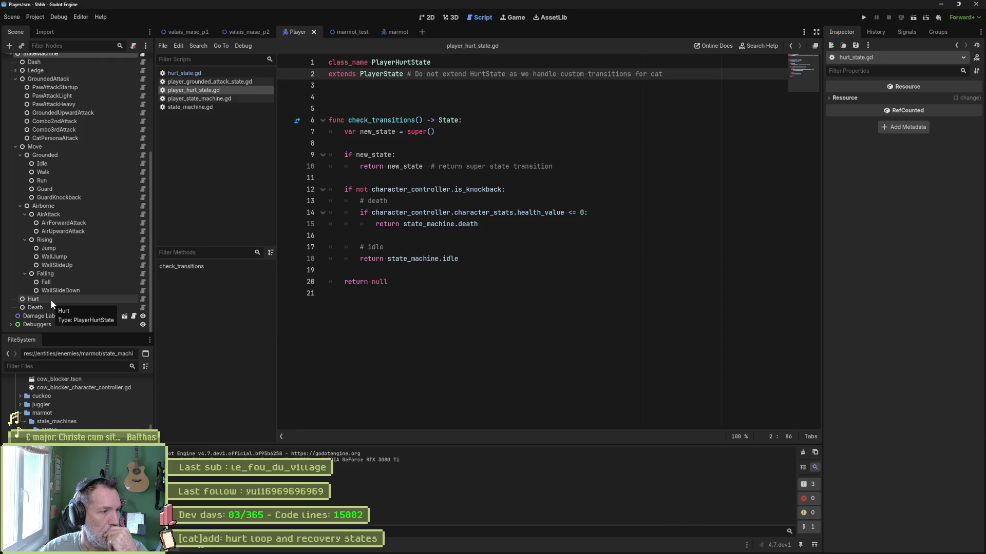
# - Rename the Hurt state's class to PlayerHurtLoopState and save the script
pyautogui.click(141, 298)
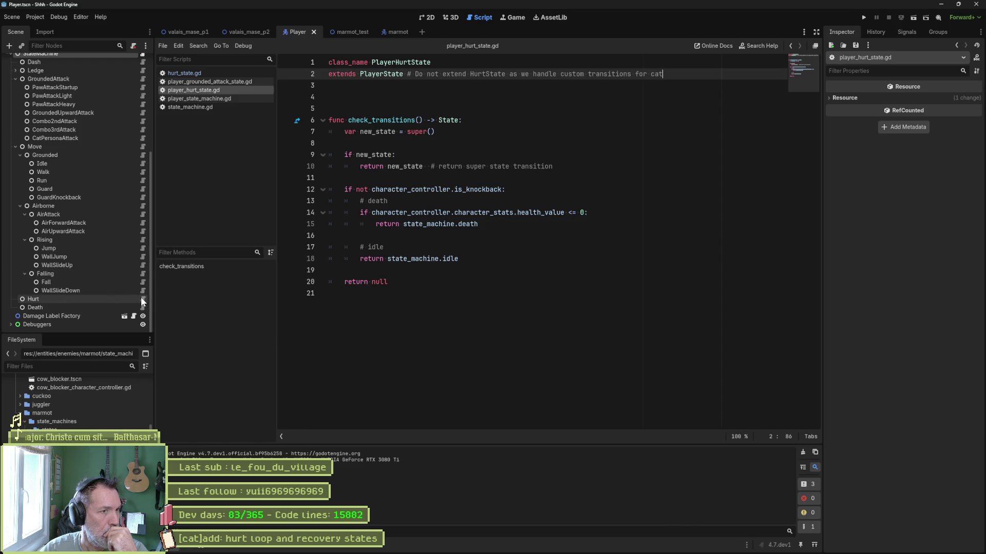
pyautogui.click(411, 62)
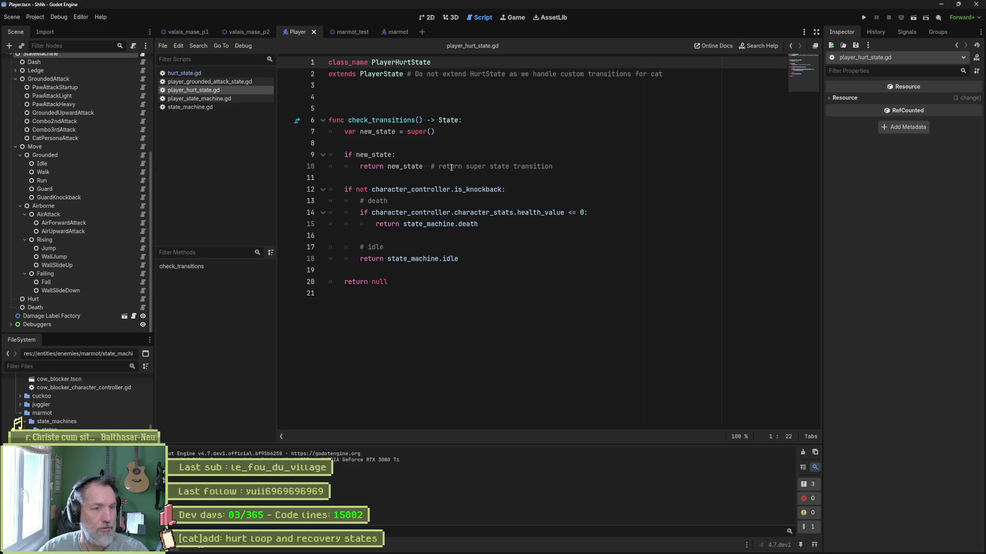
pyautogui.write('Loop')
pyautogui.hotkey('ctrl', 's')
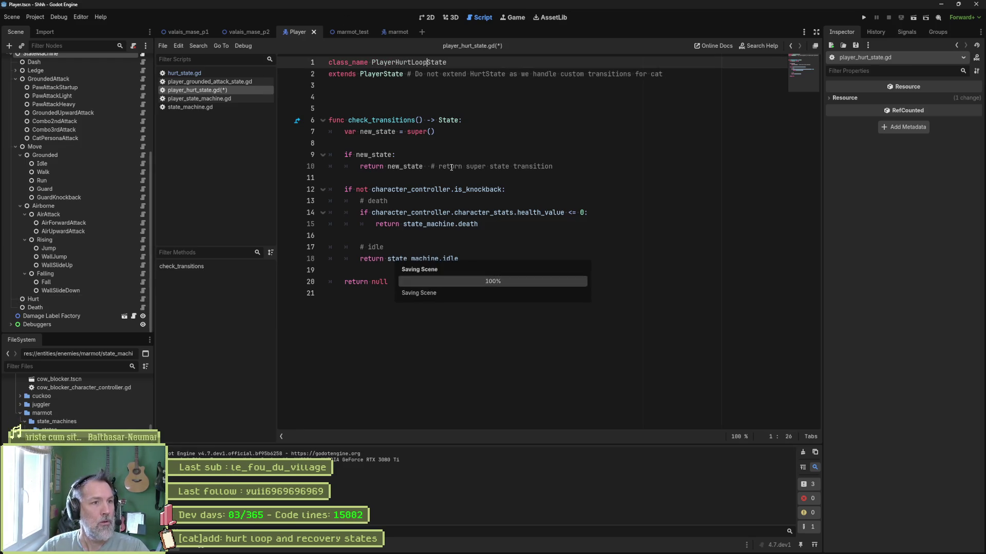
# - Rename the Hurt state node to HurtLoop
pyautogui.click(131, 299)
pyautogui.press('F2')
pyautogui.write('HurtLoop')
pyautogui.press('Return')
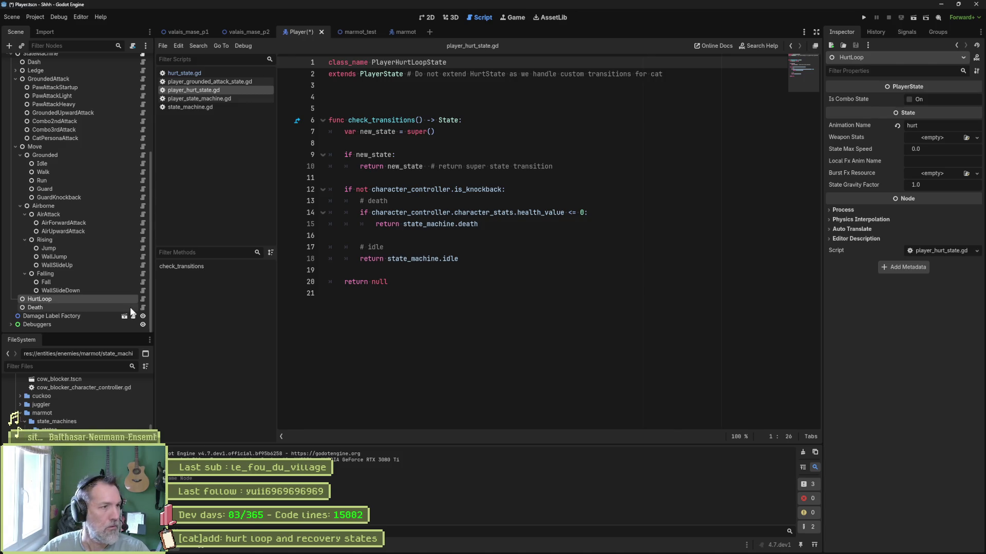
# - Change line 34 of player_state_machine.gd to hurt_loop = $HurtLoop and save
pyautogui.scroll(5, 92, 142)
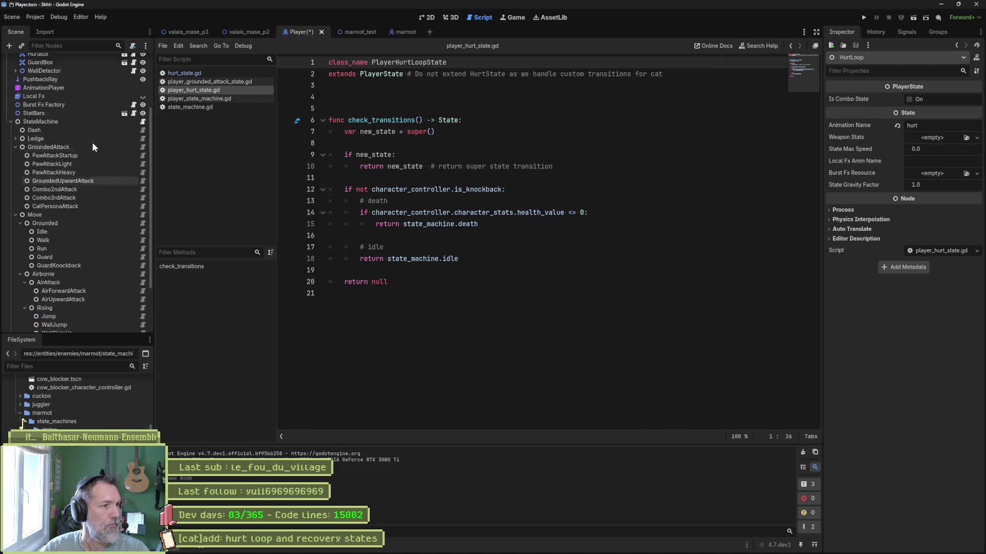
pyautogui.click(204, 100)
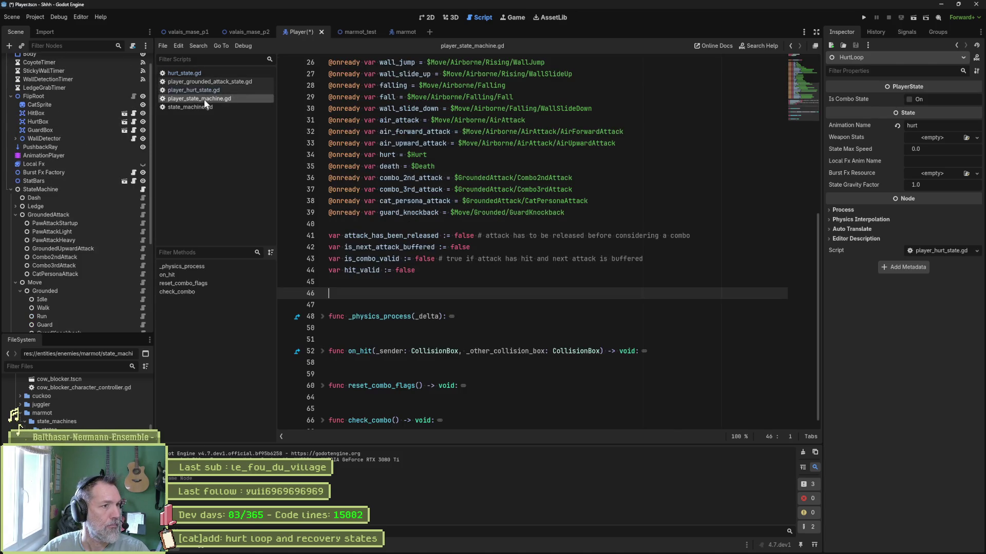
pyautogui.click(428, 155)
pyautogui.write('Loop')
pyautogui.hotkey('ctrl', 'Left')
pyautogui.hotkey('ctrl', 'Left')
pyautogui.hotkey('ctrl', 'Left')
pyautogui.write('_loop')
pyautogui.hotkey('ctrl', 's')
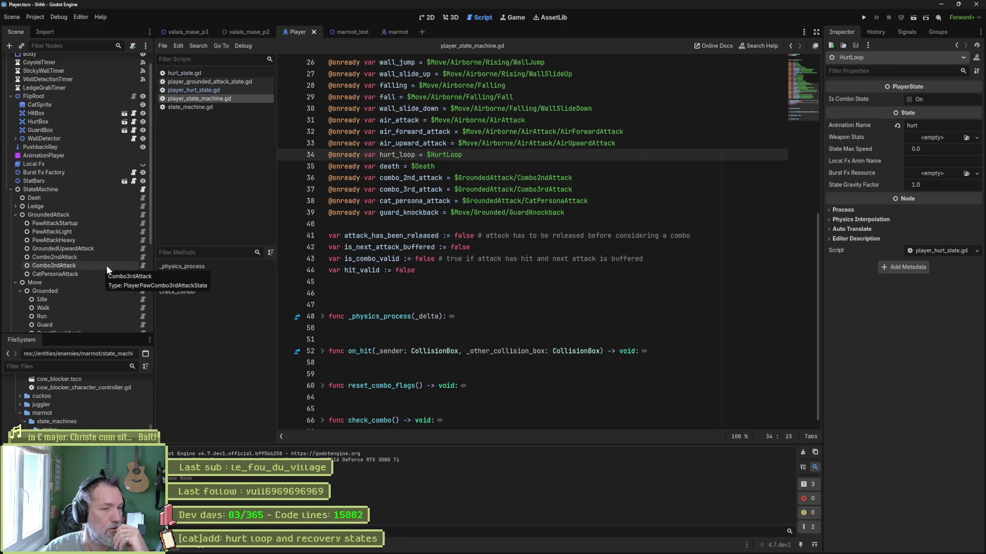
# - Duplicate player_hurt_loop_state.gd in the FileSystem as player_hurt_land_state.gd
pyautogui.scroll(-5, 106, 270)
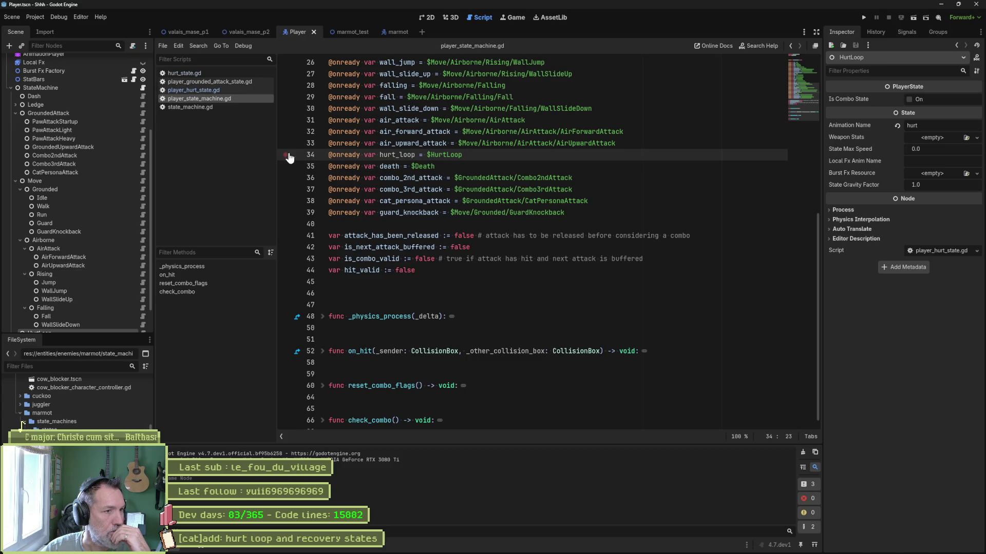
pyautogui.click(214, 91)
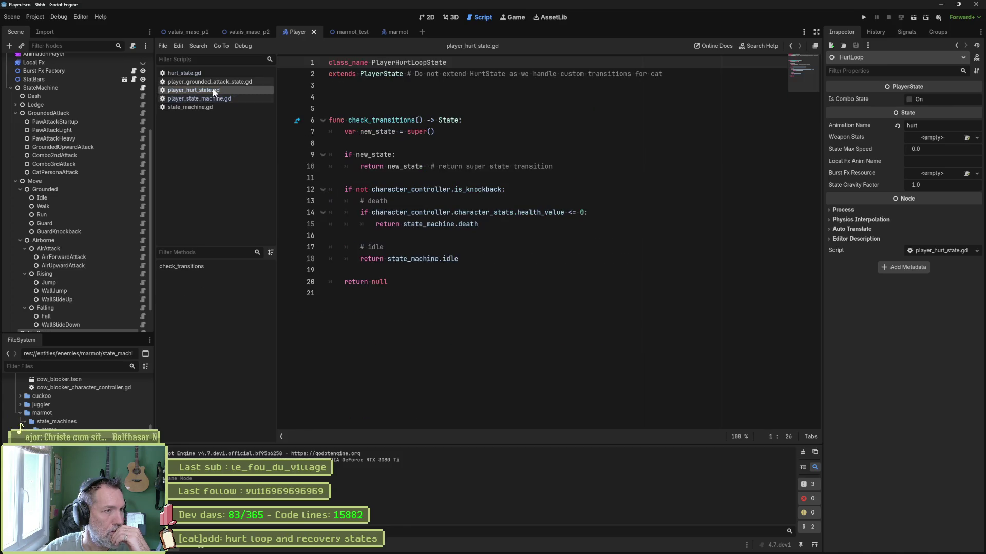
pyautogui.rightClick(214, 90)
pyautogui.click(257, 181)
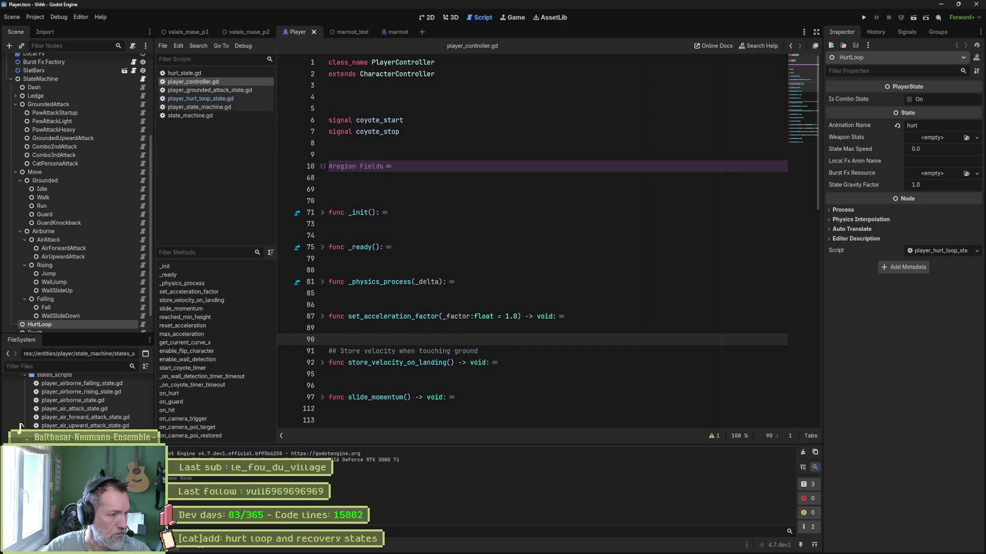
pyautogui.hotkey('ctrl', 'd')
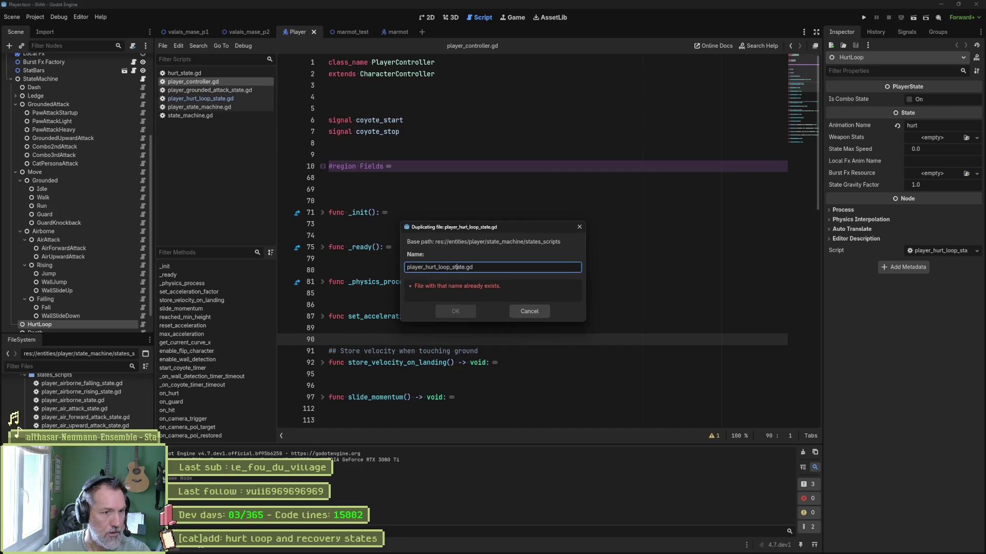
pyautogui.press('BackSpace')
pyautogui.press('BackSpace')
pyautogui.press('BackSpace')
pyautogui.write('land')
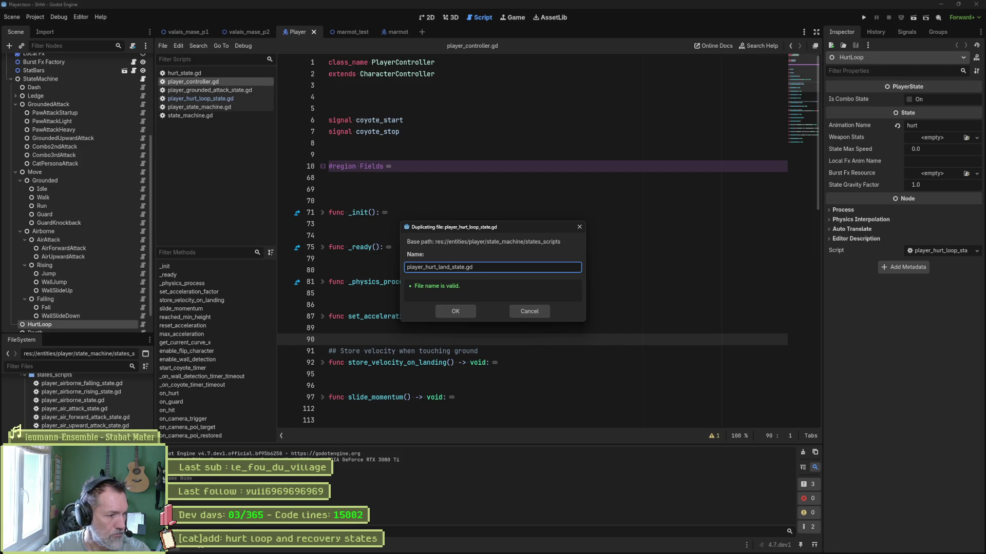
pyautogui.press('Return')
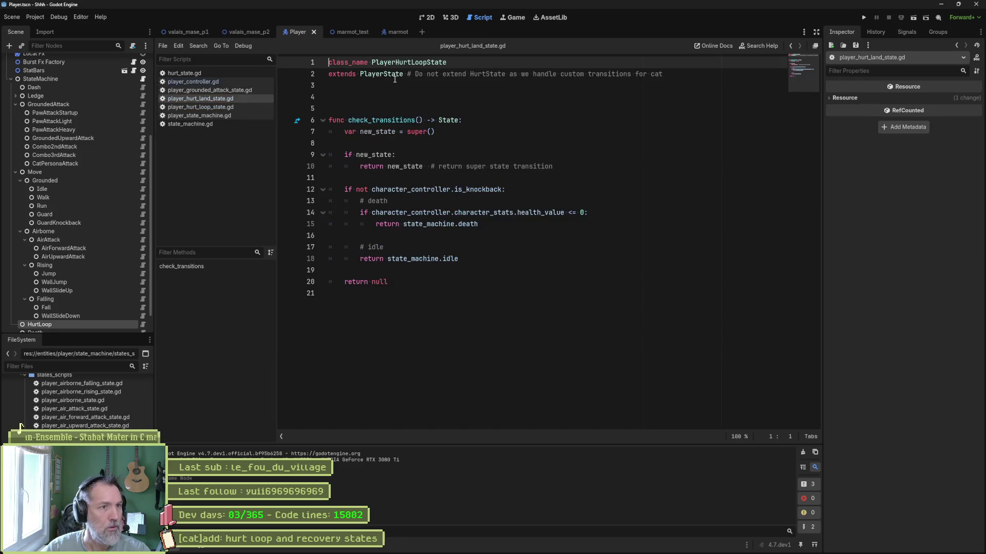
# - Change the copied script's class name to PlayerHurtLandState
pyautogui.moveTo(413, 62); pyautogui.dragTo(428, 62)
pyautogui.write('Land')
pyautogui.click(493, 63)
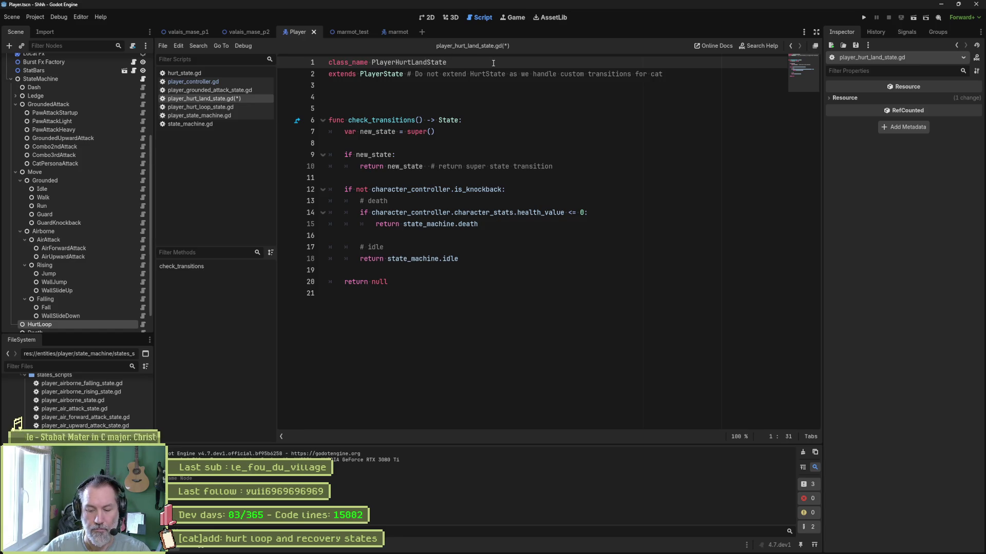
pyautogui.hotkey('ctrl', 'Left')
pyautogui.hotkey('alt', 'Left')
pyautogui.hotkey('alt', 'Right')
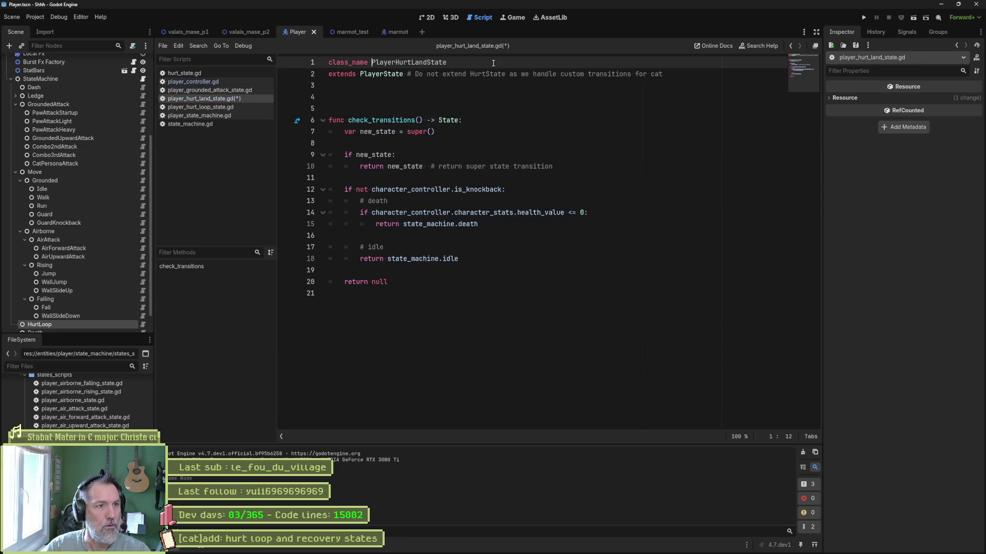
# - Add the doc comment '## State when the cat, after a hurt loop, lands on the ground' and save
pyautogui.press('Return')
pyautogui.press('Up')
pyautogui.write('## ')
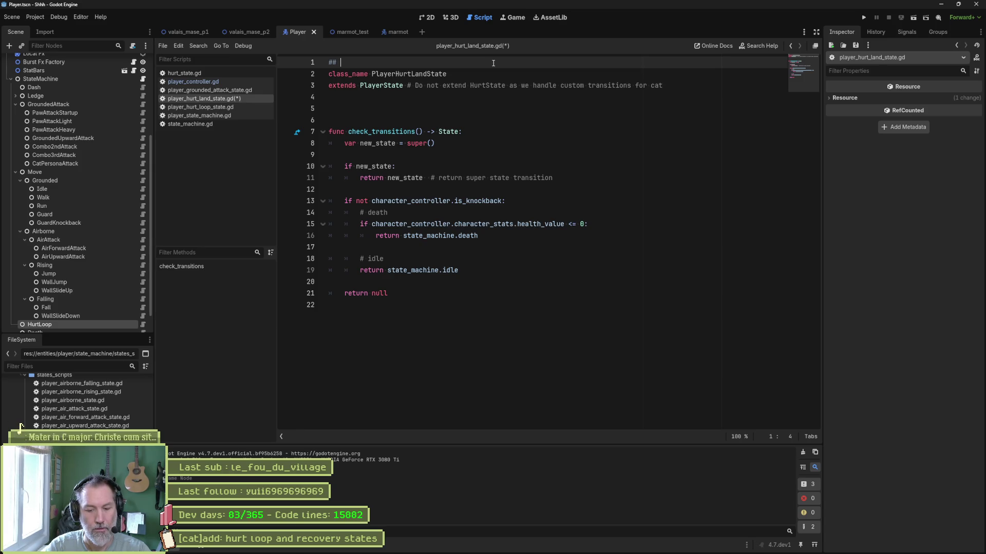
pyautogui.write('State when the cat, ')
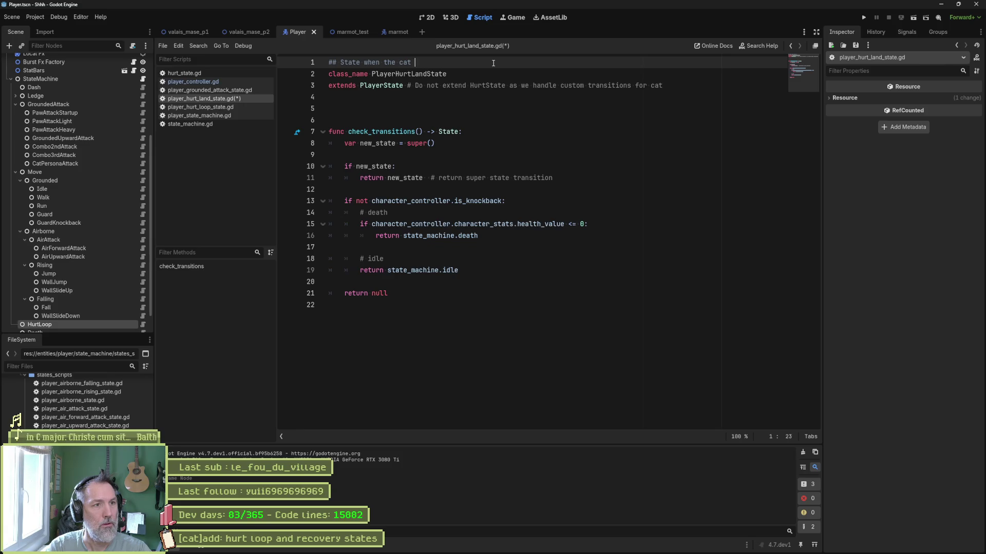
pyautogui.write('after a hurt l')
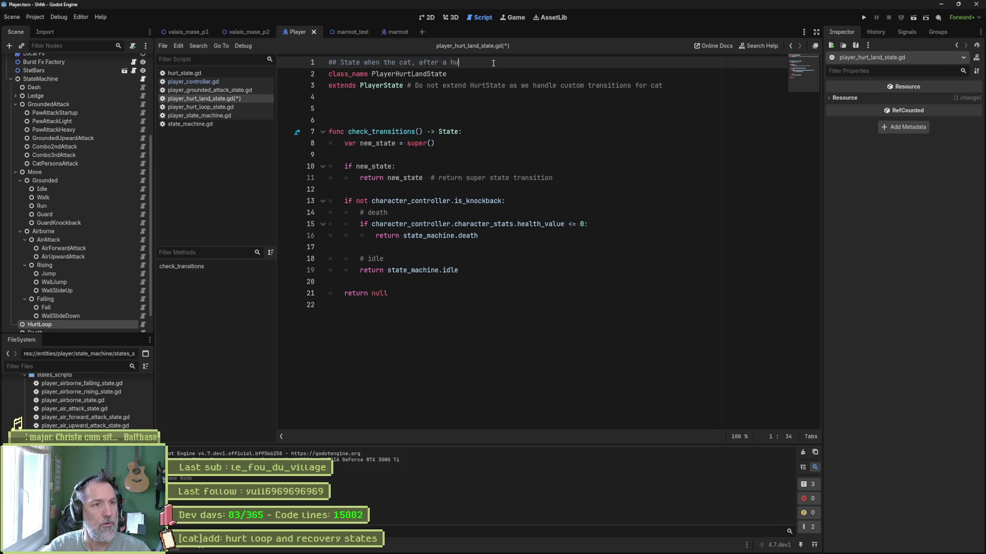
pyautogui.write('oop, lands on th')
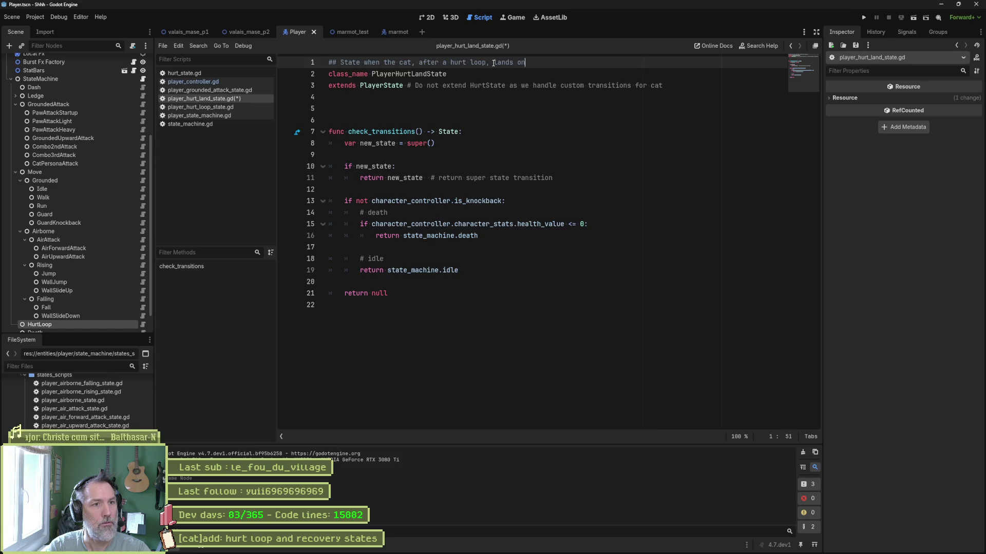
pyautogui.write('e ground')
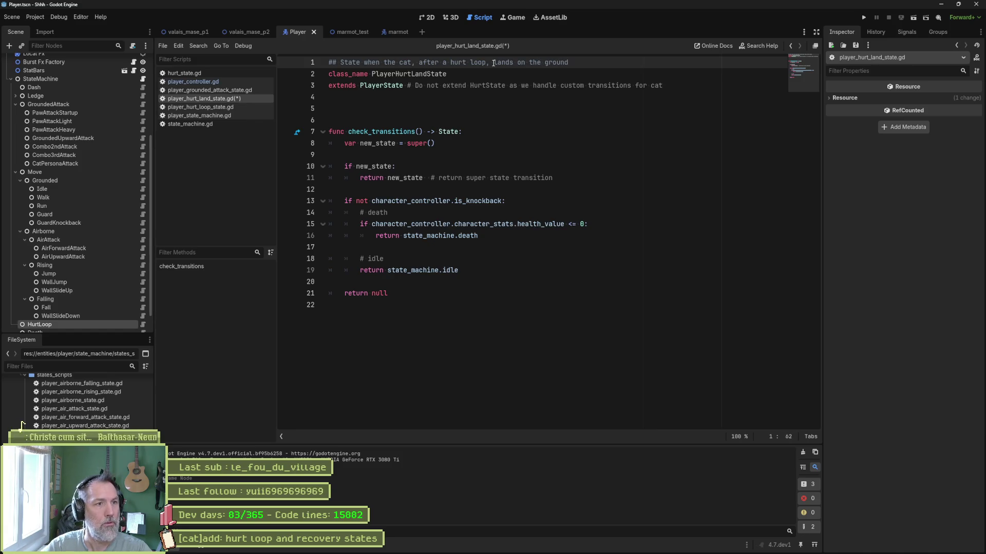
pyautogui.hotkey('ctrl', 's')
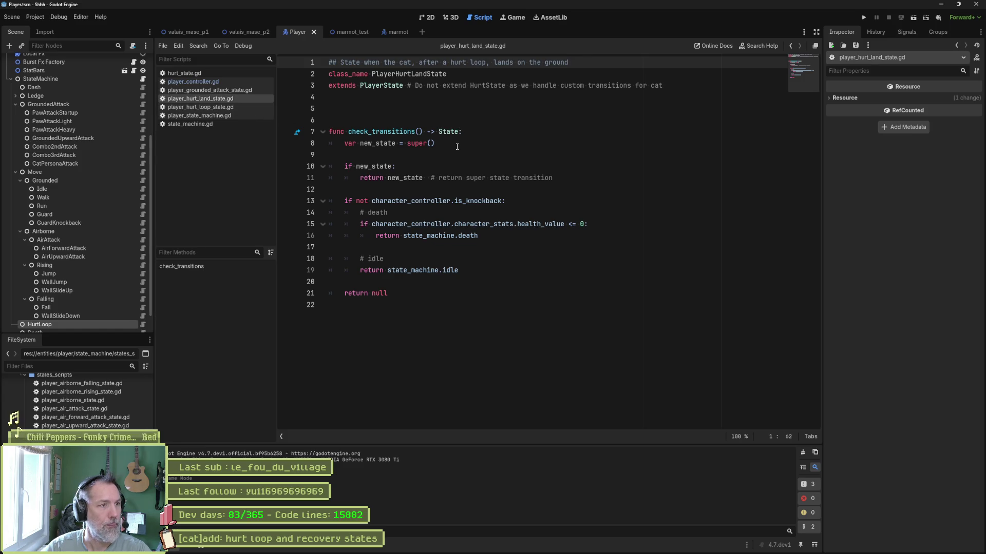
pyautogui.scroll(-2, 76, 322)
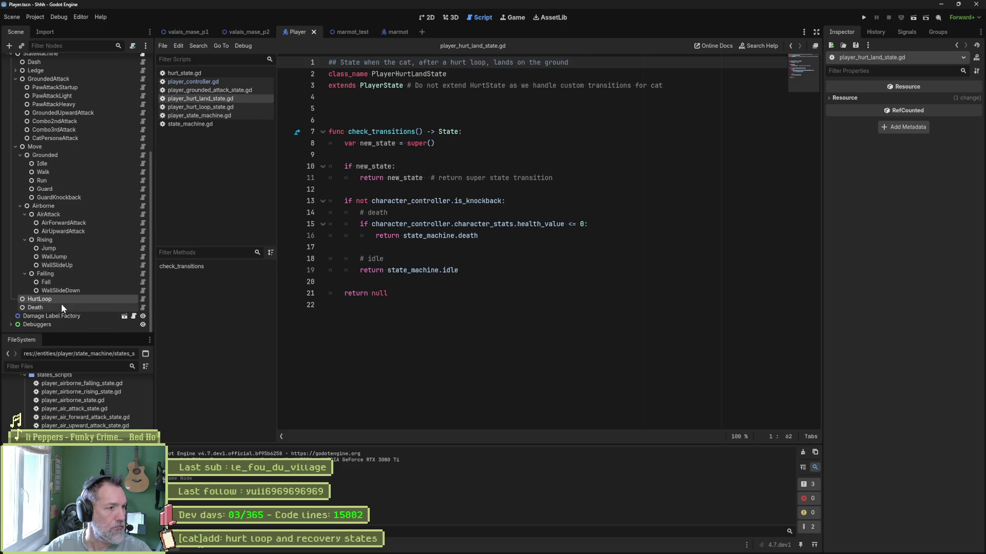
# - Add a PlayerHurtLandState child node under StateMachine
pyautogui.click(16, 147)
pyautogui.click(16, 223)
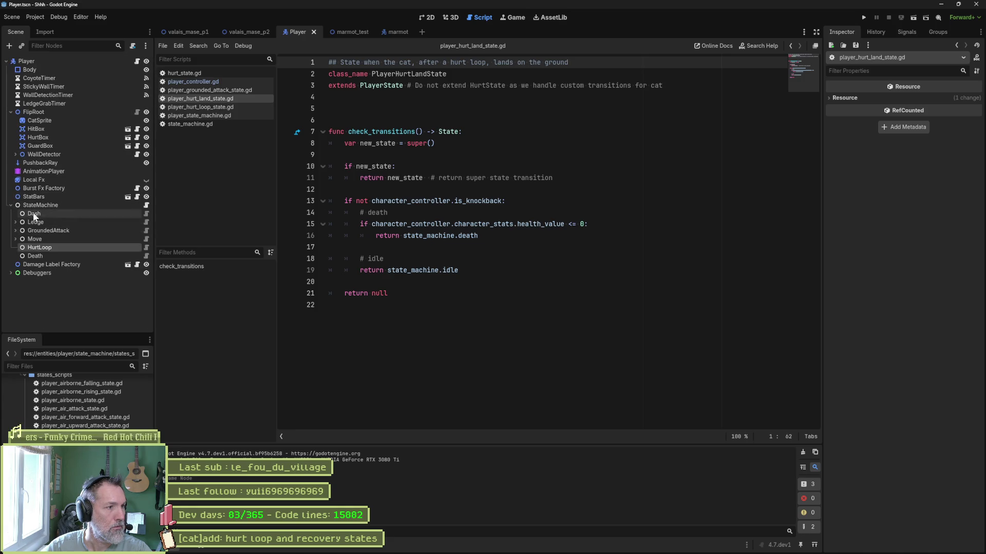
pyautogui.click(72, 205)
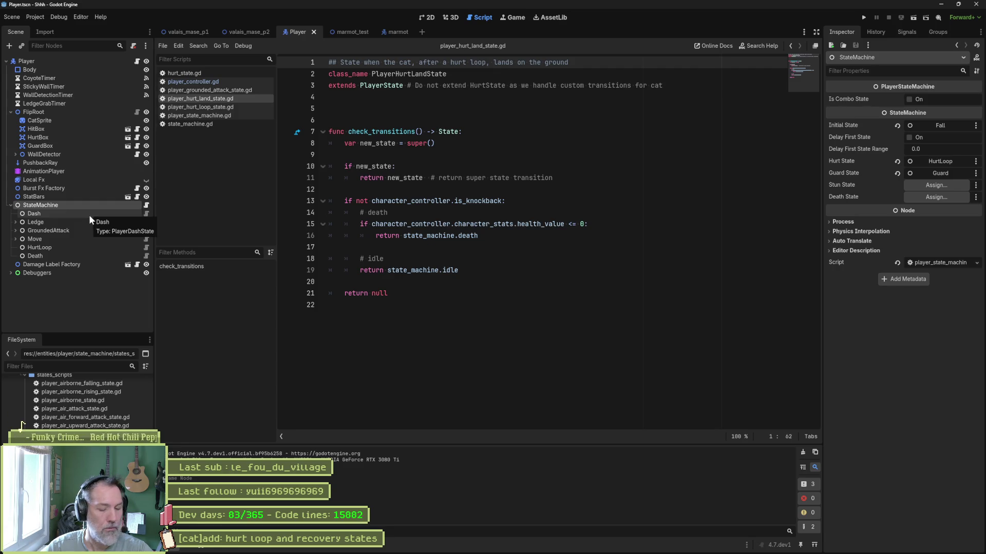
pyautogui.hotkey('ctrl', 'a')
pyautogui.write('hurt ')
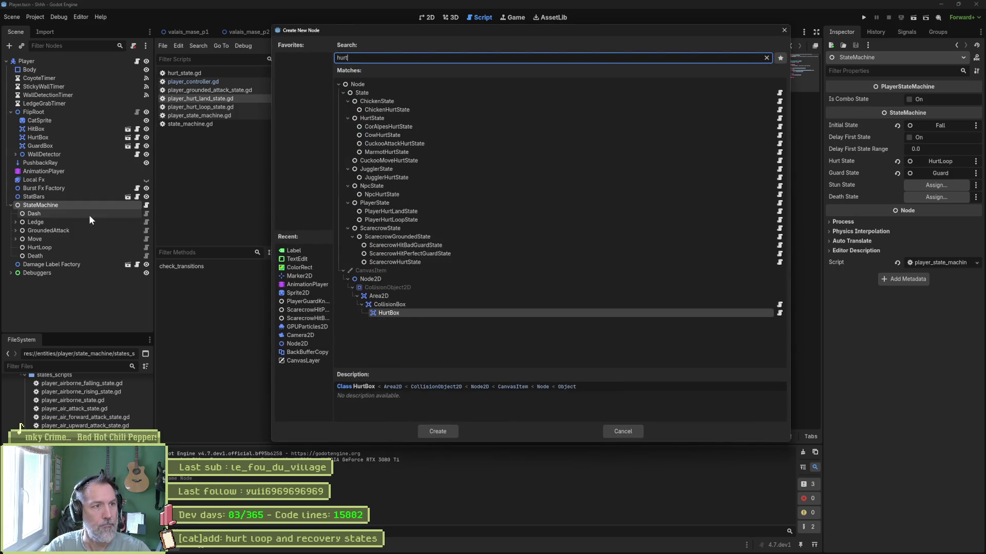
pyautogui.write('loop, land')
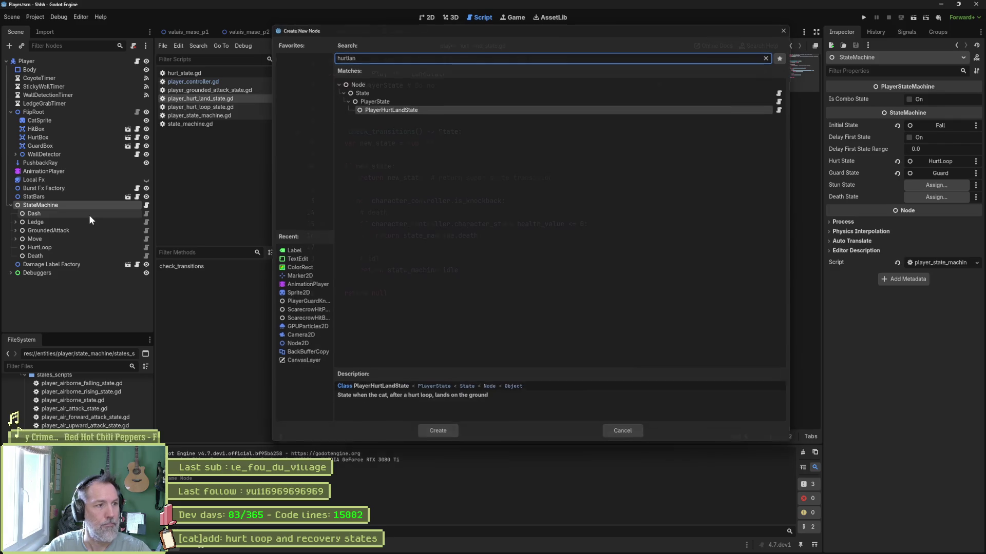
pyautogui.press('Return')
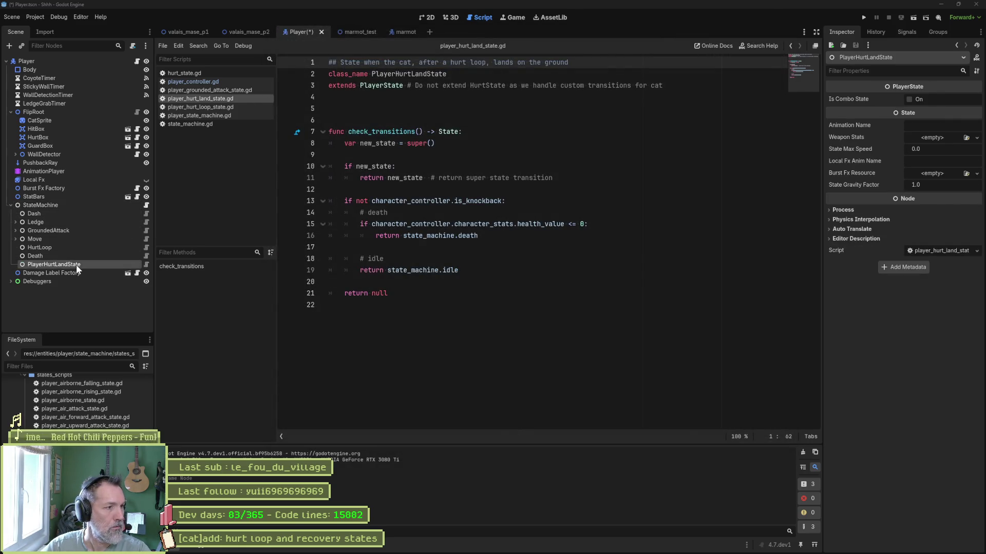
# - Rename the new node HurtLand and move it between HurtLoop and Death
pyautogui.doubleClick(76, 265)
pyautogui.write('HurtLand')
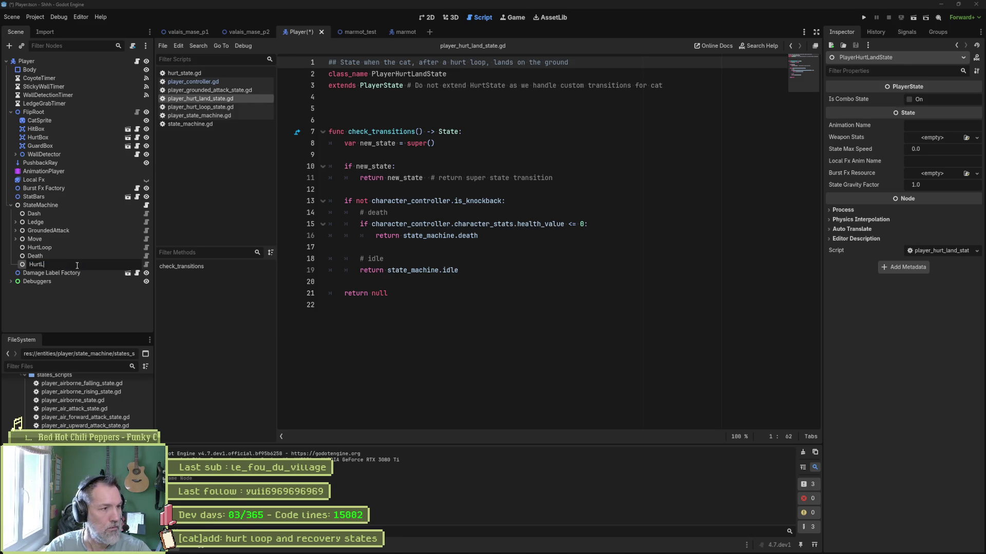
pyautogui.press('Return')
pyautogui.moveTo(76, 265); pyautogui.dragTo(74, 257)
pyautogui.click(54, 204)
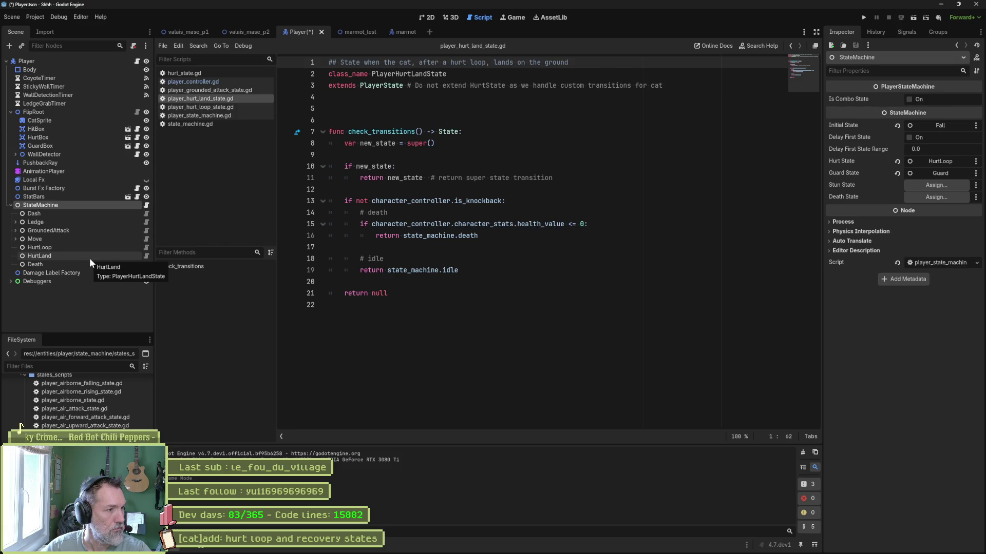
pyautogui.click(148, 255)
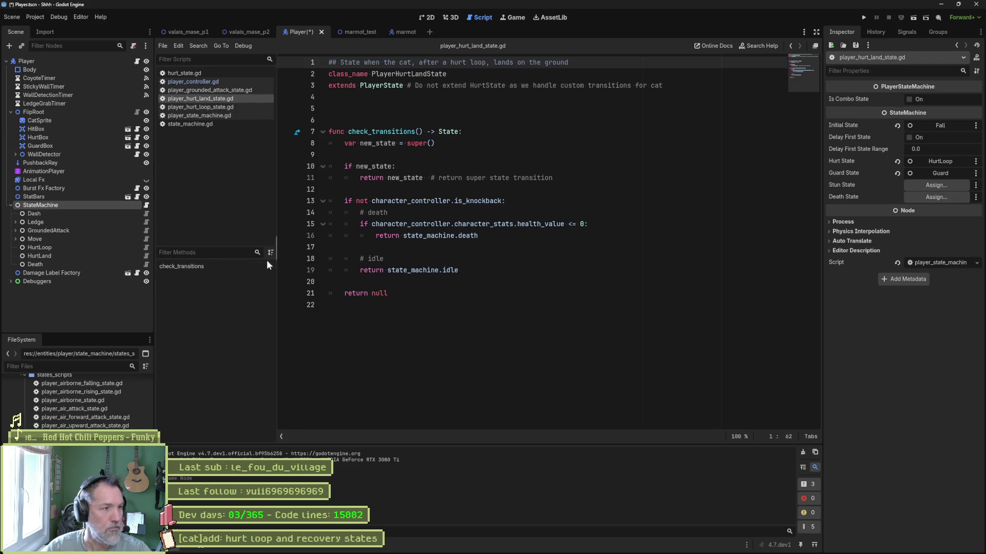
# - Save the Player scene, look over player_hurt_loop_state.gd, then show the cat in 2D
pyautogui.doubleClick(444, 270)
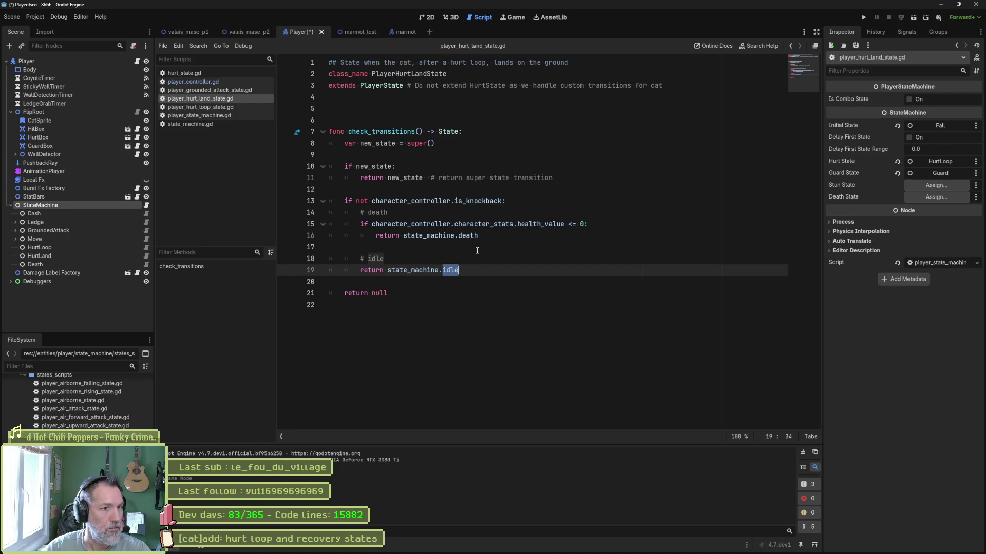
pyautogui.hotkey('ctrl', 's')
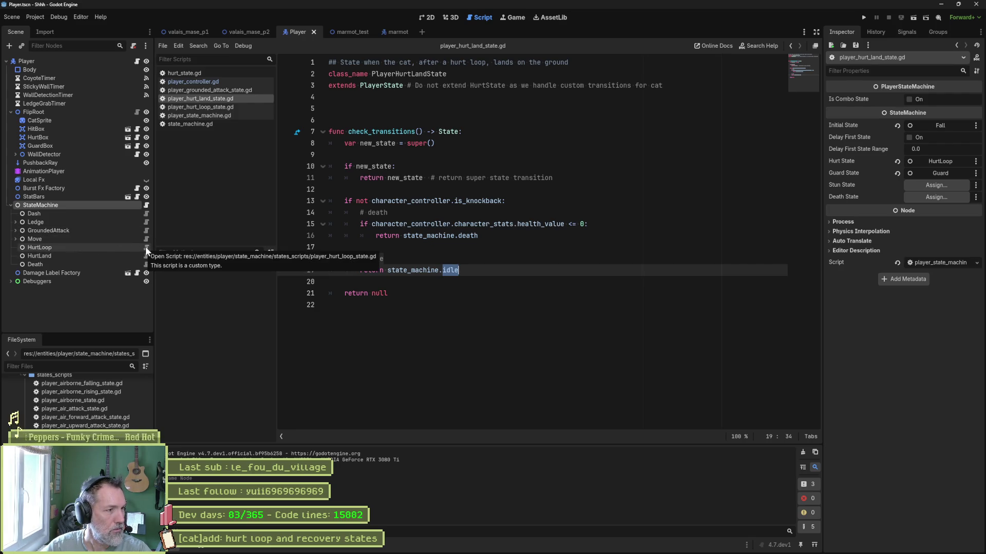
pyautogui.click(145, 247)
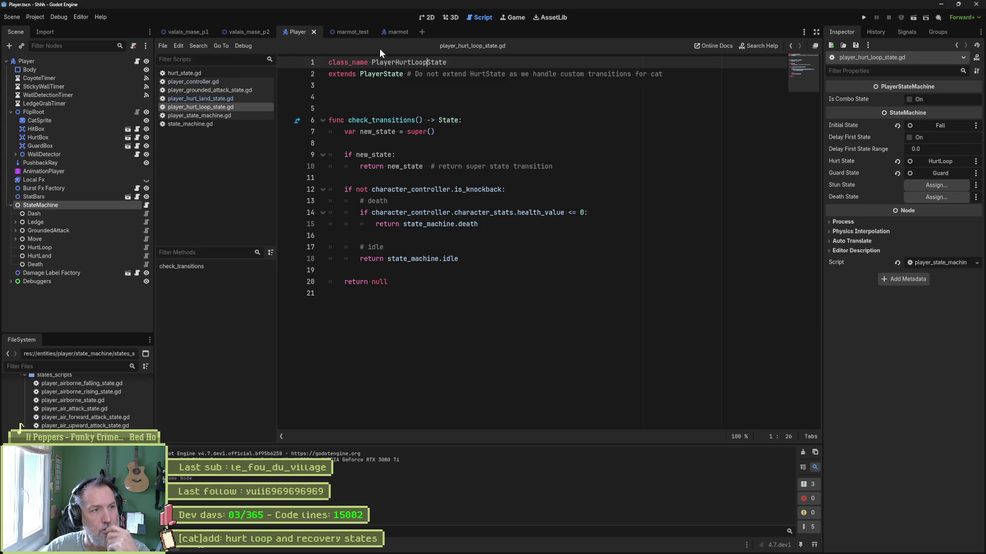
pyautogui.click(430, 20)
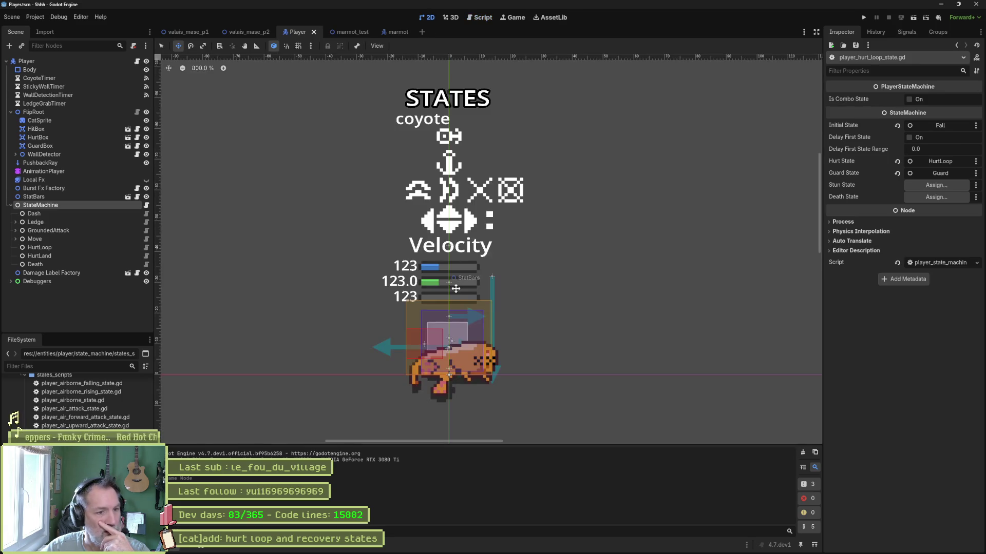
# - Inspect PushbackRay's ray settings, then start adding a new child under FlipRoot
pyautogui.scroll(-3, 341, 326)
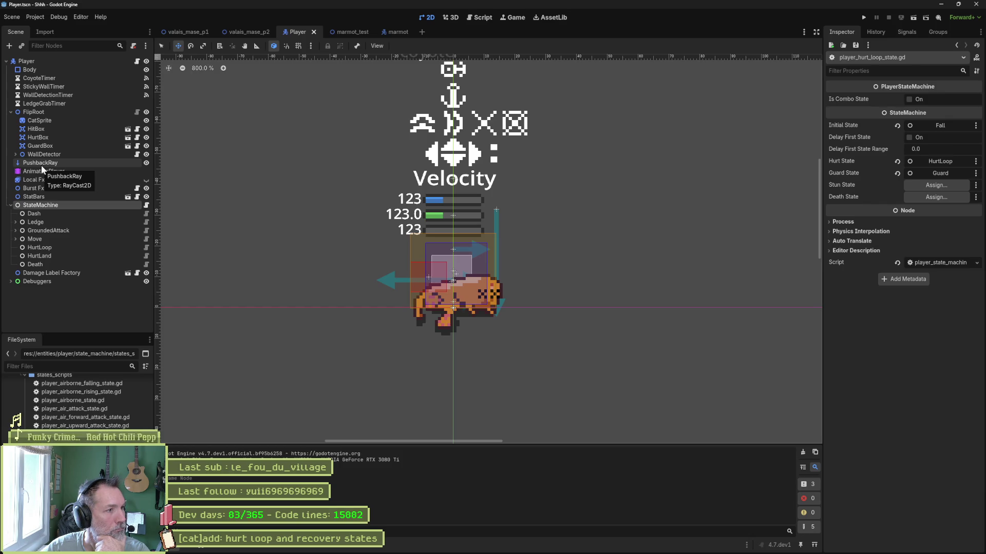
pyautogui.click(15, 154)
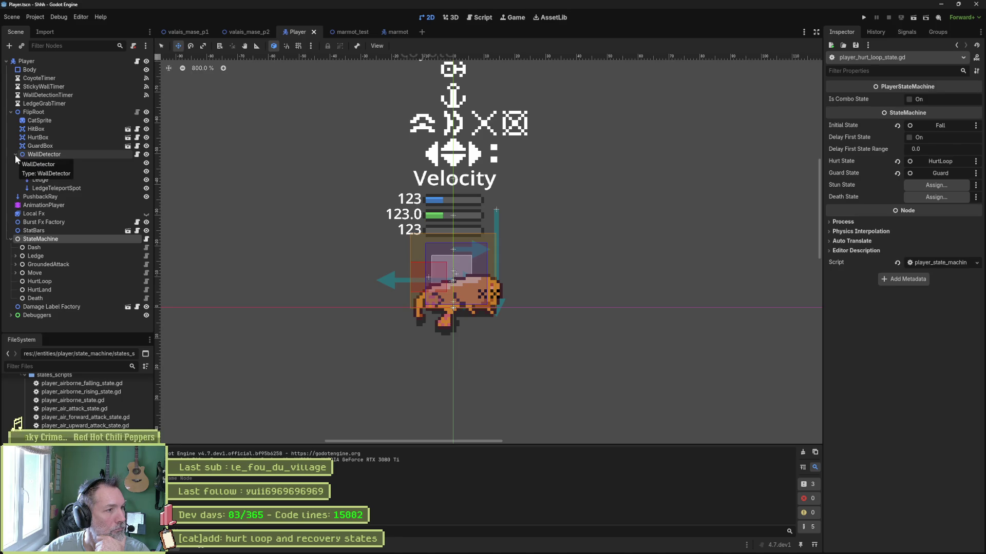
pyautogui.click(15, 154)
pyautogui.click(37, 163)
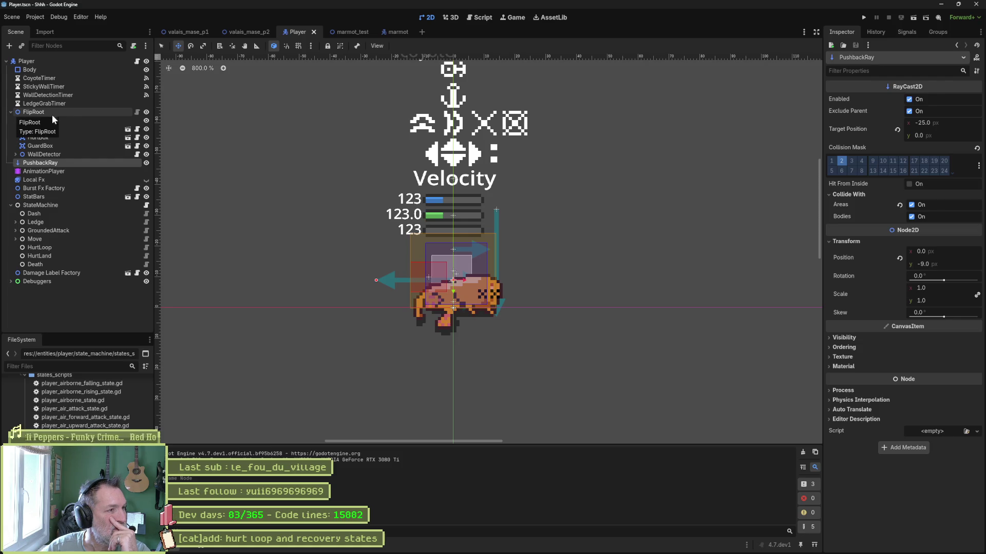
pyautogui.click(69, 113)
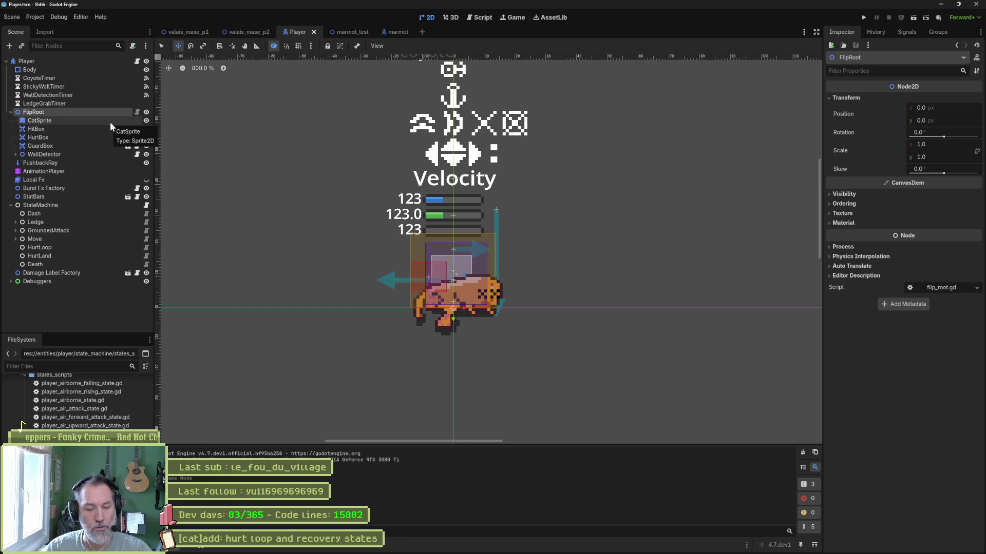
pyautogui.hotkey('ctrl', 'a')
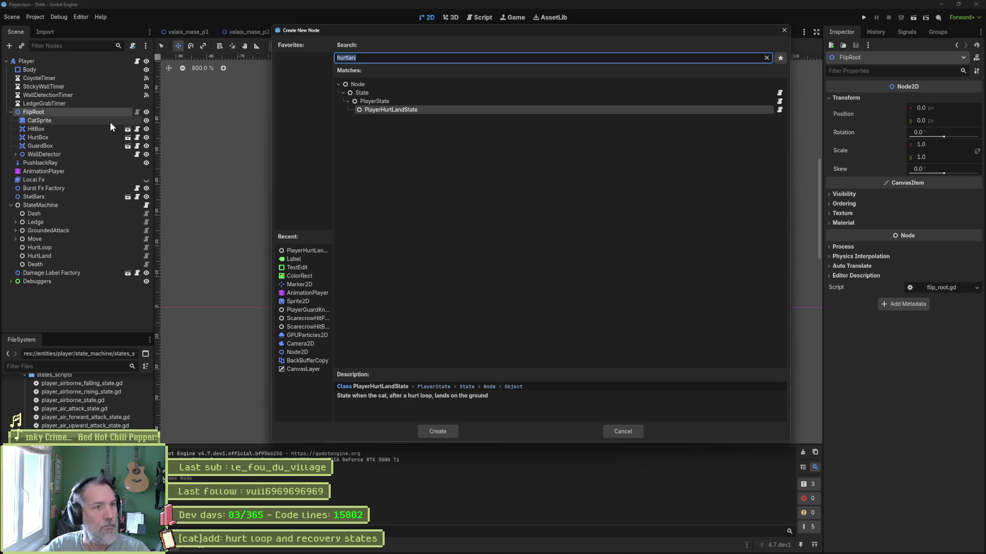
# - Create a RayCast2D under FlipRoot and name it LandRay
pyautogui.write('ra')
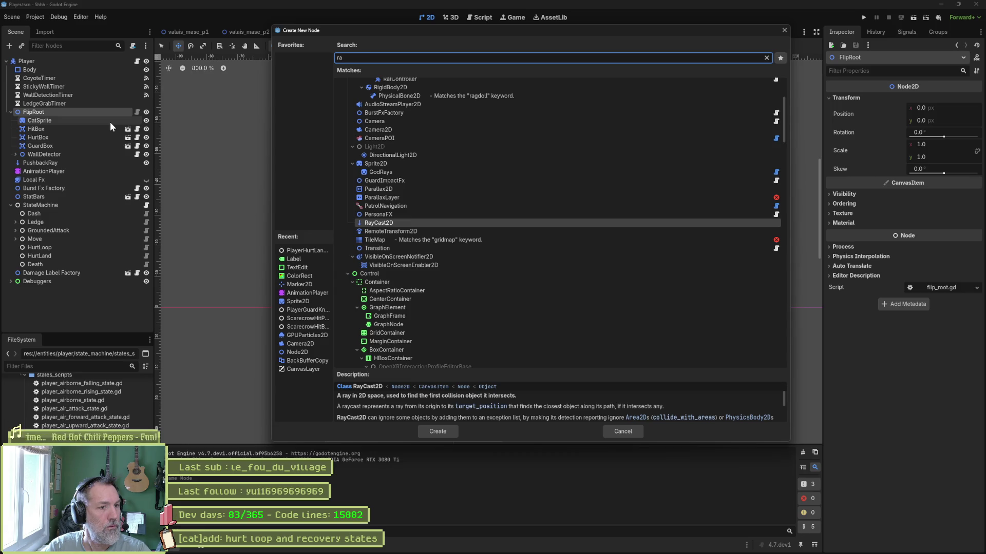
pyautogui.press('Return')
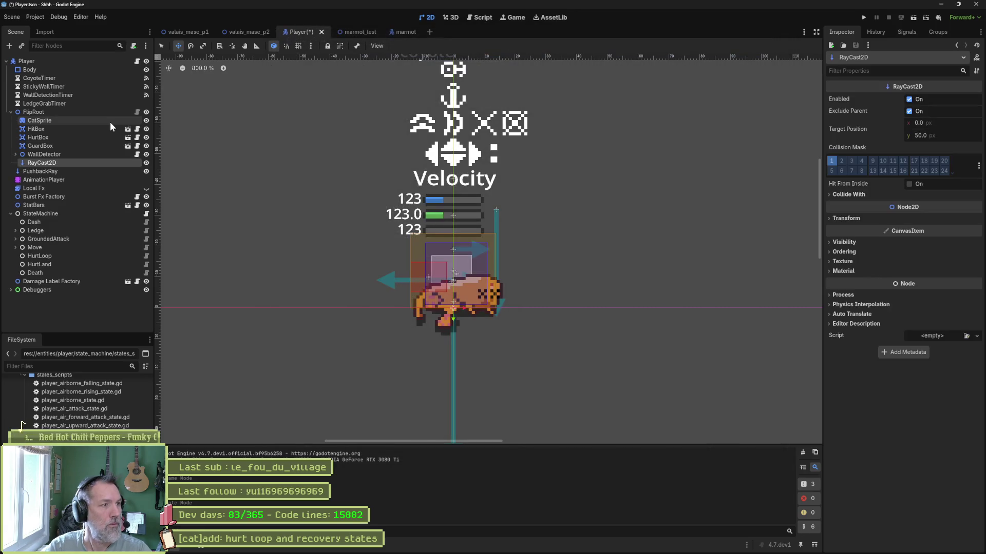
pyautogui.press('F2')
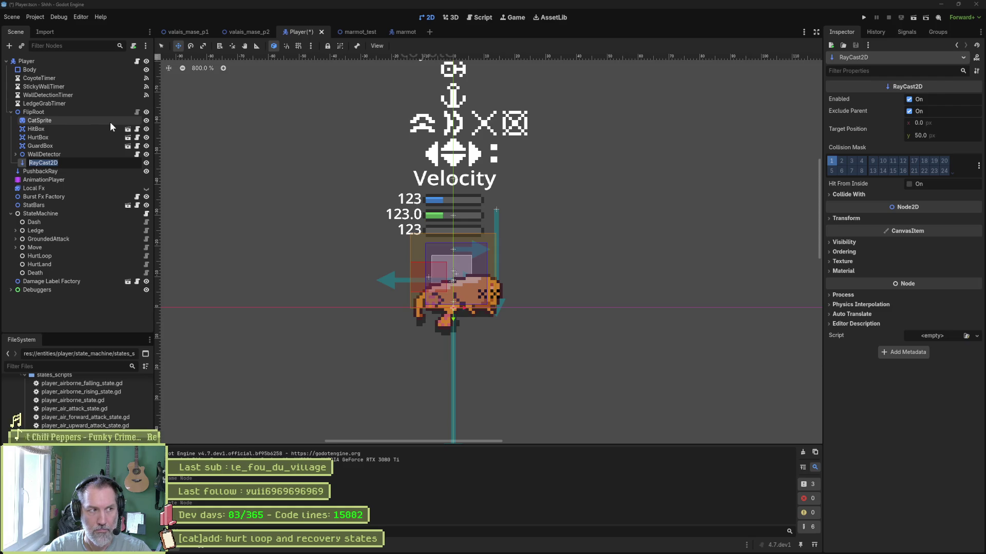
pyautogui.write('LandRay')
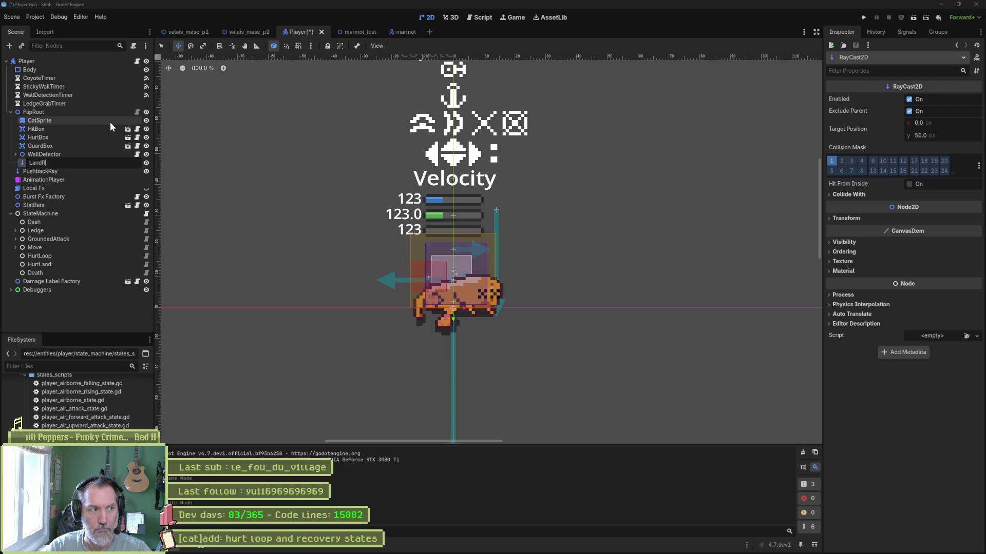
pyautogui.press('Return')
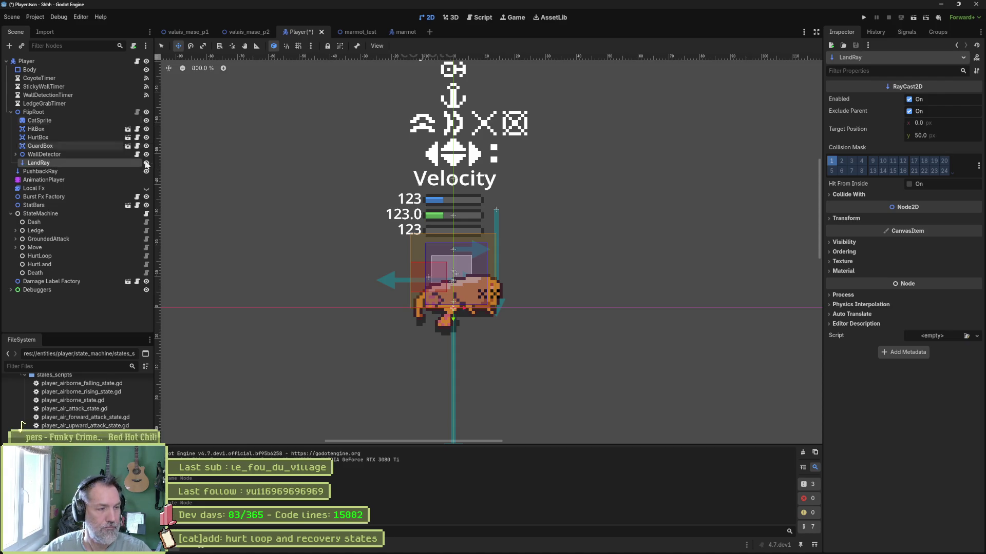
# - Shorten LandRay's target to 0, 20 just below the cat and save the scene
pyautogui.scroll(-3, 441, 329)
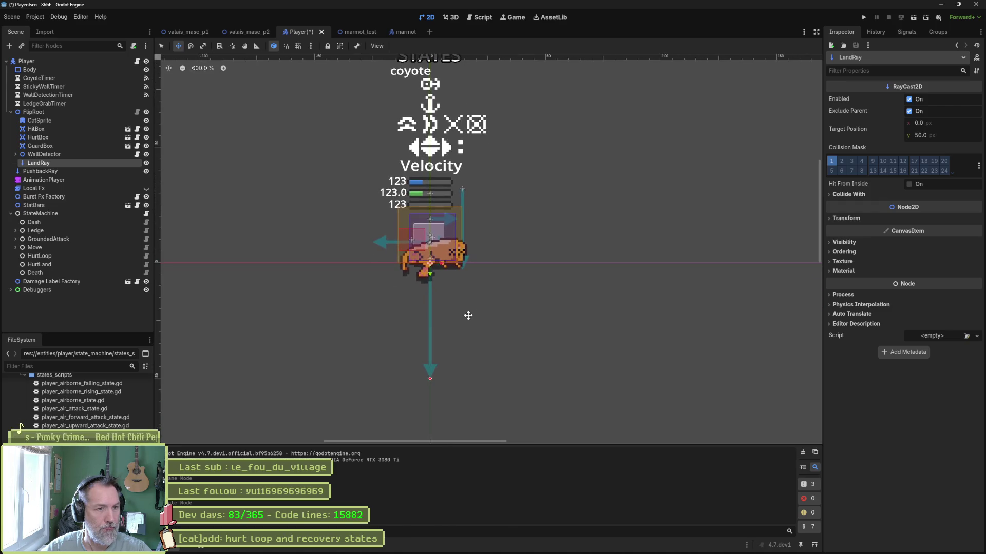
pyautogui.moveTo(430, 379); pyautogui.dragTo(431, 309)
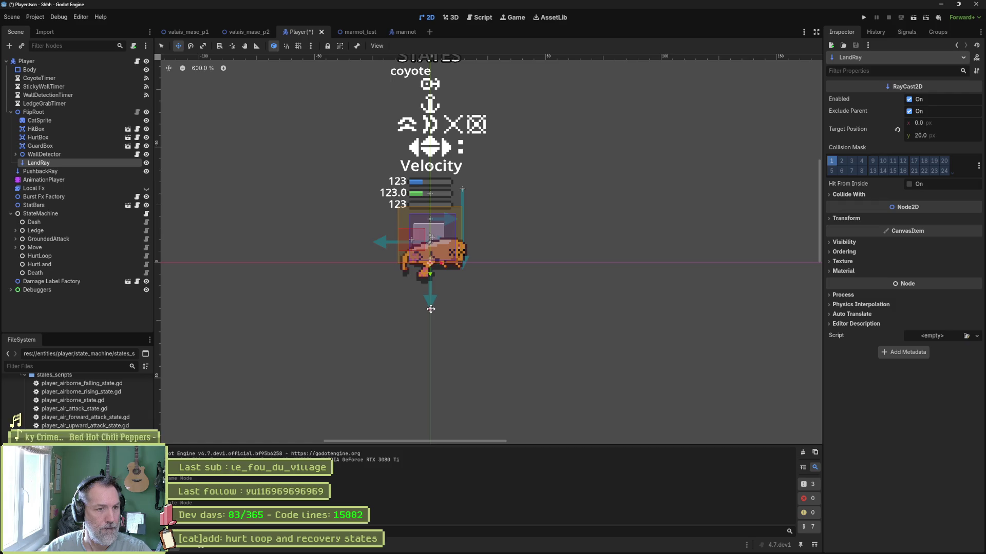
pyautogui.hotkey('ctrl', 's')
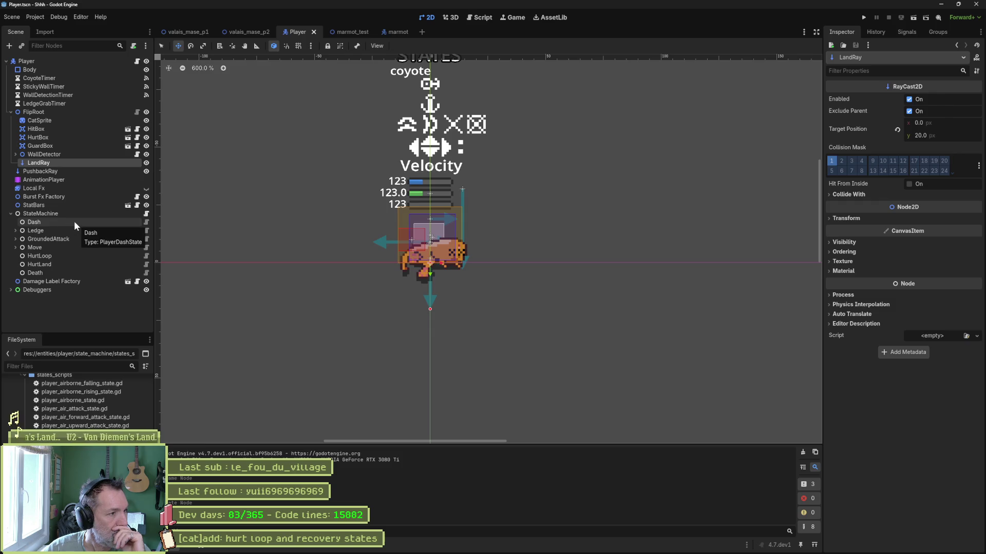
pyautogui.click(137, 61)
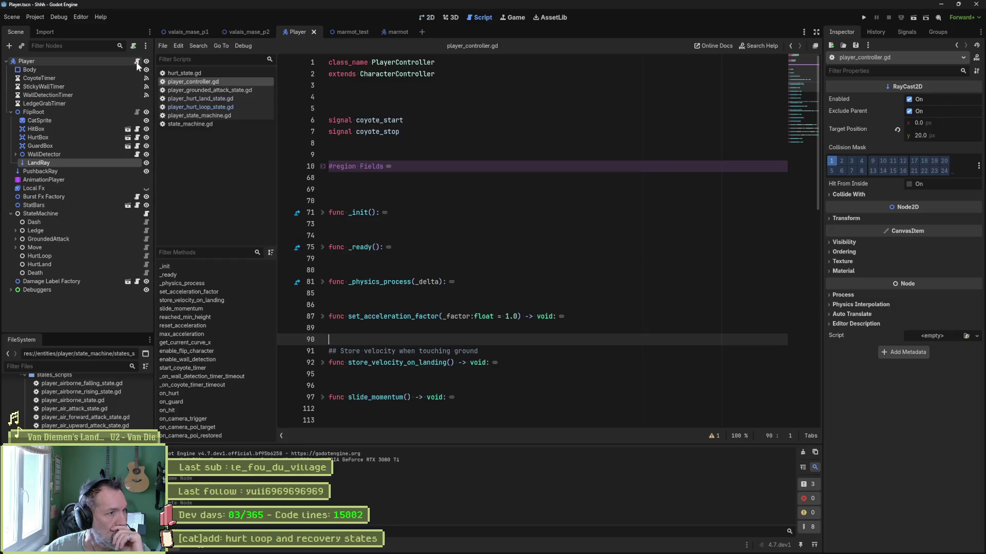
pyautogui.click(323, 166)
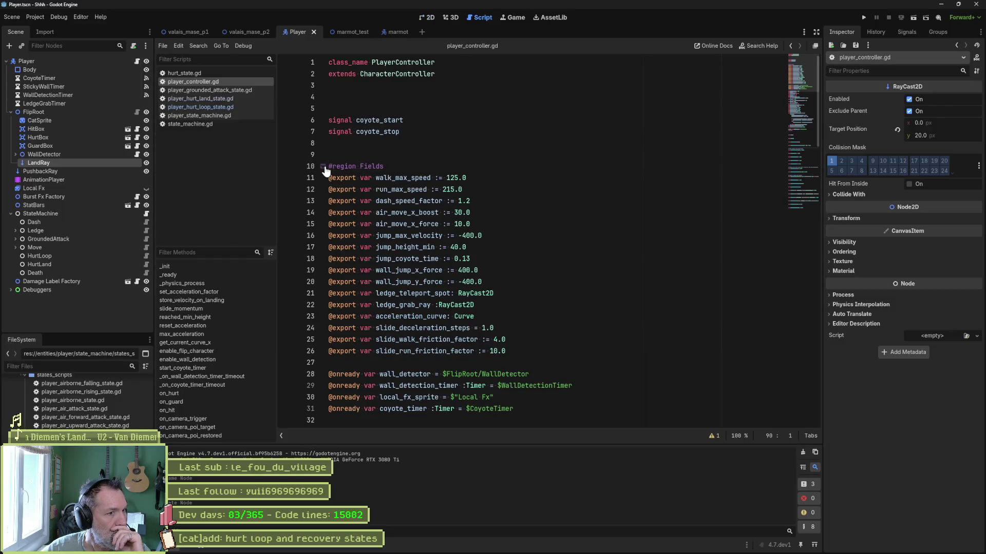
pyautogui.scroll(-1, 607, 269)
pyautogui.scroll(-4, 607, 269)
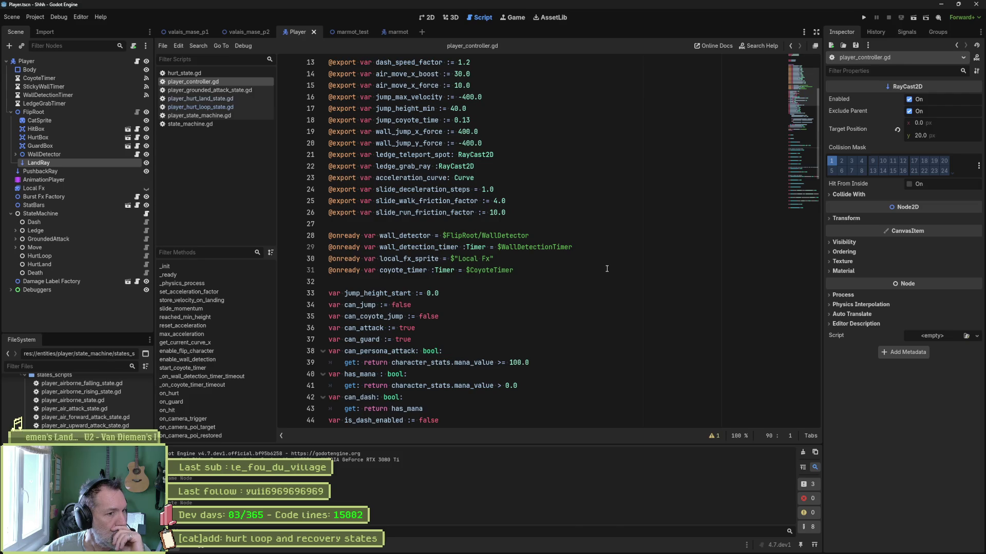
pyautogui.moveTo(32, 163)
pyautogui.mouseDown()
pyautogui.moveTo(340, 226)
pyautogui.moveTo(347, 280)
pyautogui.mouseUp()
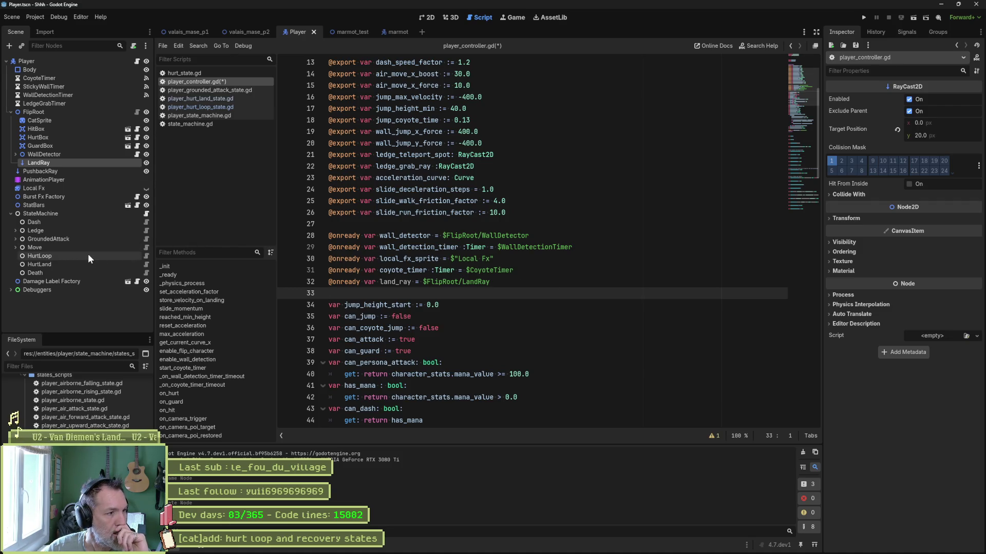
pyautogui.click(145, 255)
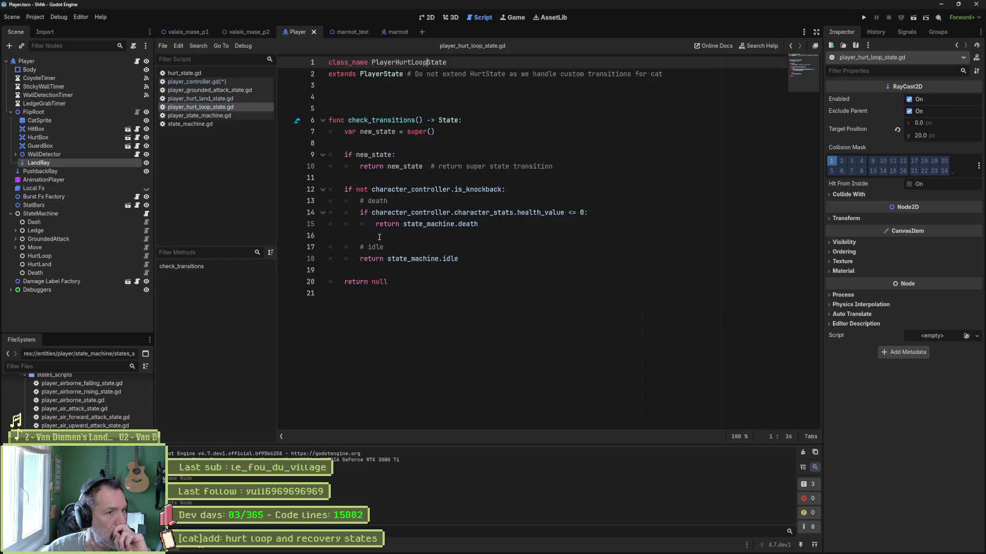
# - Add an update_state function at the end of player_hurt_loop_state.gd
pyautogui.click(404, 314)
pyautogui.press('Up')
pyautogui.press('Return')
pyautogui.press('Return')
pyautogui.press('BackSpace')
pyautogui.press('BackSpace')
pyautogui.press('Down')
pyautogui.press('Return')
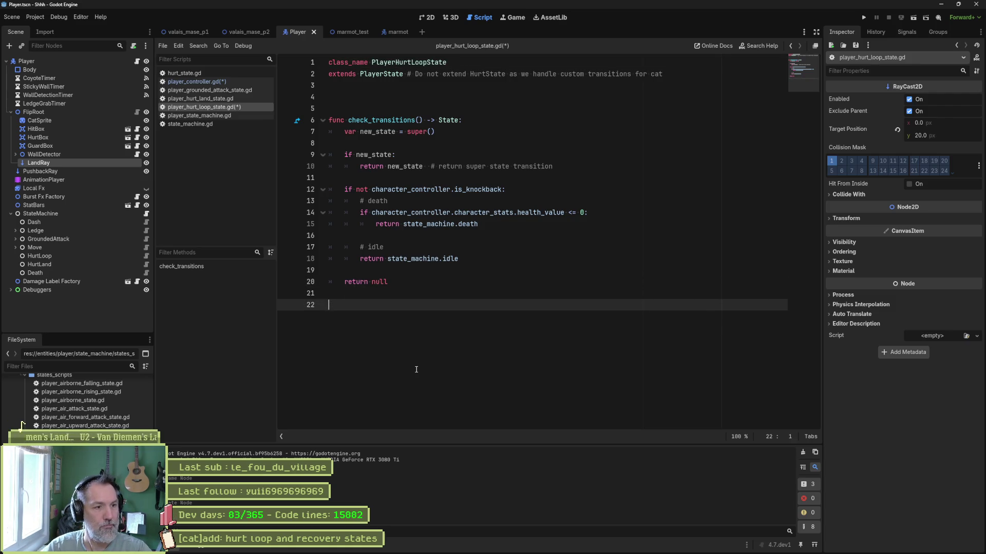
pyautogui.press('Return')
pyautogui.write('func upda')
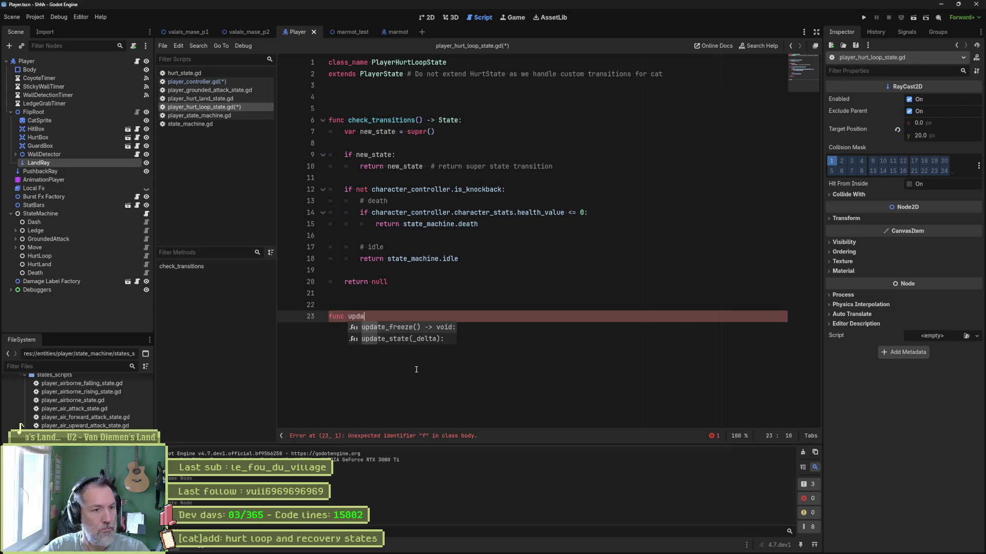
pyautogui.press('Down')
pyautogui.press('Return')
# - Make update_state set character_controller.land_ray.enabled = true and save the scripts
pyautogui.press('Return')
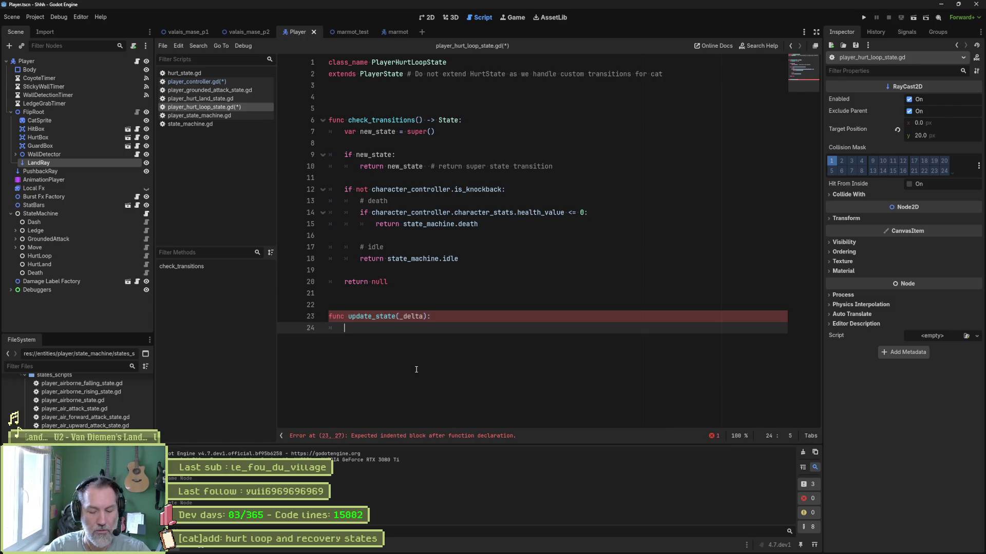
pyautogui.write('cha')
pyautogui.press('Return')
pyautogui.write('lan')
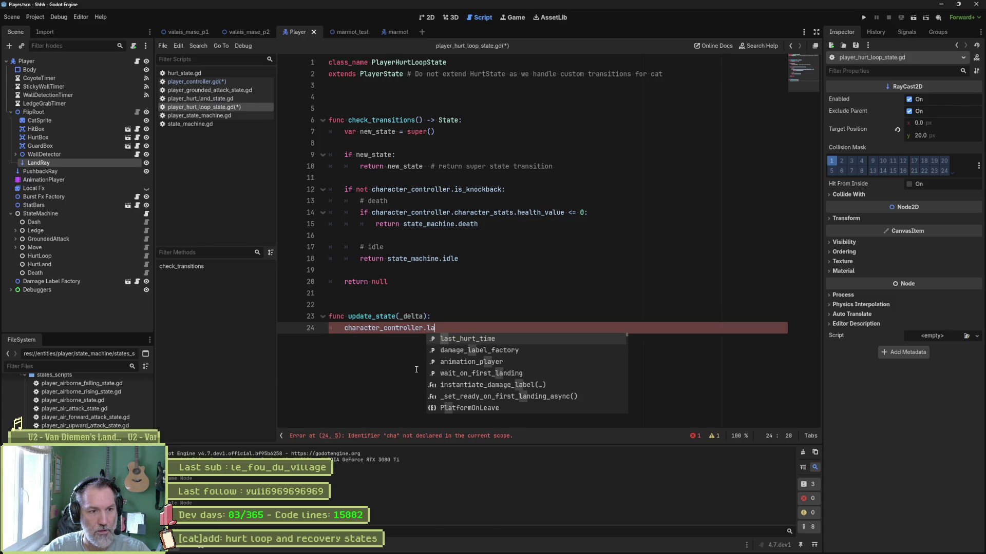
pyautogui.write('d')
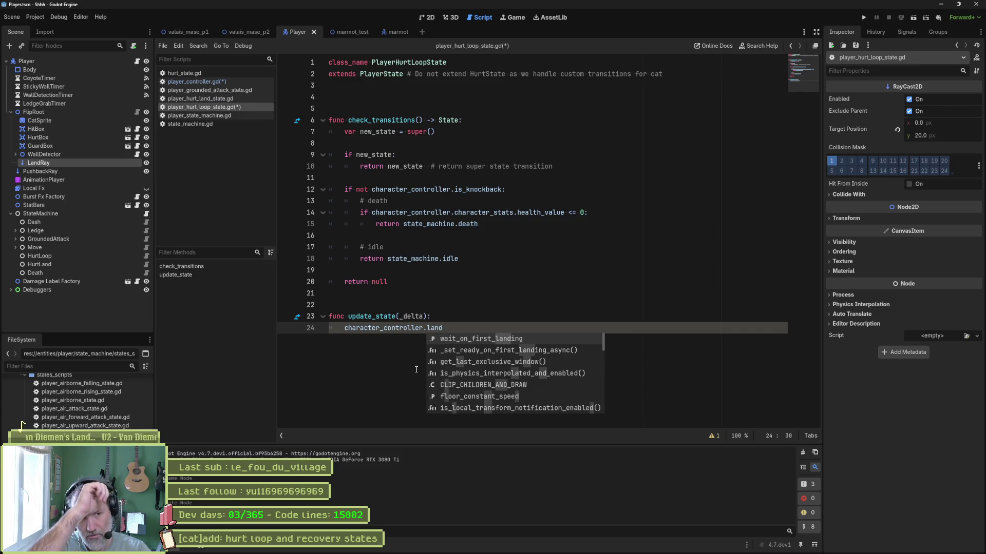
pyautogui.write('_ray')
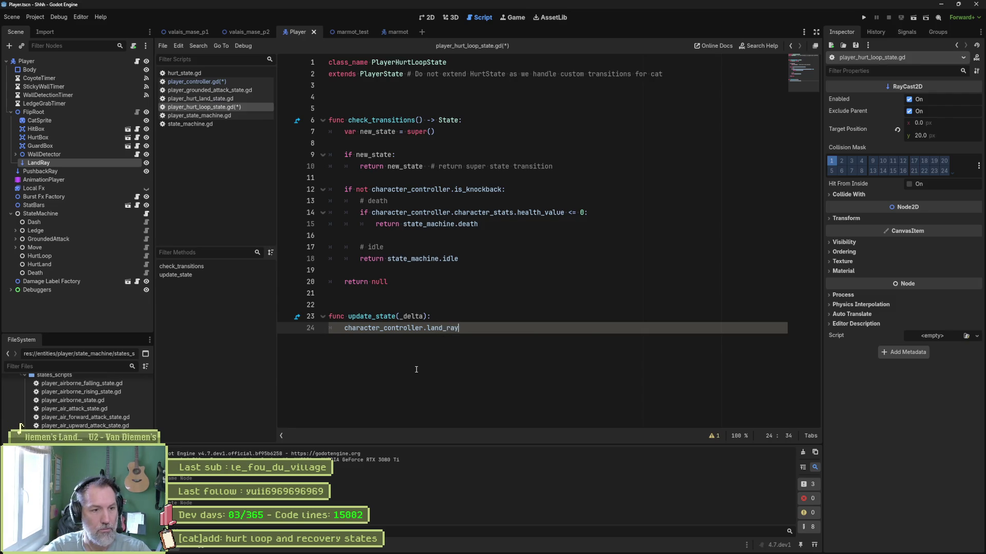
pyautogui.write('.e')
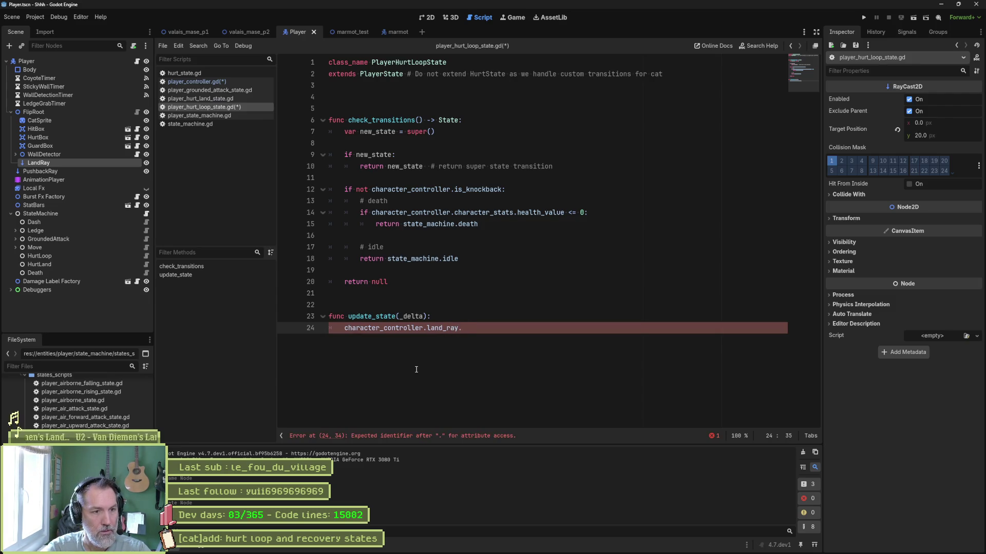
pyautogui.press('BackSpace')
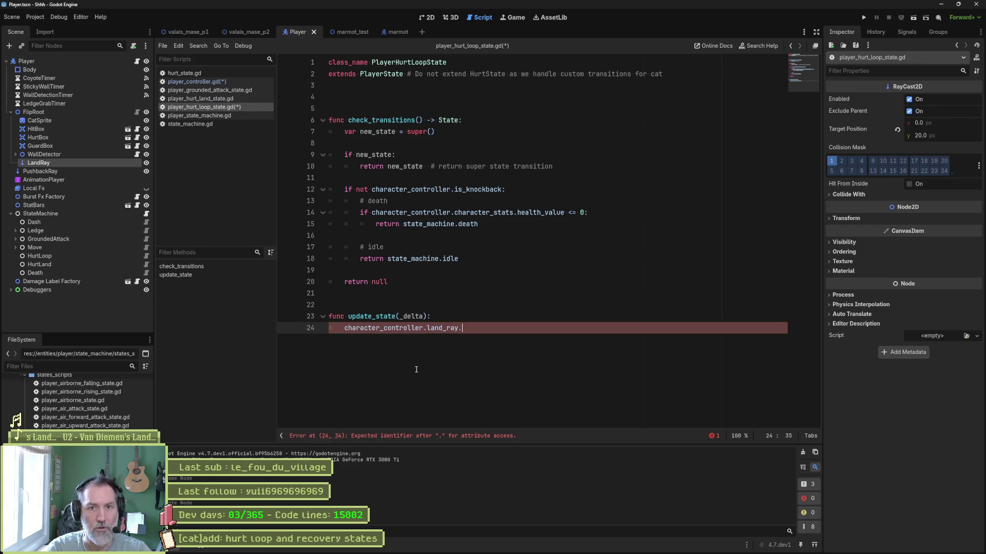
pyautogui.rightClick(853, 103)
pyautogui.click(885, 124)
pyautogui.write('enabled')
pyautogui.write('= ')
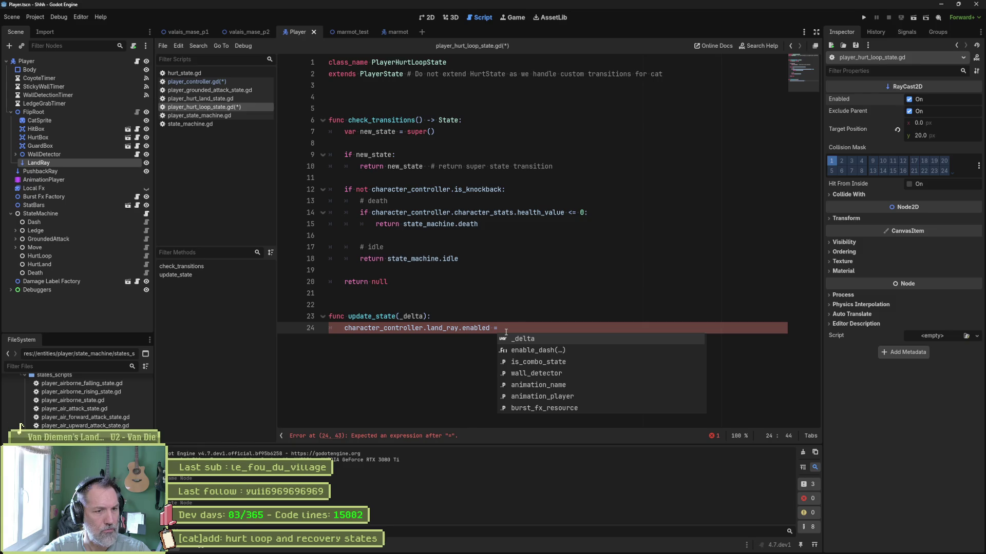
pyautogui.write('true')
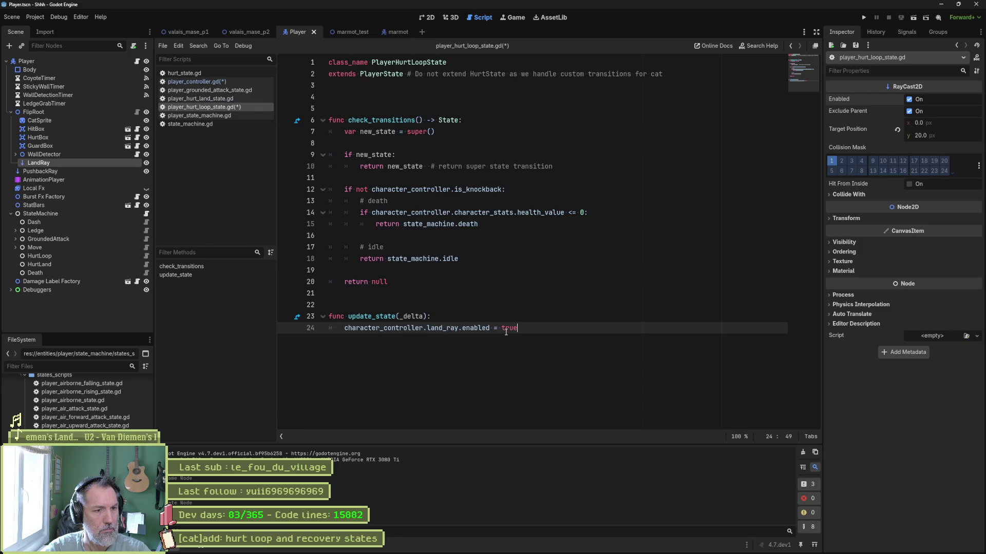
pyautogui.hotkey('ctrl', 's')
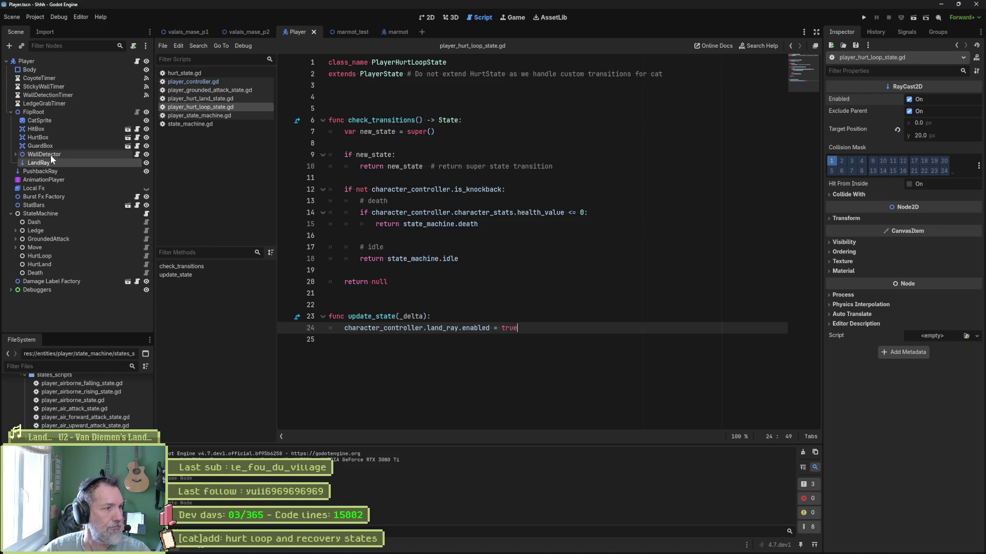
pyautogui.click(137, 154)
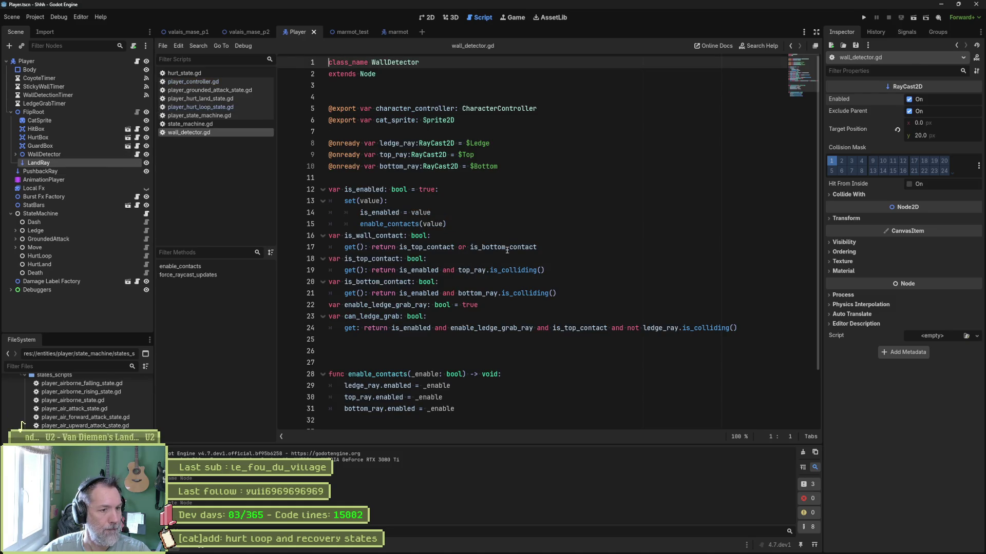
pyautogui.scroll(-2, 514, 266)
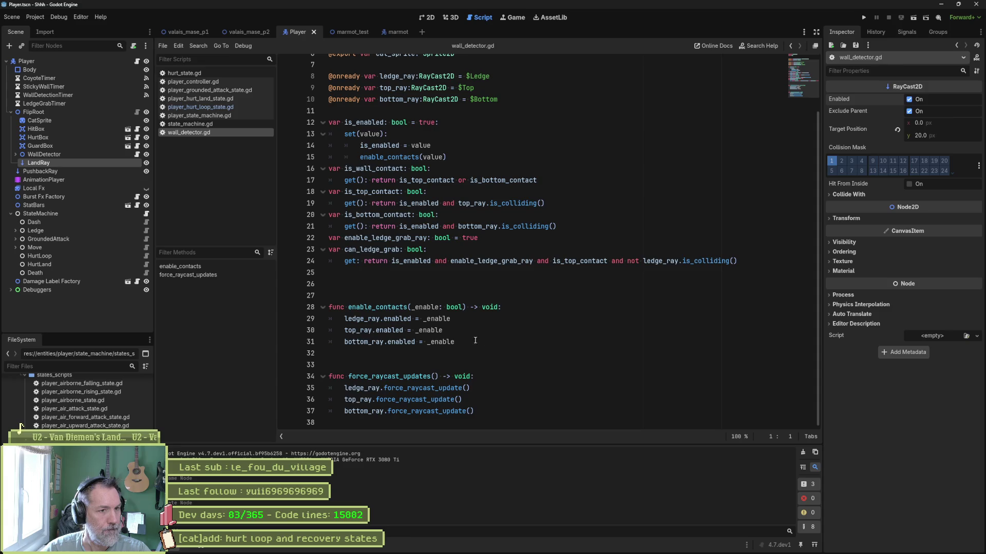
pyautogui.moveTo(457, 203); pyautogui.dragTo(547, 202)
pyautogui.hotkey('ctrl', 'c')
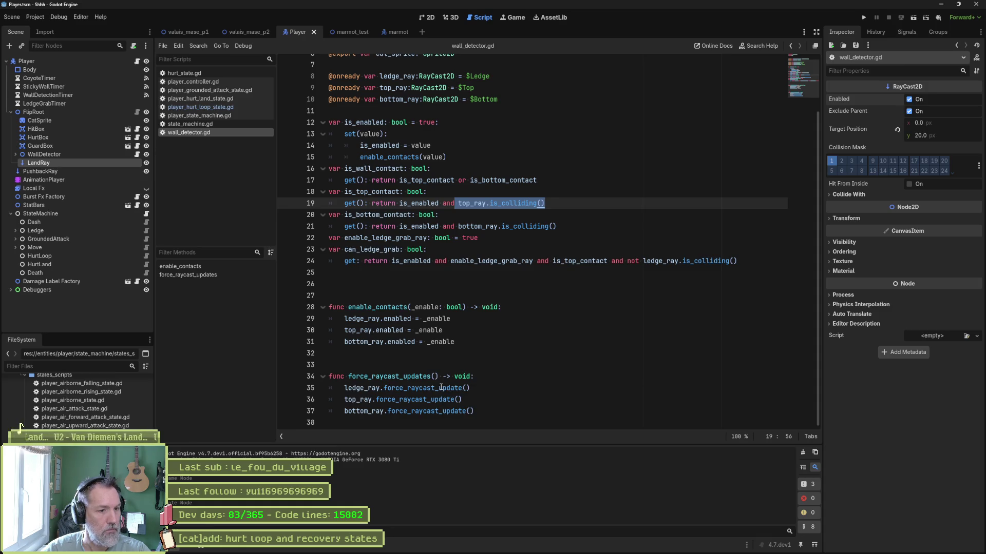
pyautogui.moveTo(441, 387)
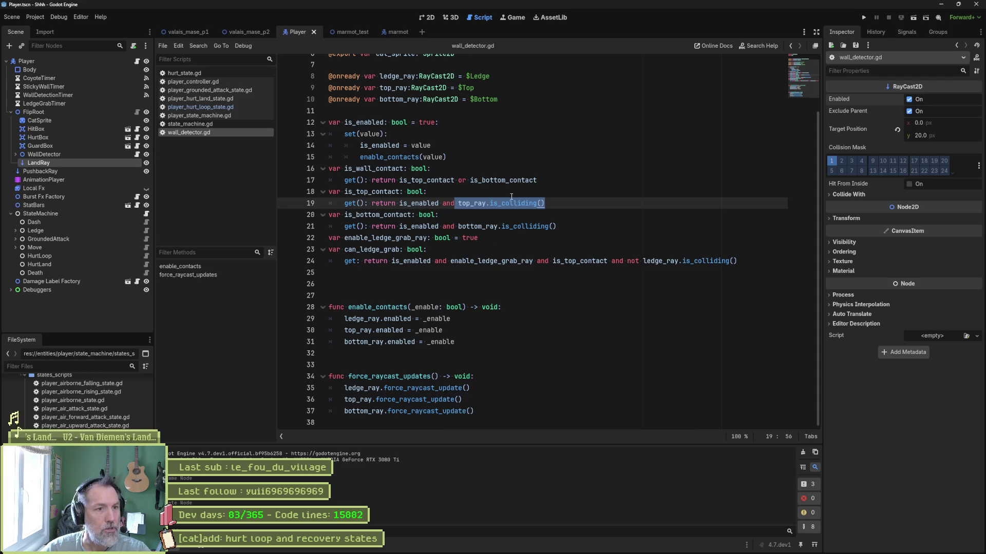
pyautogui.click(205, 106)
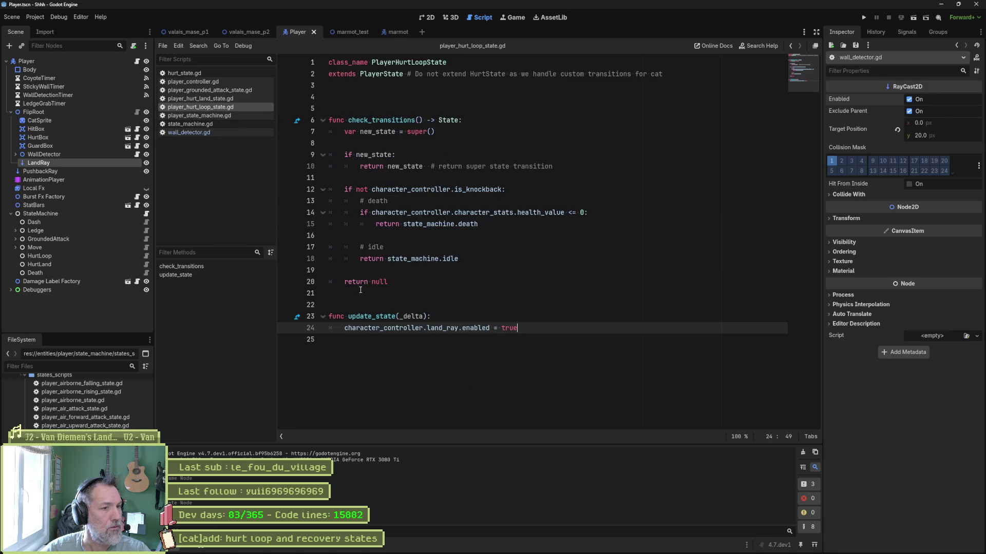
# - Add an enter_state() function near the top of player_hurt_loop_state.gd
pyautogui.click(365, 105)
pyautogui.press('Return')
pyautogui.press('Return')
pyautogui.press('Return')
pyautogui.press('Up')
pyautogui.press('Up')
pyautogui.write('func enter_s')
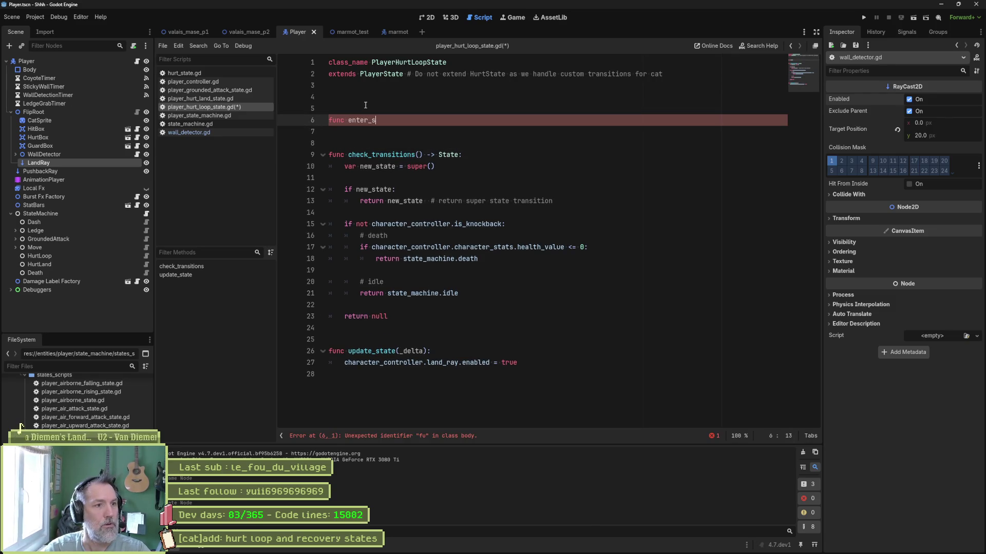
pyautogui.press('Return')
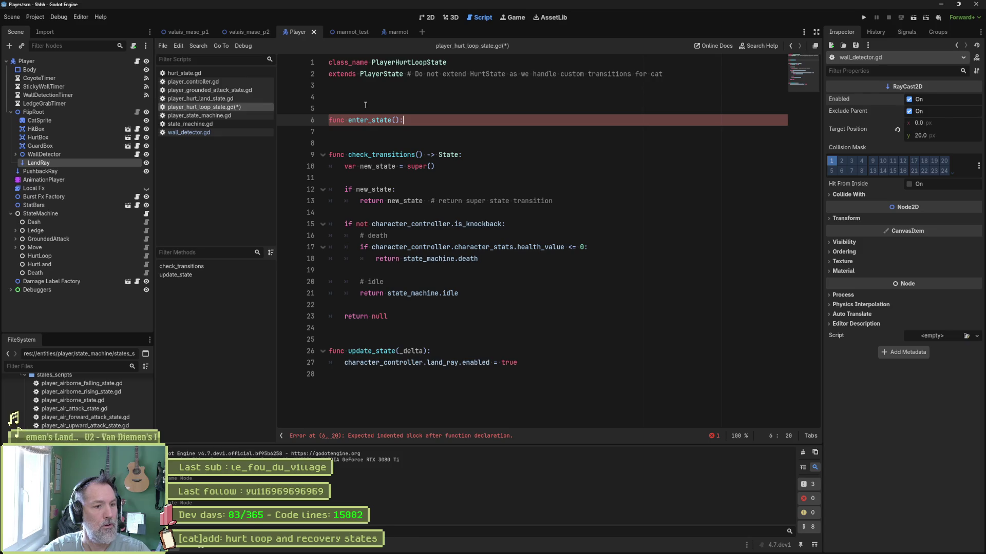
pyautogui.press('Return')
pyautogui.hotkey('ctrl', 'v')
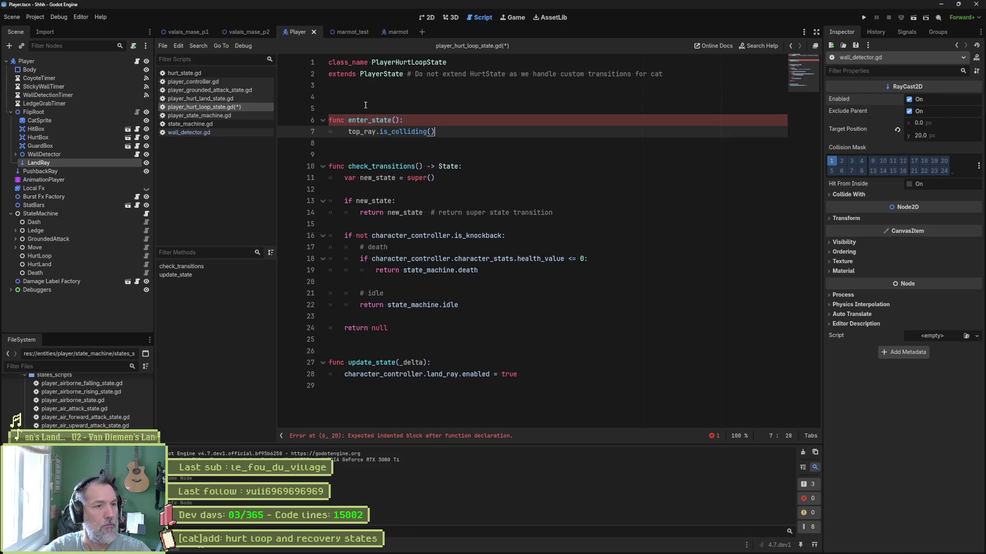
pyautogui.moveTo(344, 374)
pyautogui.mouseDown()
pyautogui.moveTo(489, 374)
pyautogui.moveTo(459, 375)
pyautogui.mouseUp()
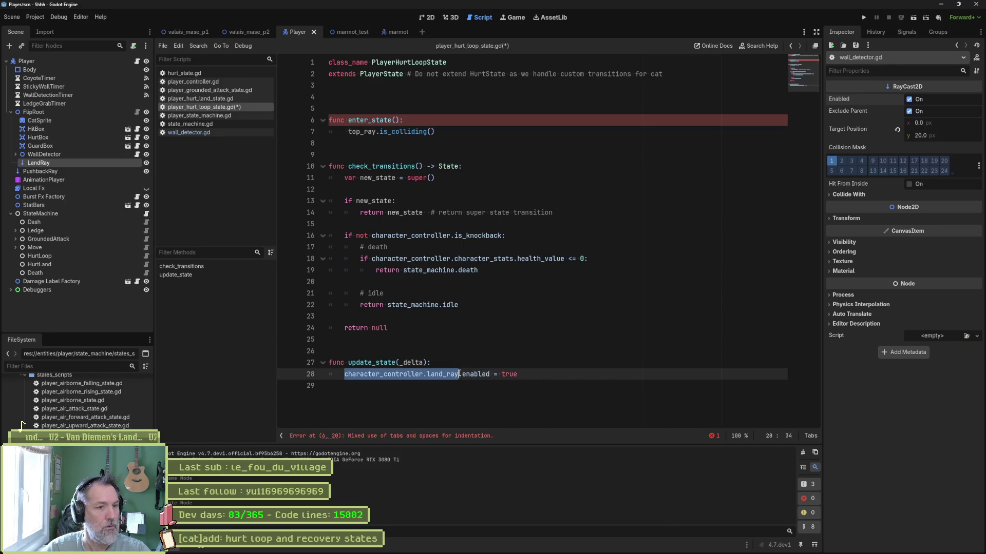
pyautogui.click(452, 126)
# - Declare var ray: RayCast2D and assign ray = character_controller.land_ray in enter_state
pyautogui.hotkey('ctrl', 'shift', 'Return')
pyautogui.hotkey('ctrl', 'shift', 'Return')
pyautogui.hotkey('ctrl', 'shift', 'Return')
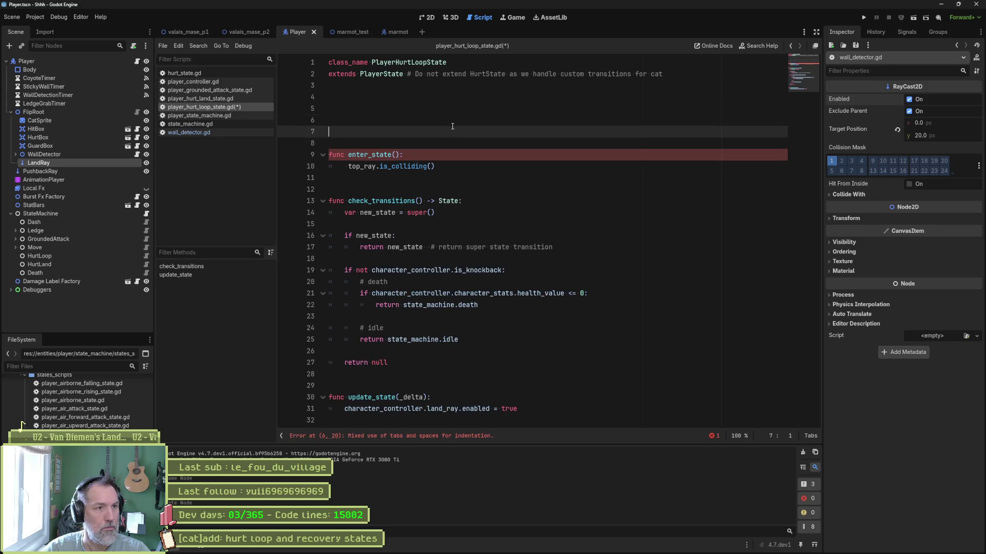
pyautogui.write('var land_')
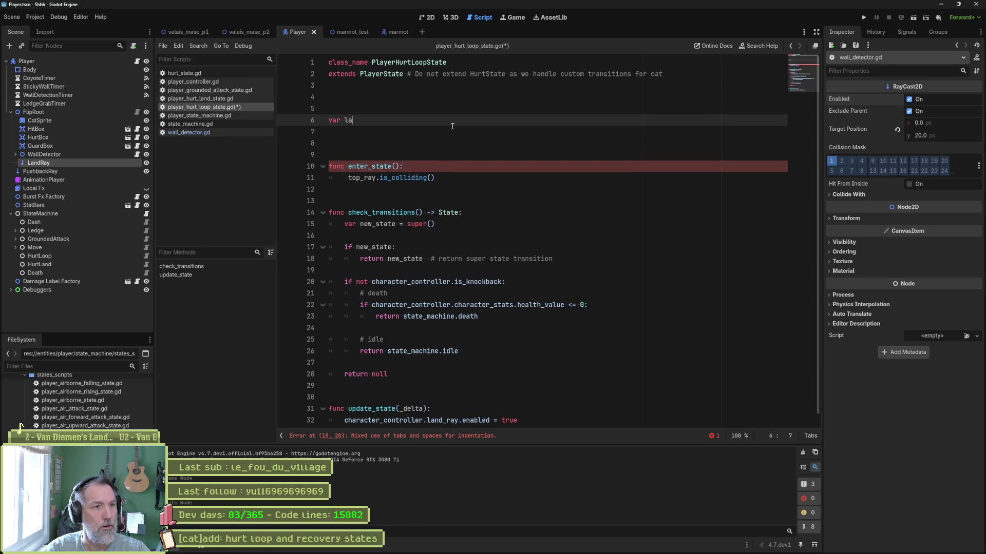
pyautogui.press('BackSpace')
pyautogui.press('BackSpace')
pyautogui.press('BackSpace')
pyautogui.write('ray: Ra')
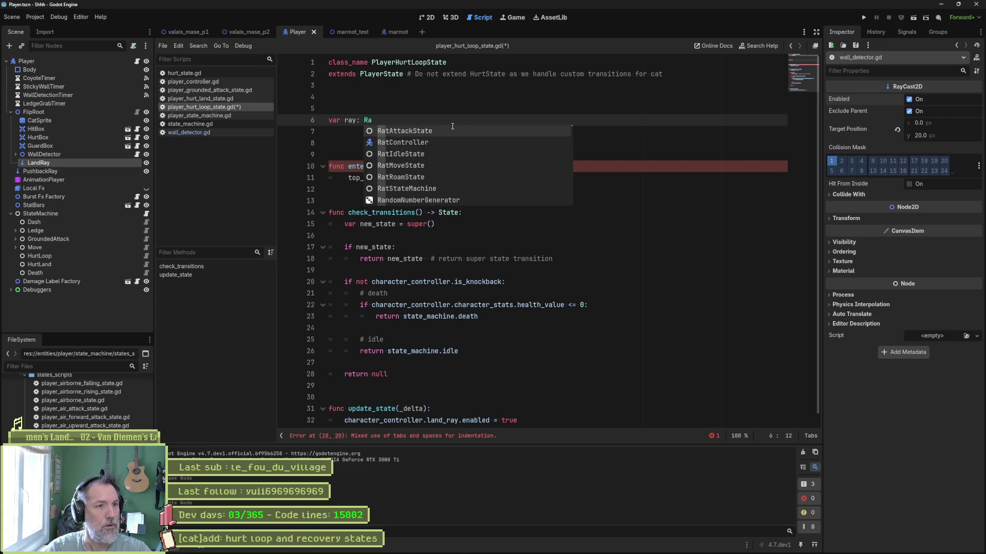
pyautogui.write('y')
pyautogui.press('Return')
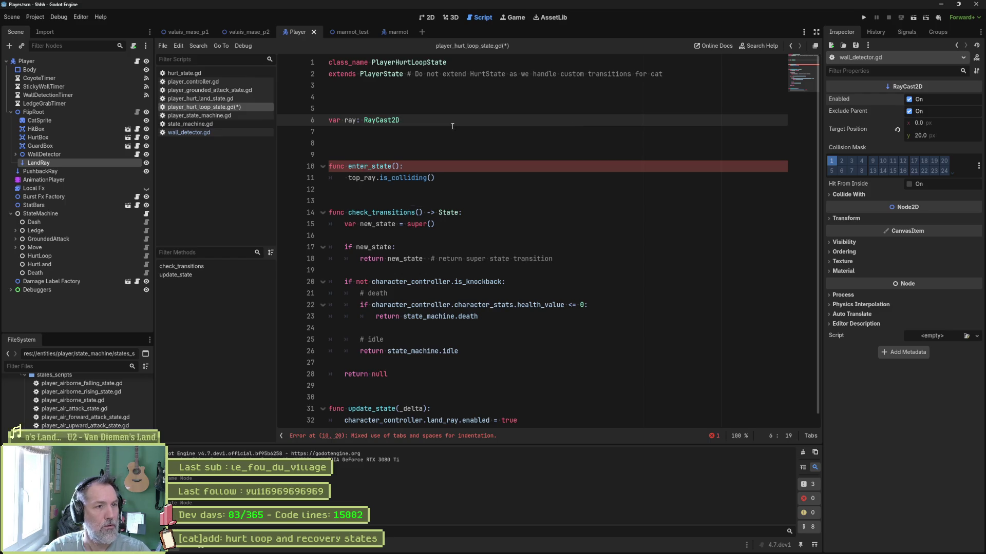
pyautogui.press('Down')
pyautogui.press('Down')
pyautogui.press('Down')
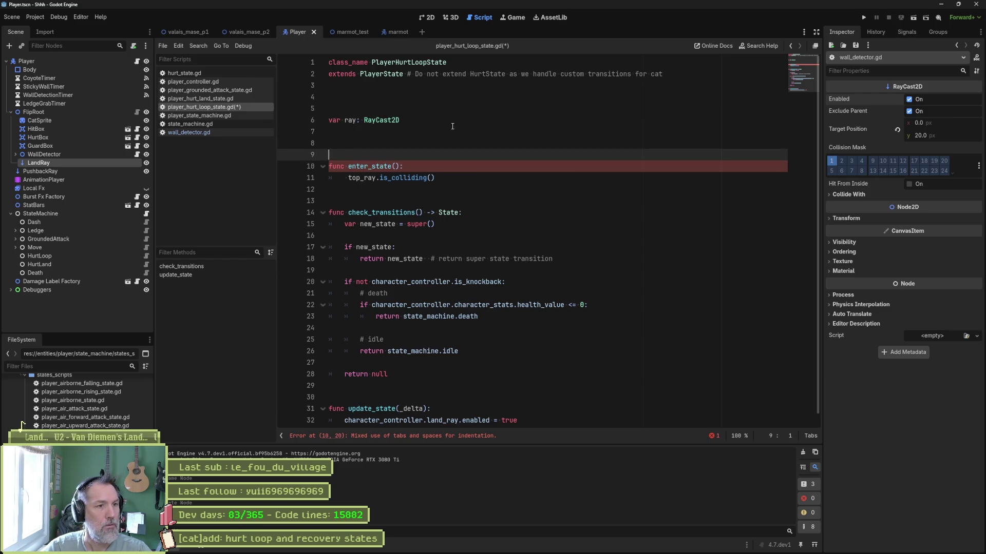
pyautogui.press('Return')
pyautogui.write('ay = character_controller.land_ray')
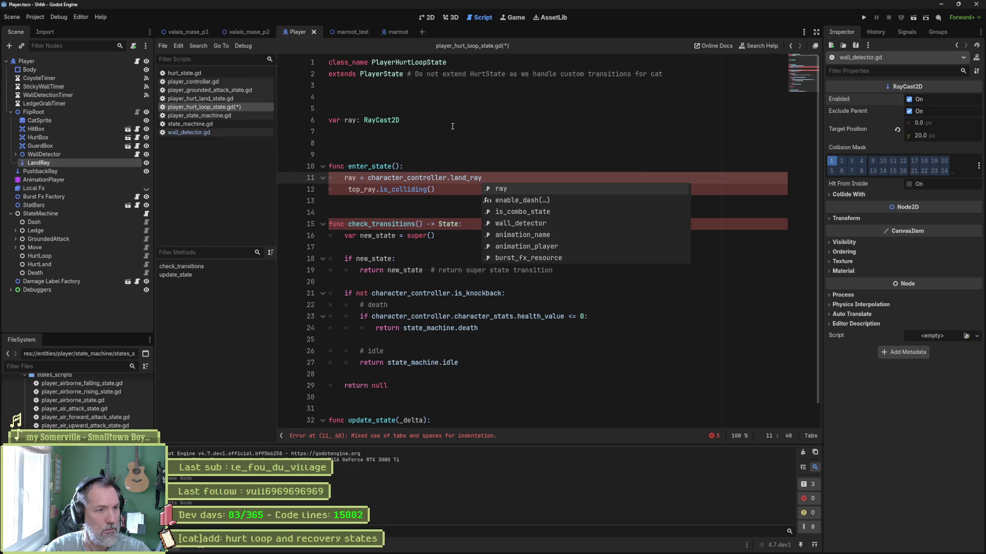
# - Add an 'if not ray' check in enter_state that calls push_error("No land ray found on Cat")
pyautogui.press('Return')
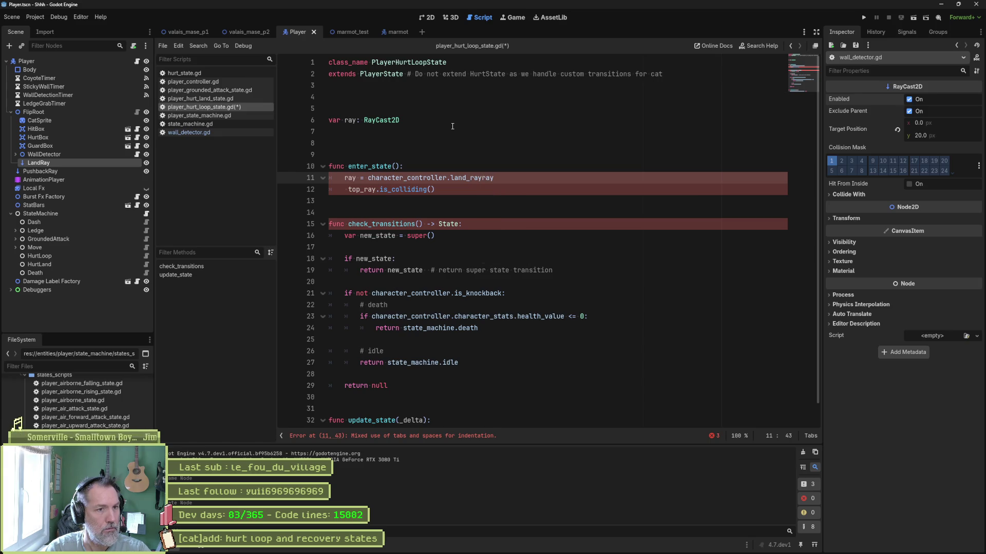
pyautogui.press('BackSpace')
pyautogui.press('BackSpace')
pyautogui.press('BackSpace')
pyautogui.press('Return')
pyautogui.write('if not ray: e')
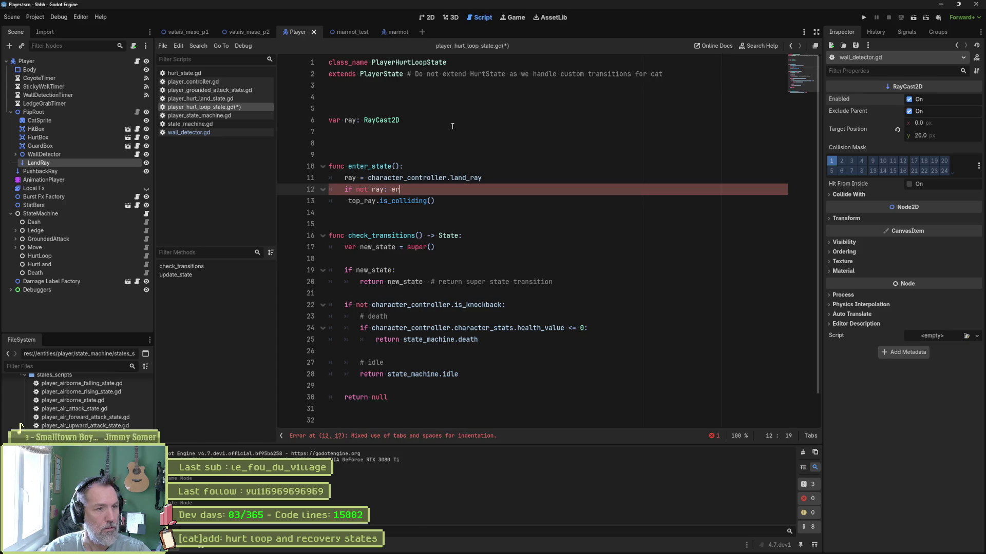
pyautogui.press('BackSpace')
pyautogui.write('push')
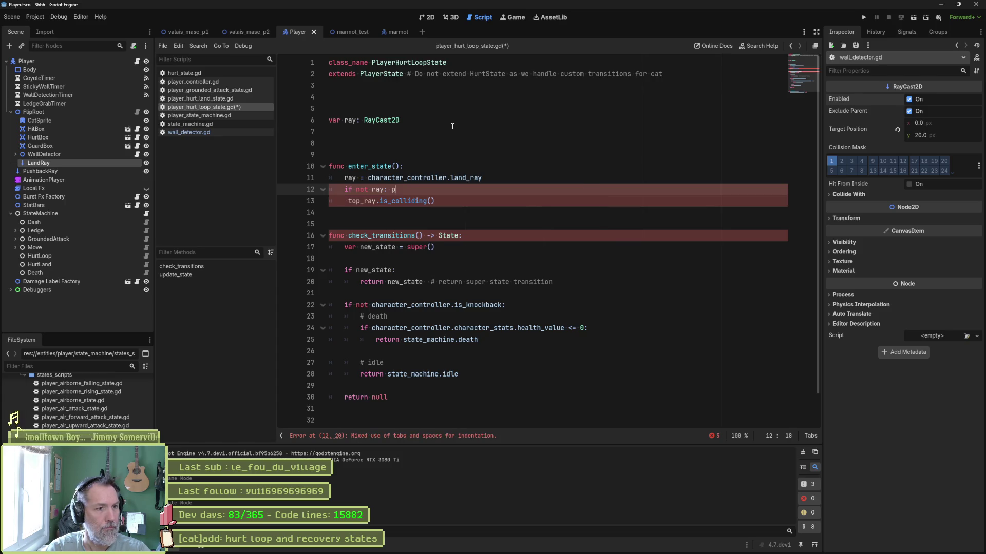
pyautogui.press('Down')
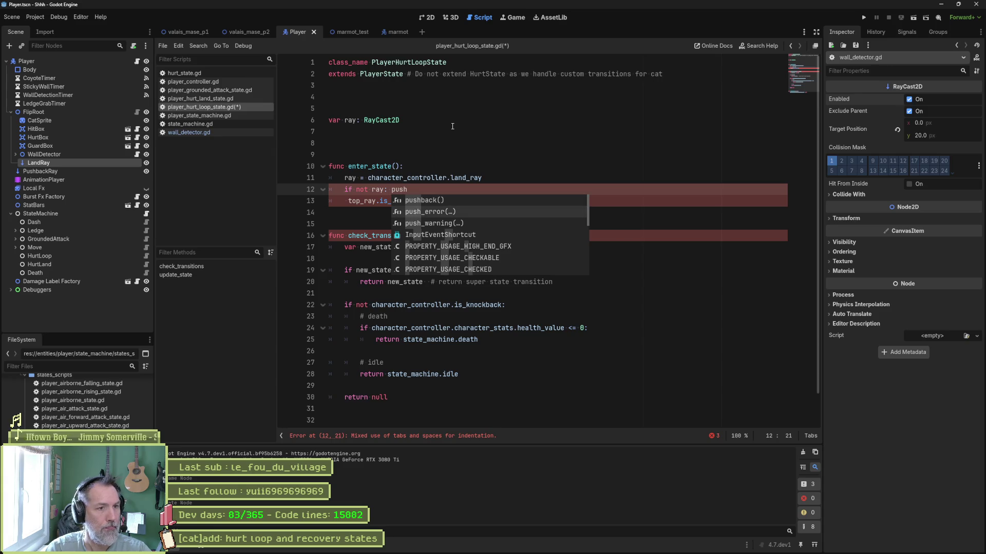
pyautogui.press('Return')
pyautogui.write('"')
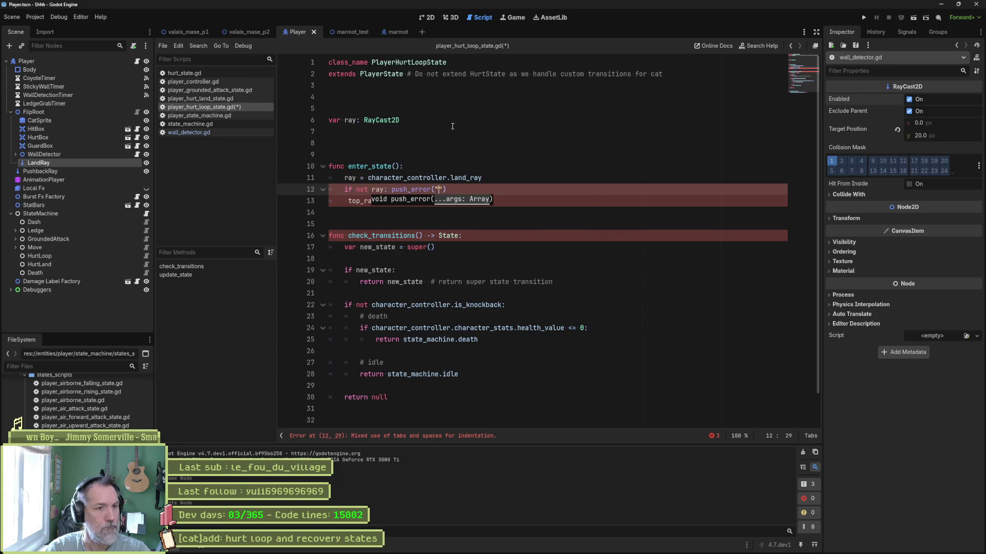
pyautogui.write('No land ra')
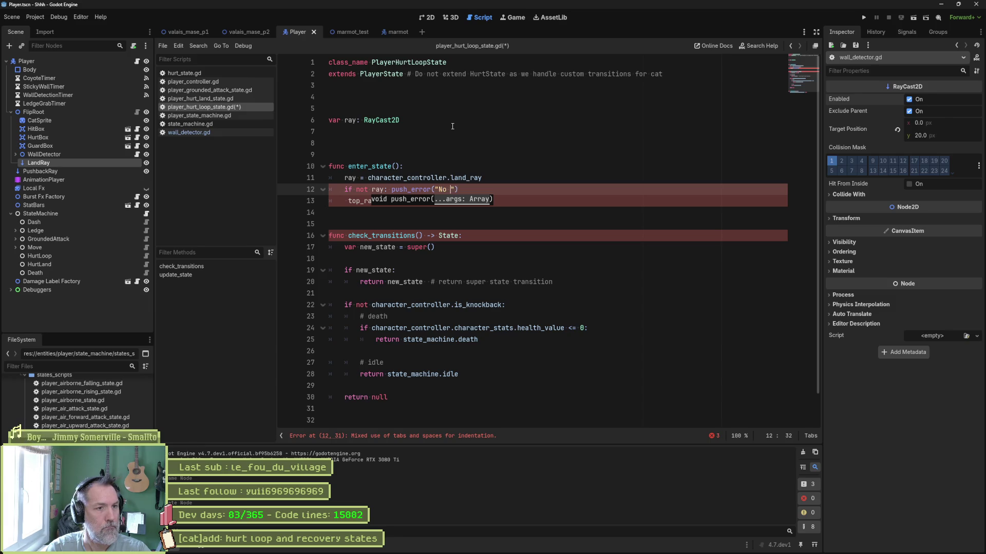
pyautogui.write('y found on ')
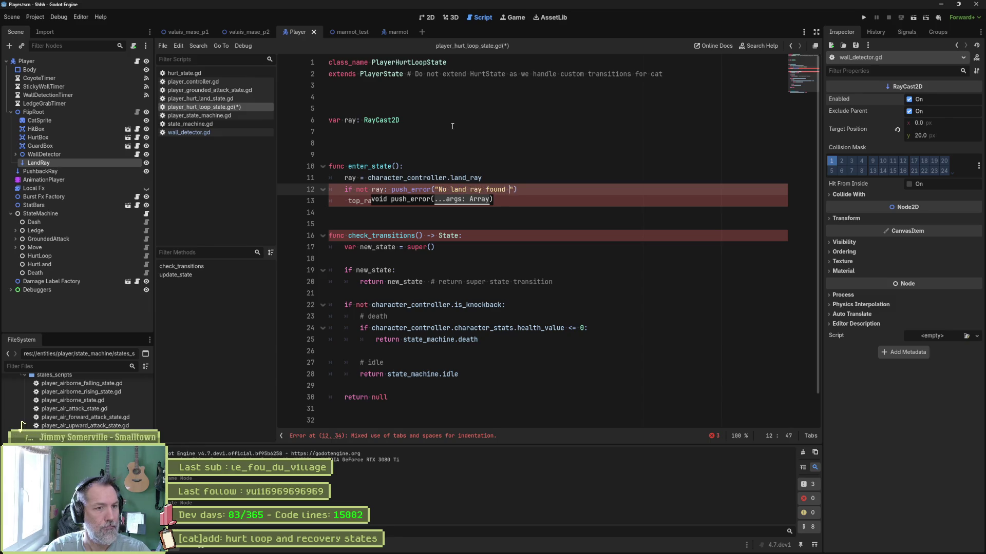
pyautogui.write('Cat')
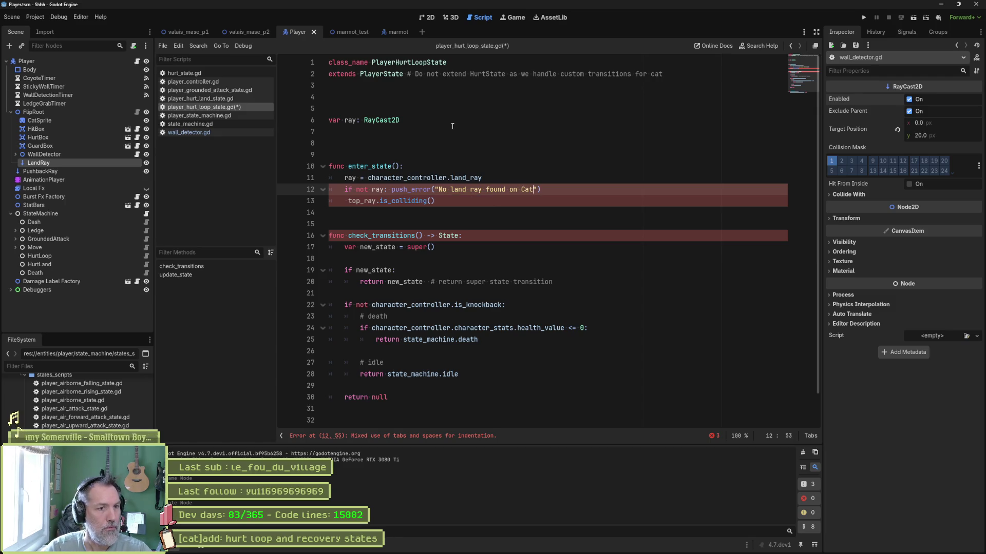
# - Add an else branch that calls print_debug(self, " land ray found")
pyautogui.press('Return')
pyautogui.write('else:')
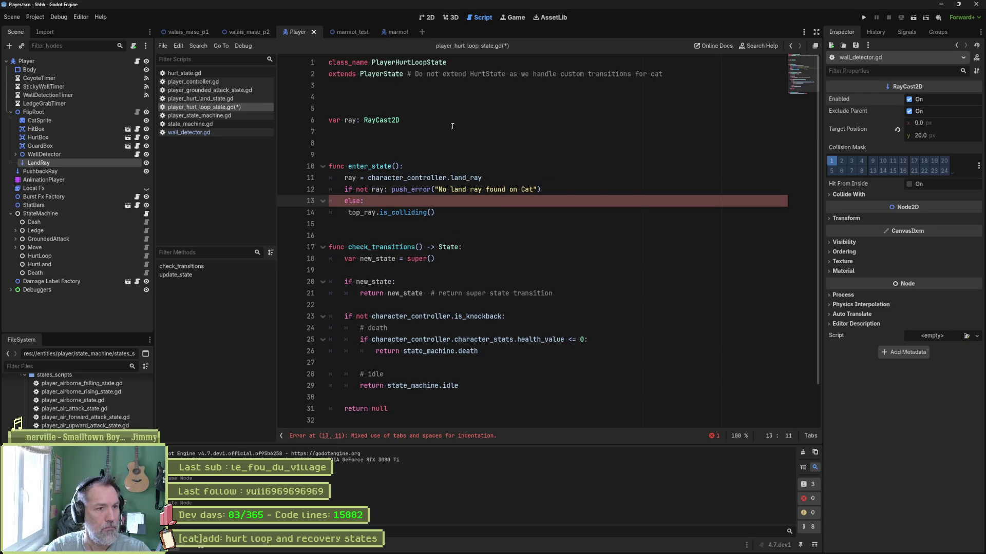
pyautogui.write(' print_debug()')
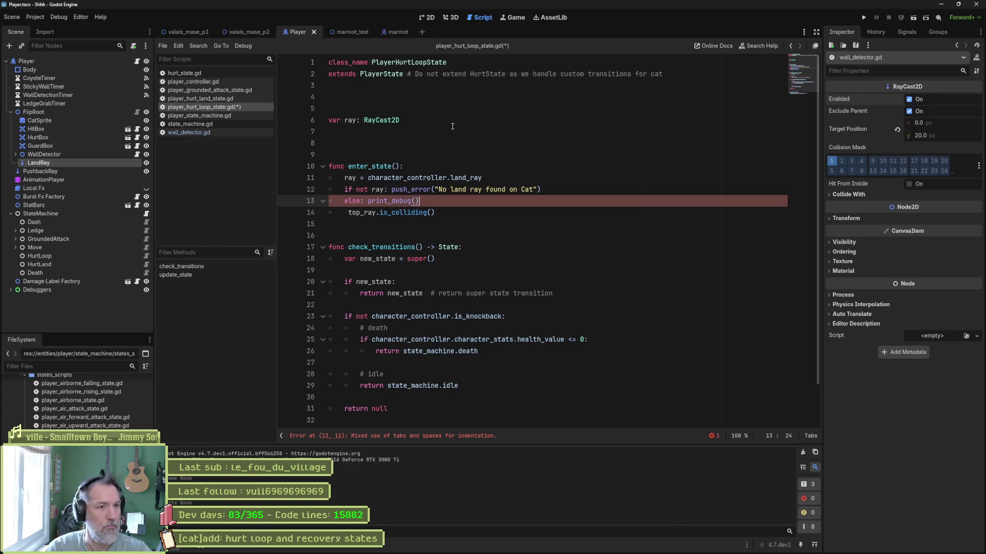
pyautogui.press('Left')
pyautogui.write('self, " ')
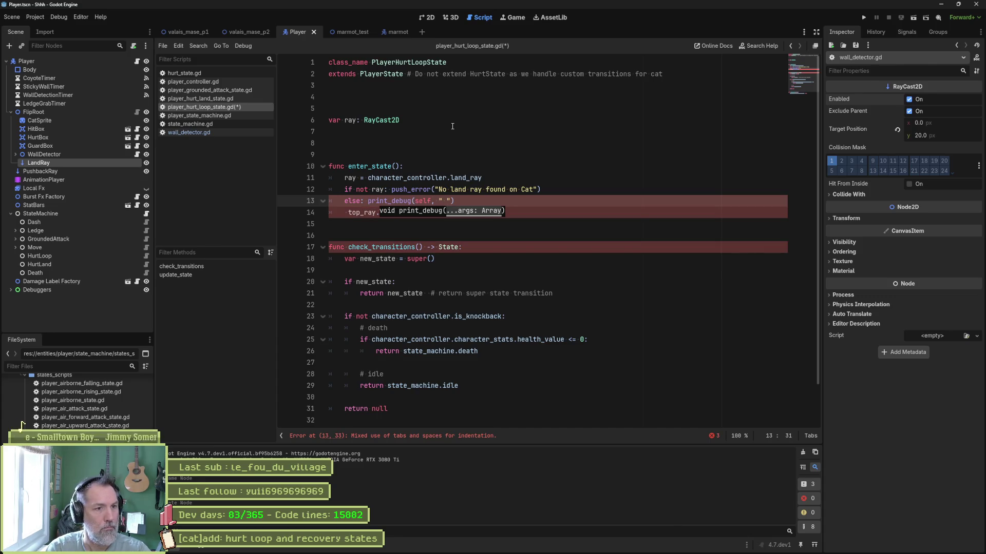
pyautogui.write('land ray found')
# - Remove the leftover top_ray and unfinished 'if ray.is_colliding()' line 14, then save the script
pyautogui.press('Down')
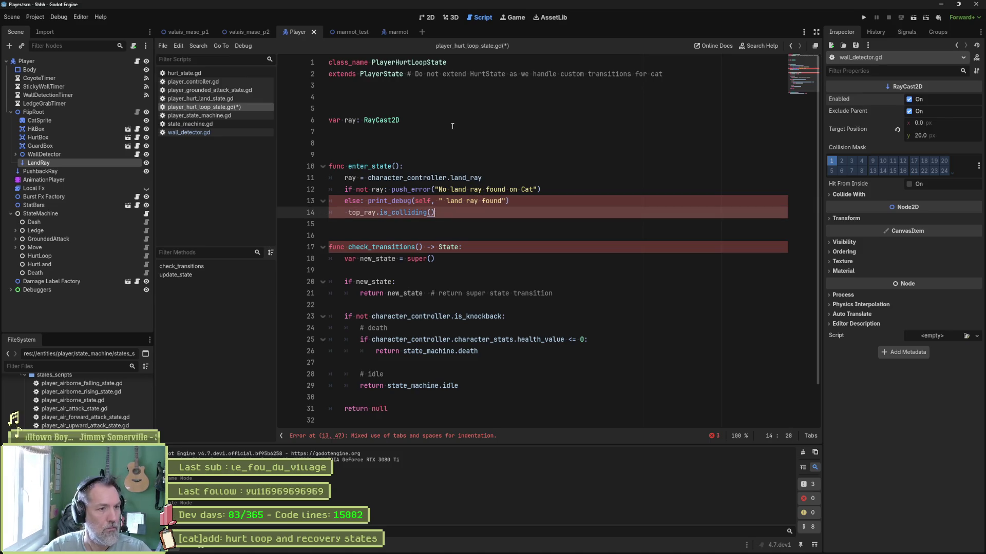
pyautogui.press('Delete')
pyautogui.press('Delete')
pyautogui.press('Delete')
pyautogui.press('BackSpace')
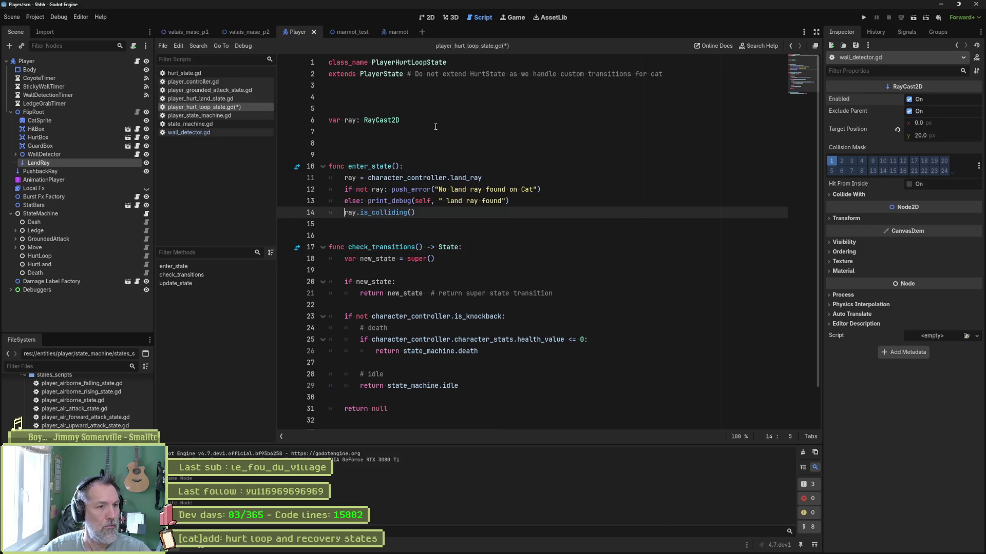
pyautogui.write('if')
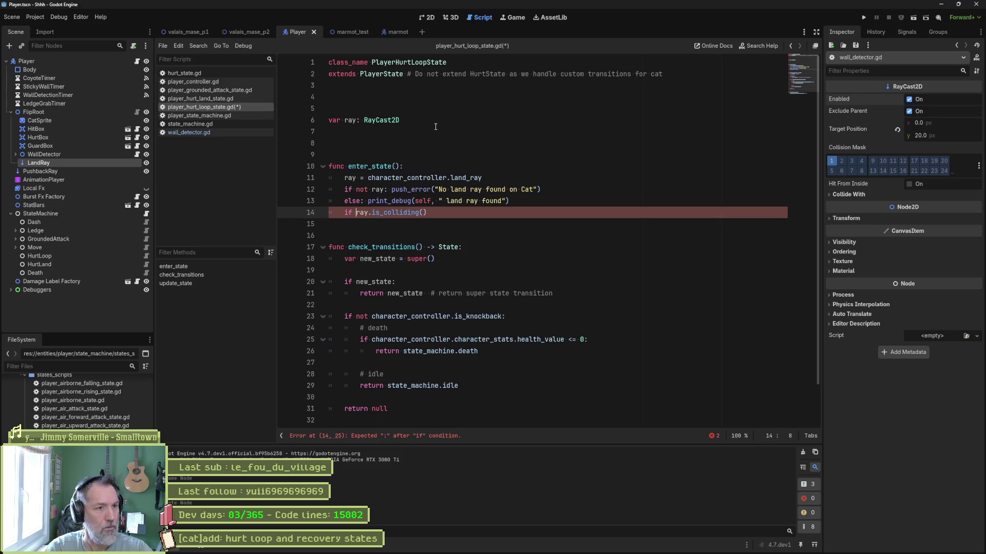
pyautogui.hotkey('ctrl', 'shift', 'k')
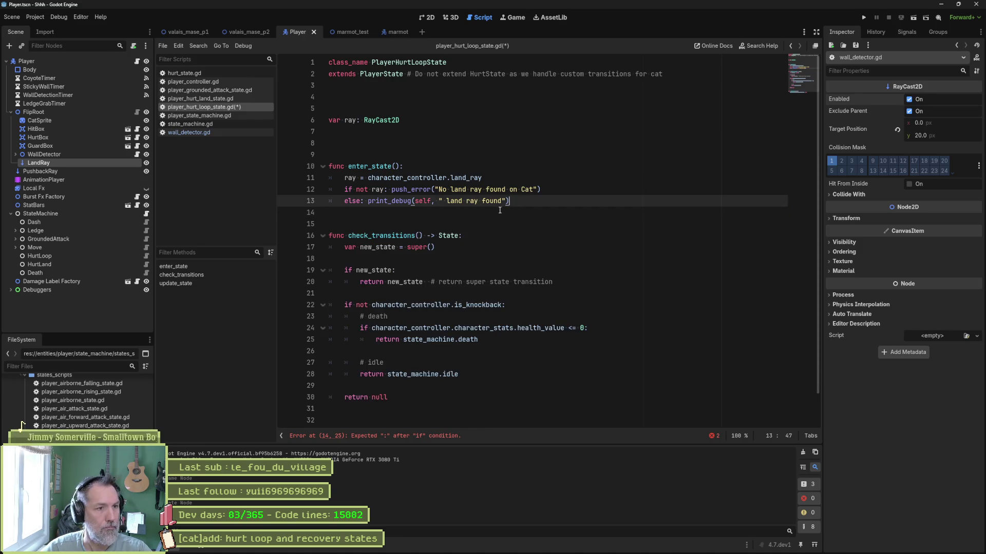
pyautogui.hotkey('ctrl', 's')
pyautogui.scroll(-1, 506, 283)
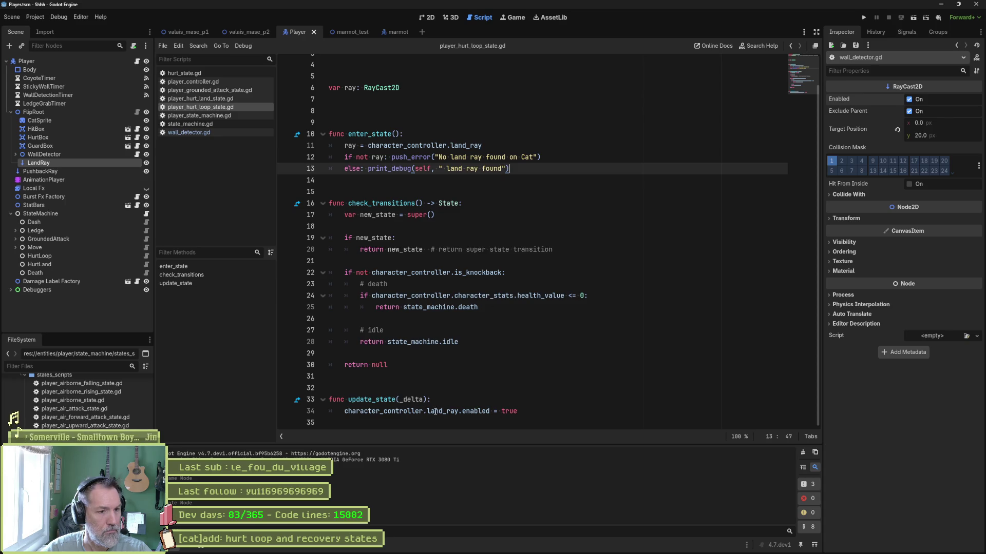
# - Replace the land_ray enabled line in update_state with an 'if ray.is_colliding():' check
pyautogui.moveTo(447, 411); pyautogui.dragTo(395, 412)
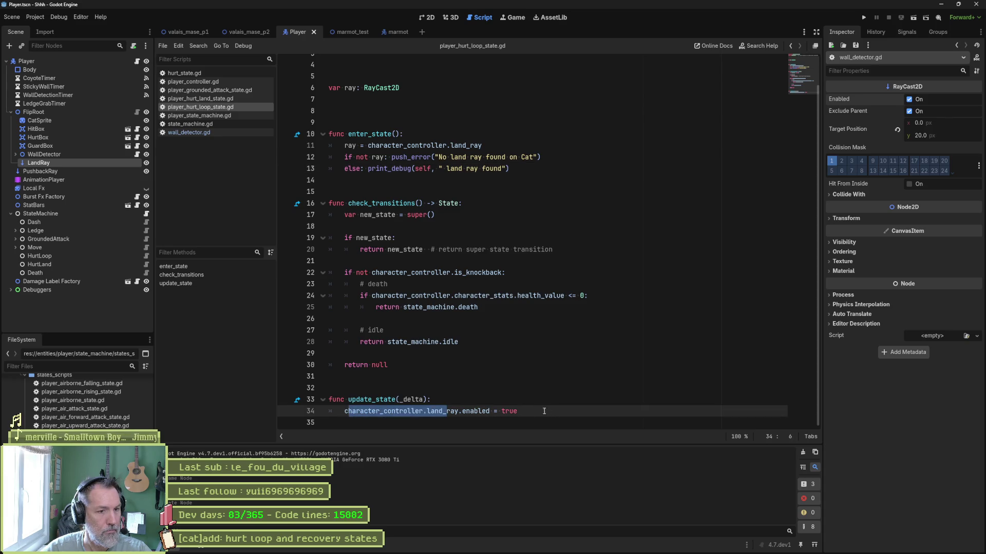
pyautogui.moveTo(547, 412); pyautogui.dragTo(531, 402)
pyautogui.press('BackSpace')
pyautogui.press('Return')
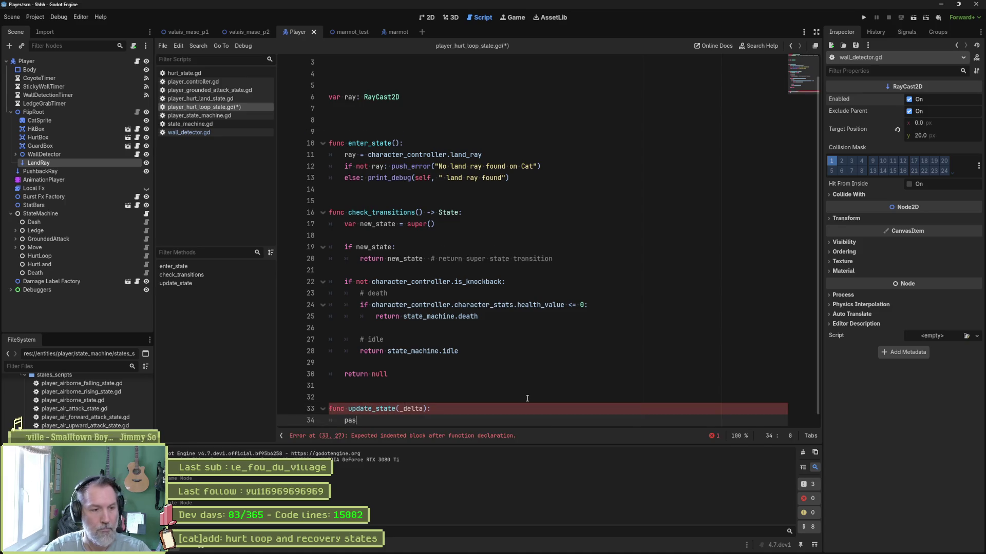
pyautogui.hotkey('ctrl', 'z')
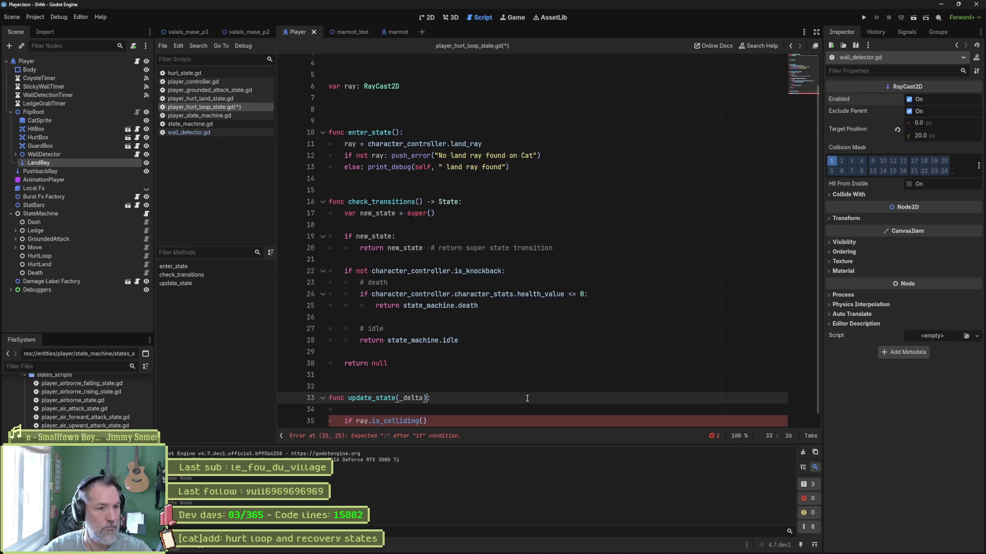
pyautogui.press('Down')
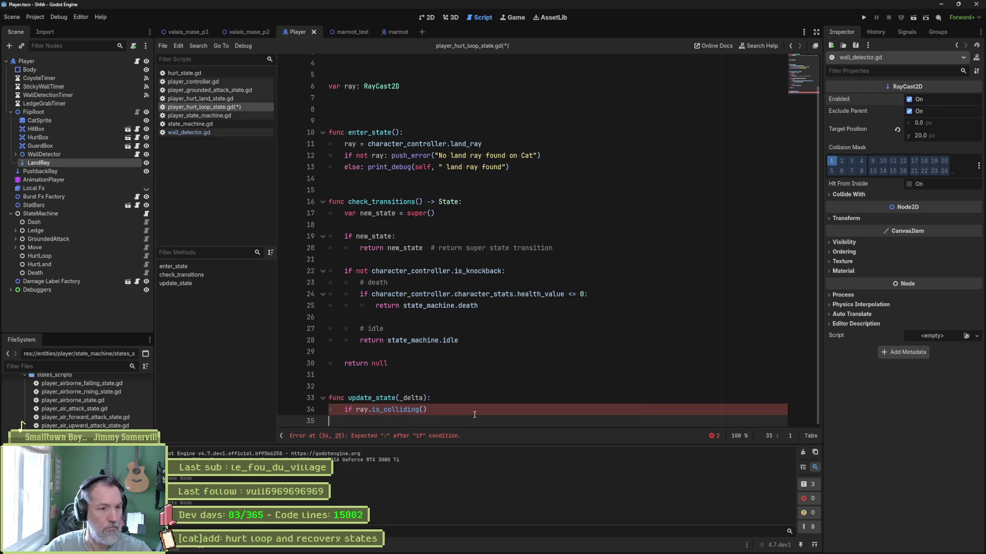
pyautogui.click(475, 414)
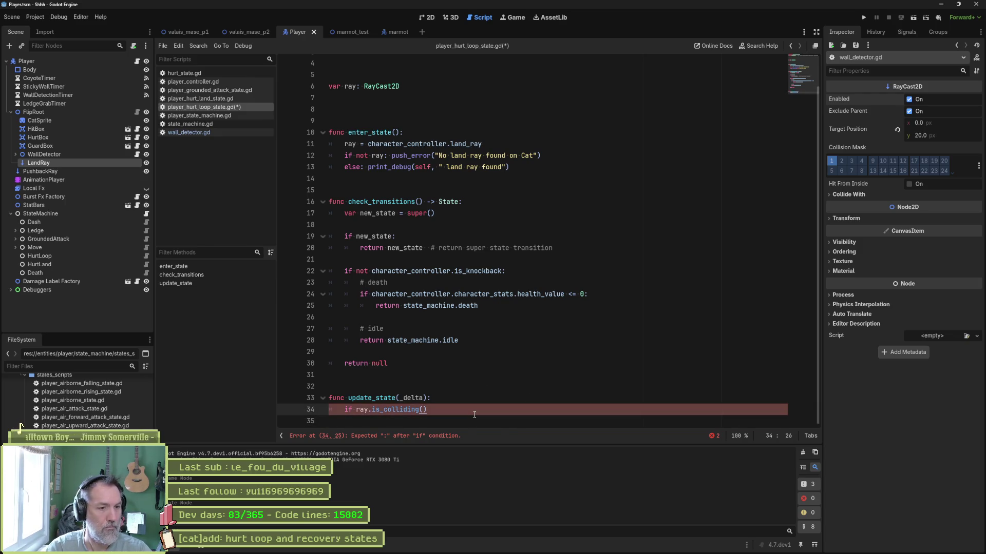
pyautogui.press('Return')
# - Print " ray is colliding with " plus ray.collide_with_areas, then open its RayCast2D docs
pyautogui.write('print_debug()')
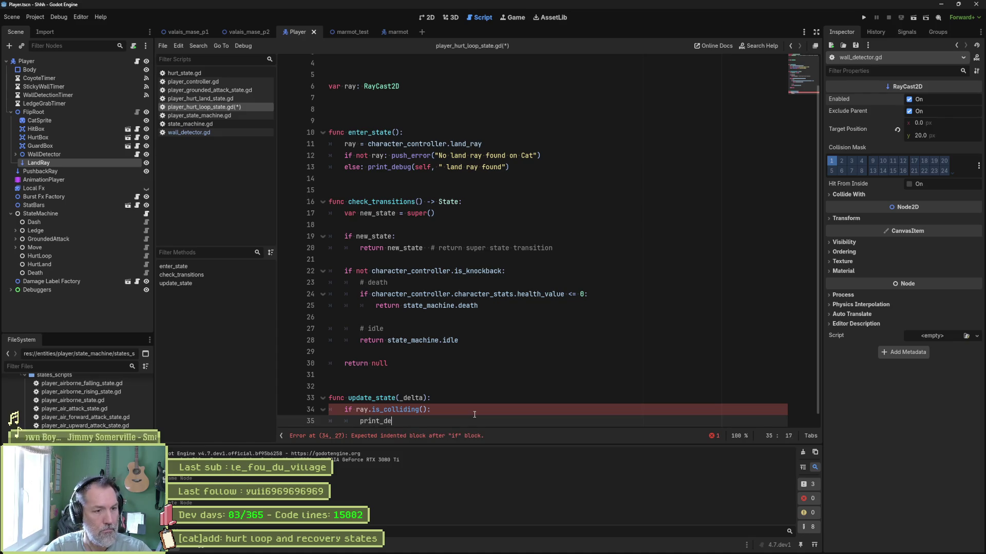
pyautogui.press('Left')
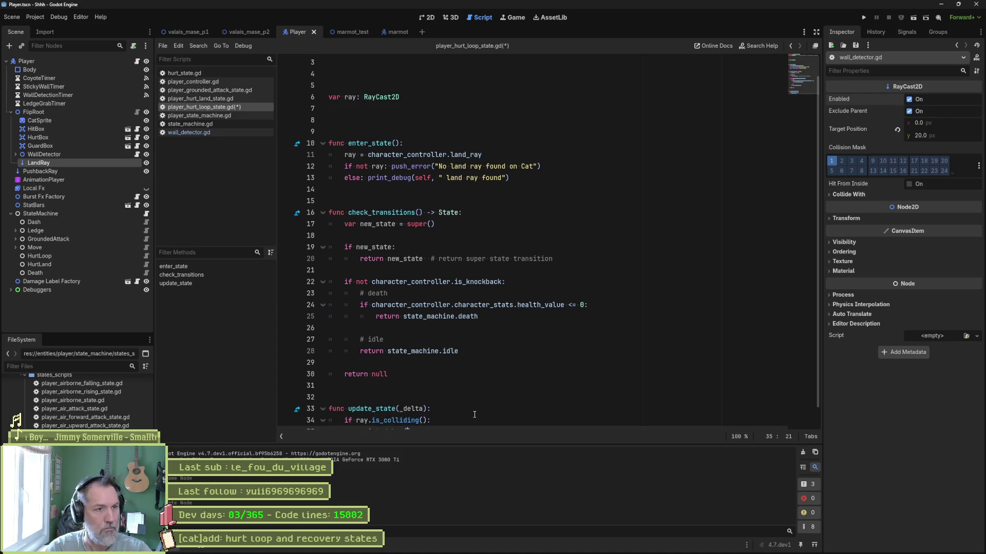
pyautogui.write('self, ')
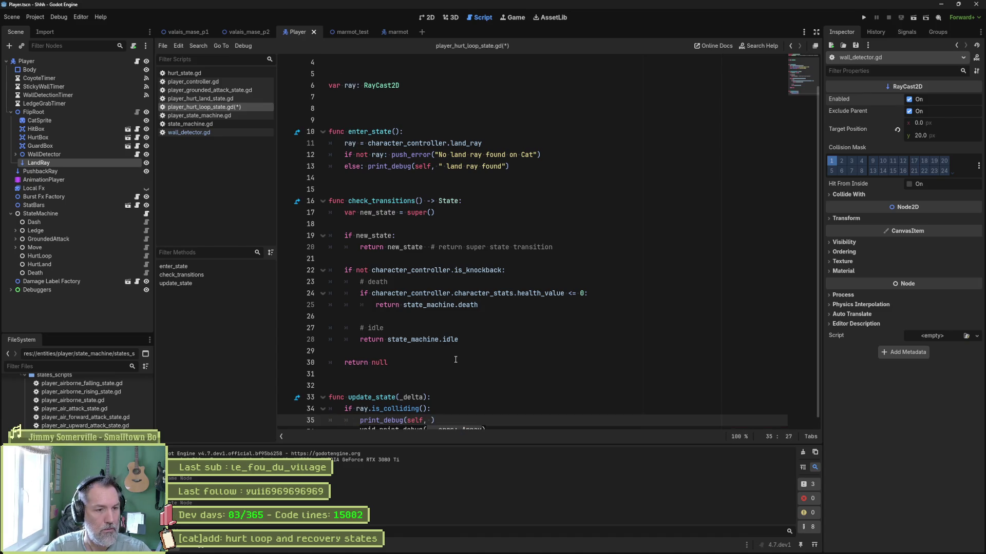
pyautogui.write('" ray is co')
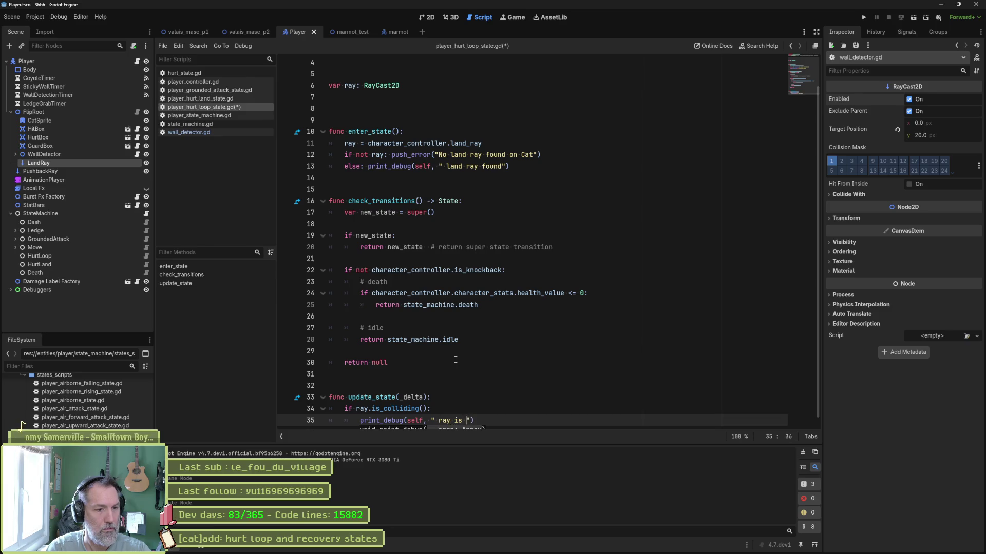
pyautogui.write('lliding')
pyautogui.press('BackSpace')
pyautogui.press('BackSpace')
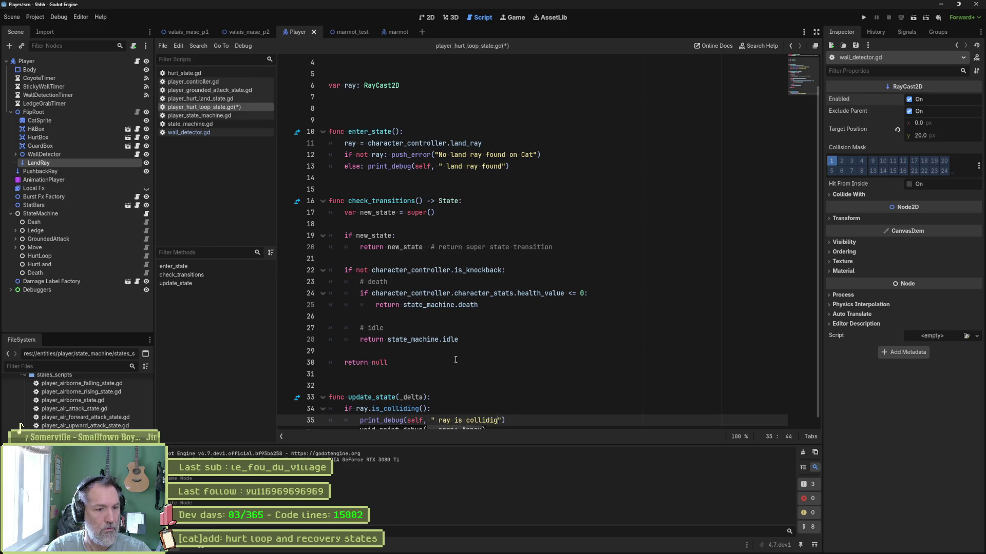
pyautogui.write('ng with ')
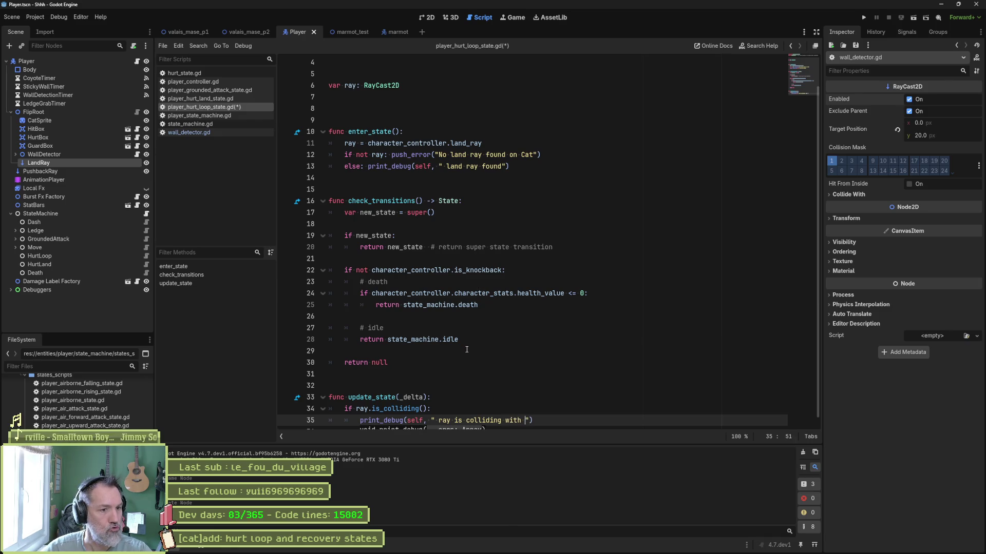
pyautogui.write('", ')
pyautogui.write('ray.co')
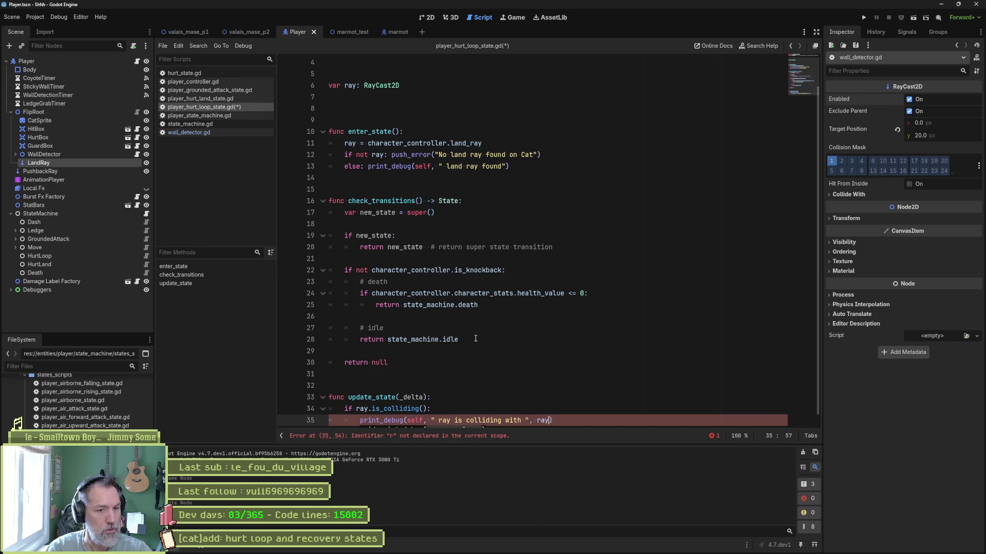
pyautogui.write('l')
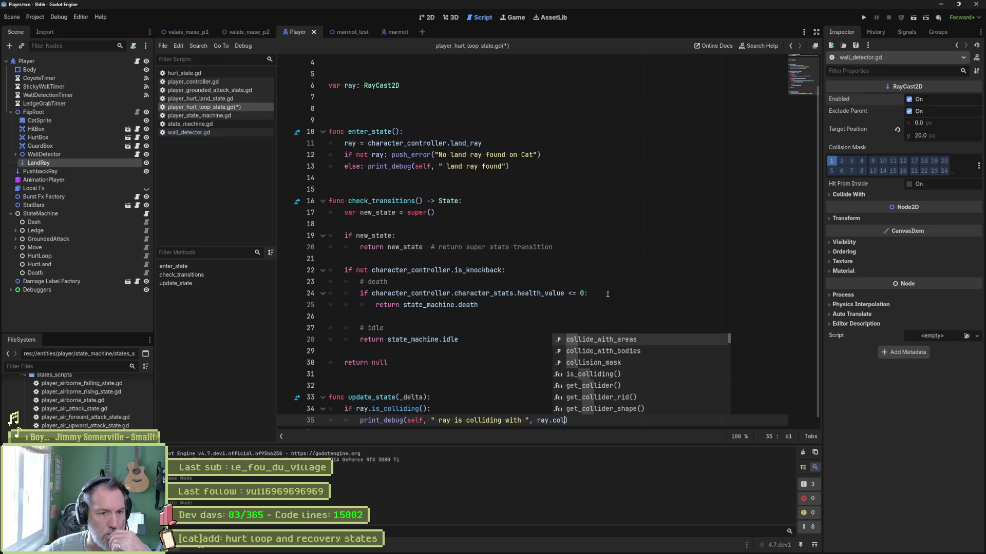
pyautogui.scroll(-5, 692, 378)
pyautogui.scroll(-10, 692, 378)
pyautogui.scroll(10, 691, 380)
pyautogui.scroll(10, 688, 381)
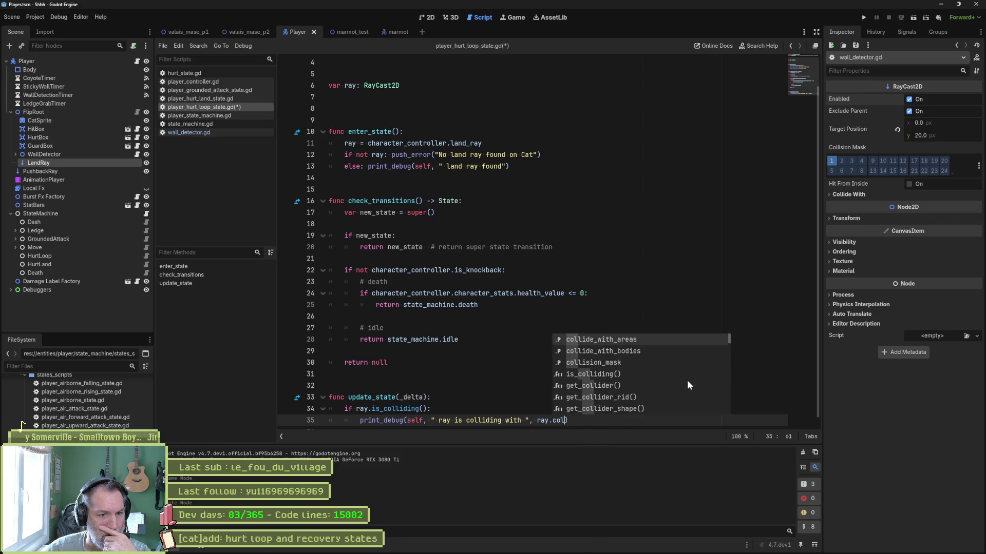
pyautogui.click(621, 339)
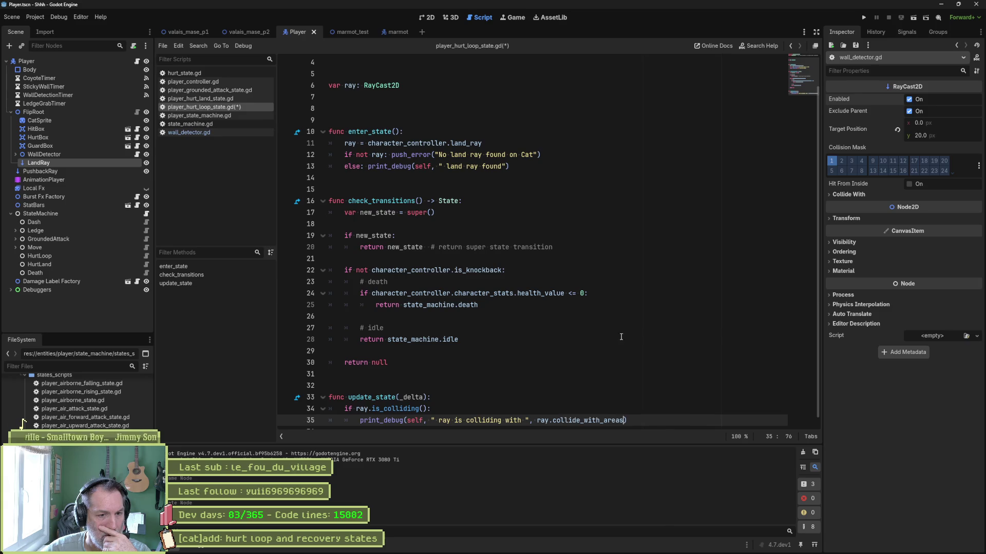
pyautogui.keyDown('ctrl'); pyautogui.click(609, 420); pyautogui.keyUp('ctrl')
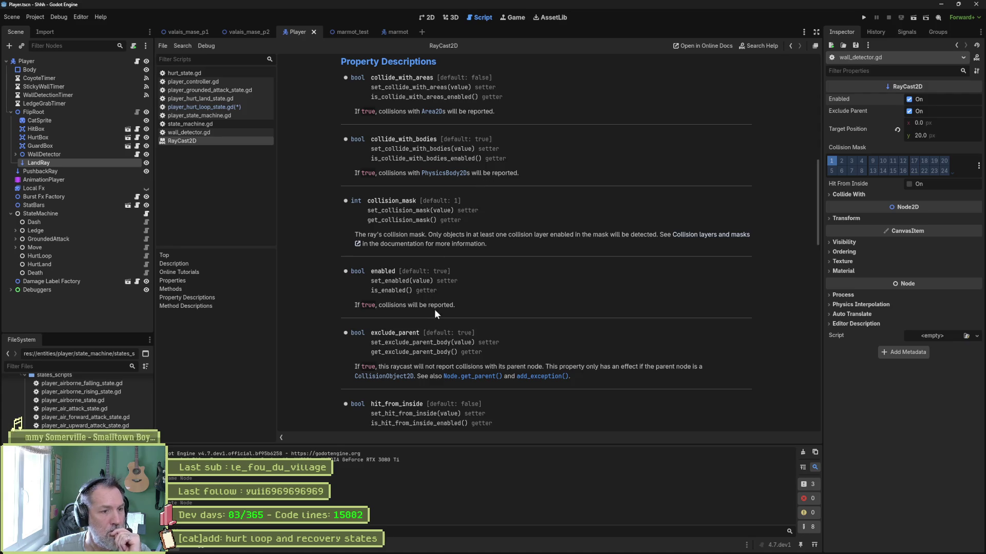
# - Browse the RayCast2D reference, reopen it at is_colliding to read get_collision_point, then close it
pyautogui.scroll(-3, 414, 363)
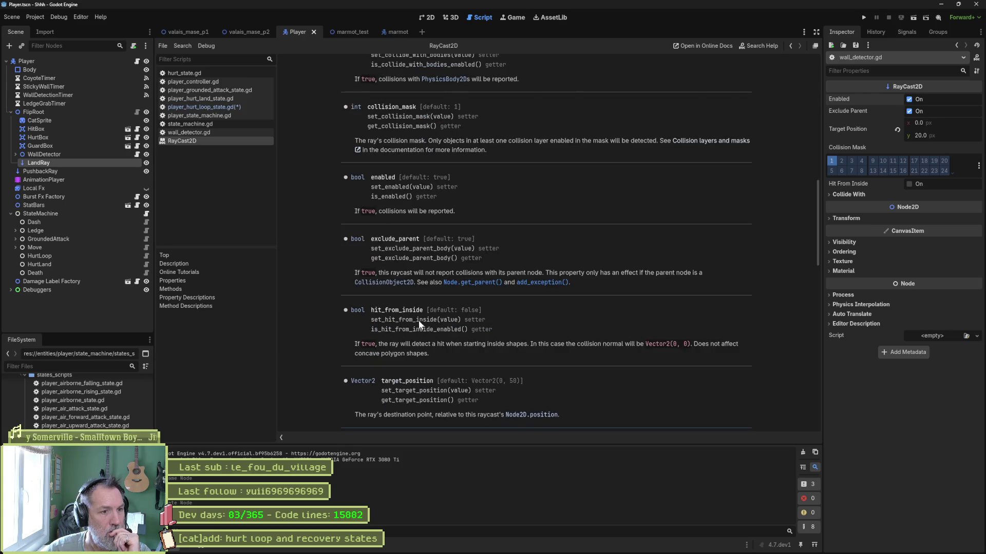
pyautogui.scroll(-2, 416, 334)
pyautogui.scroll(-2, 410, 359)
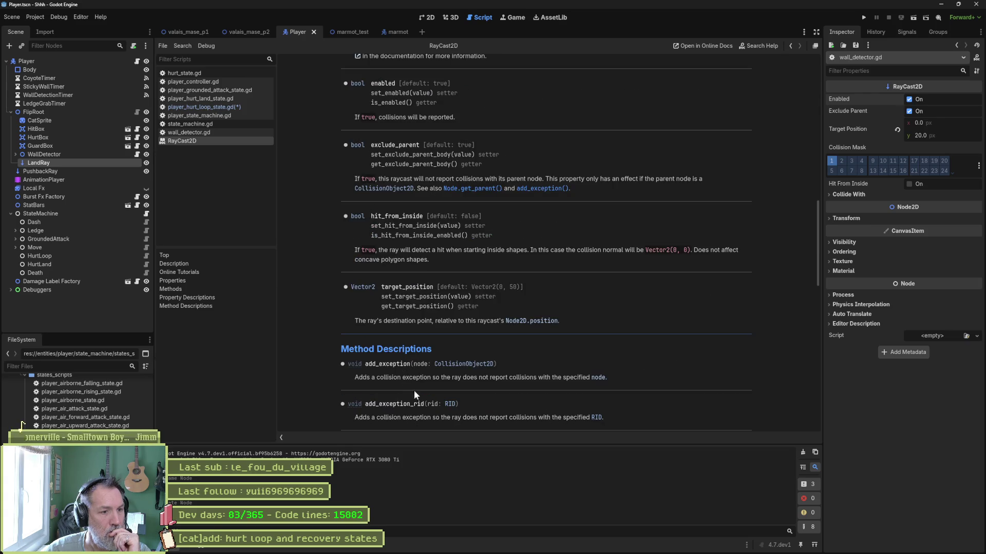
pyautogui.scroll(8, 549, 208)
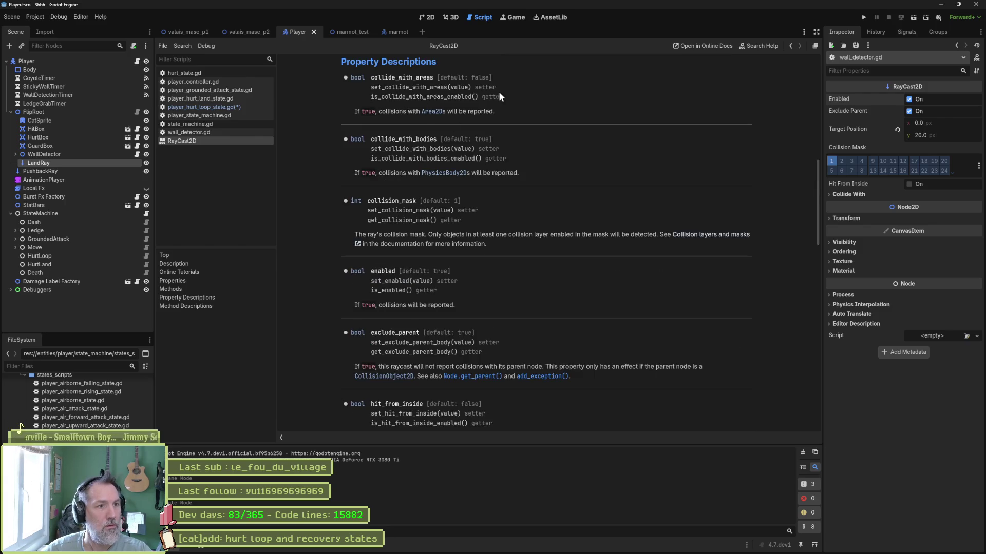
pyautogui.hotkey('ctrl', 'w')
pyautogui.scroll(-1, 453, 398)
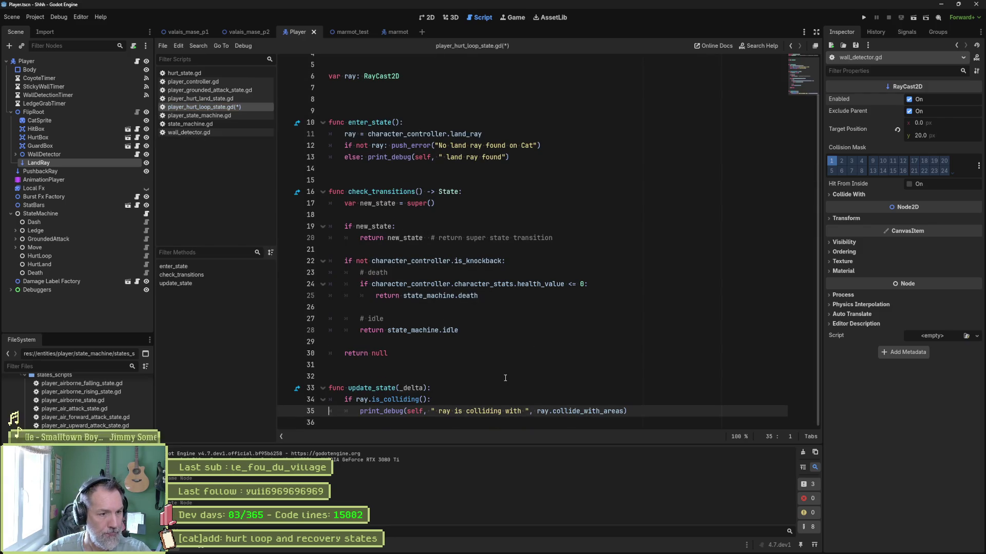
pyautogui.keyDown('ctrl'); pyautogui.click(396, 399); pyautogui.keyUp('ctrl')
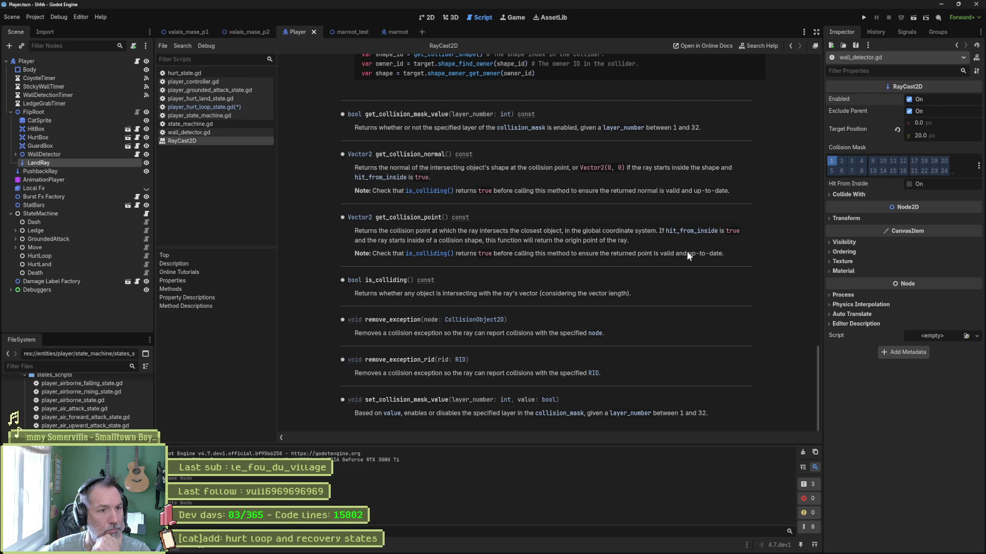
pyautogui.moveTo(449, 216); pyautogui.dragTo(376, 217)
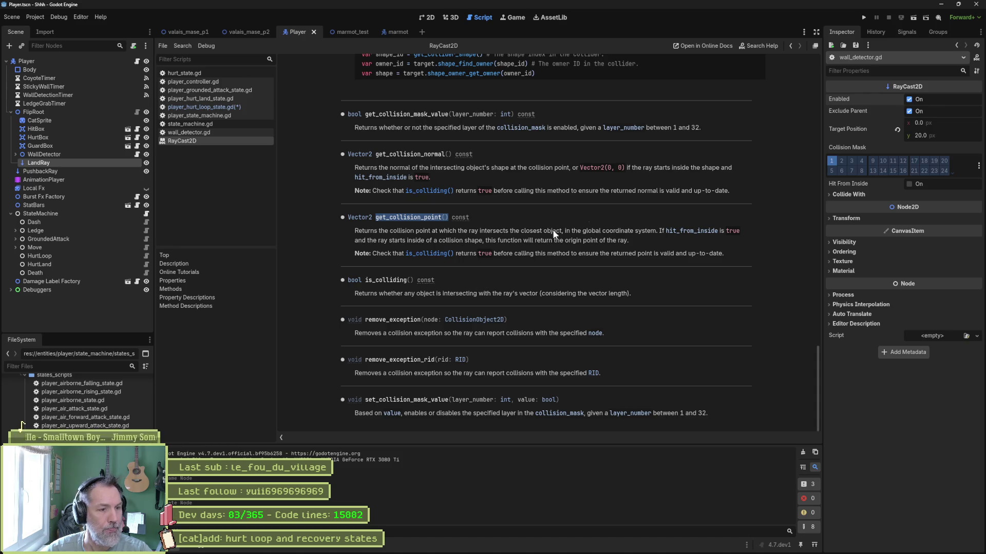
pyautogui.hotkey('ctrl', 'w')
pyautogui.scroll(-1, 503, 350)
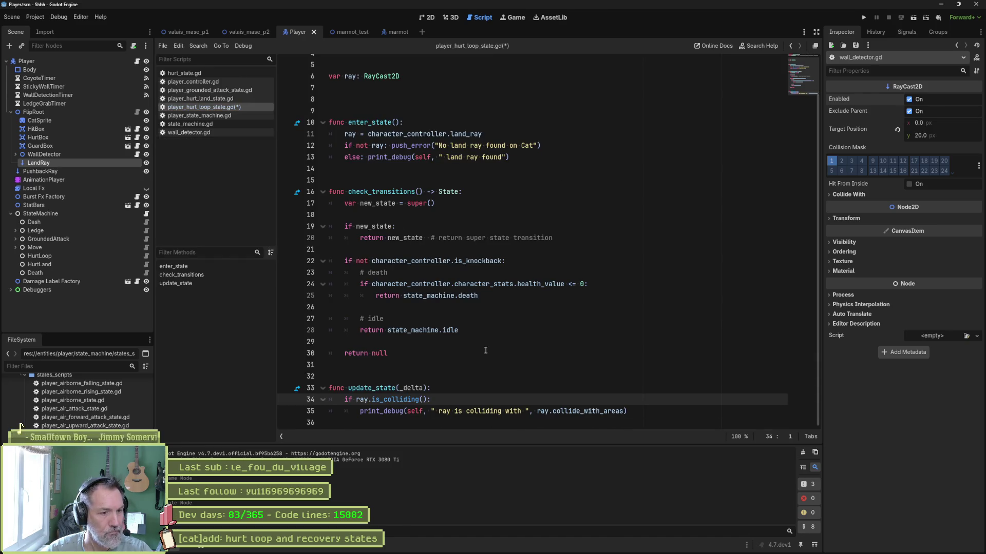
# - Drop the ray.collide_with_areas argument and ' with' from the debug print, then save
pyautogui.doubleClick(602, 411)
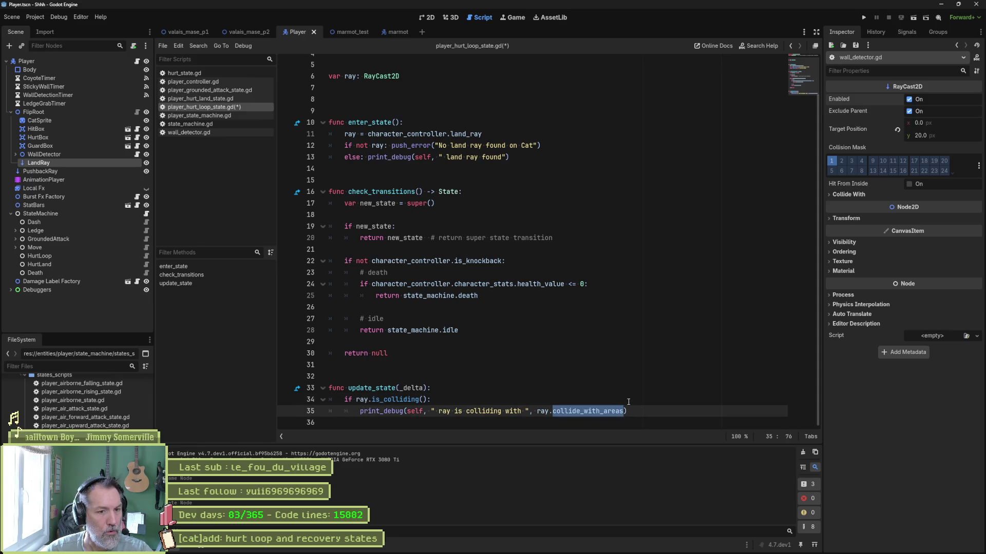
pyautogui.press('BackSpace')
pyautogui.press('BackSpace')
pyautogui.press('BackSpace')
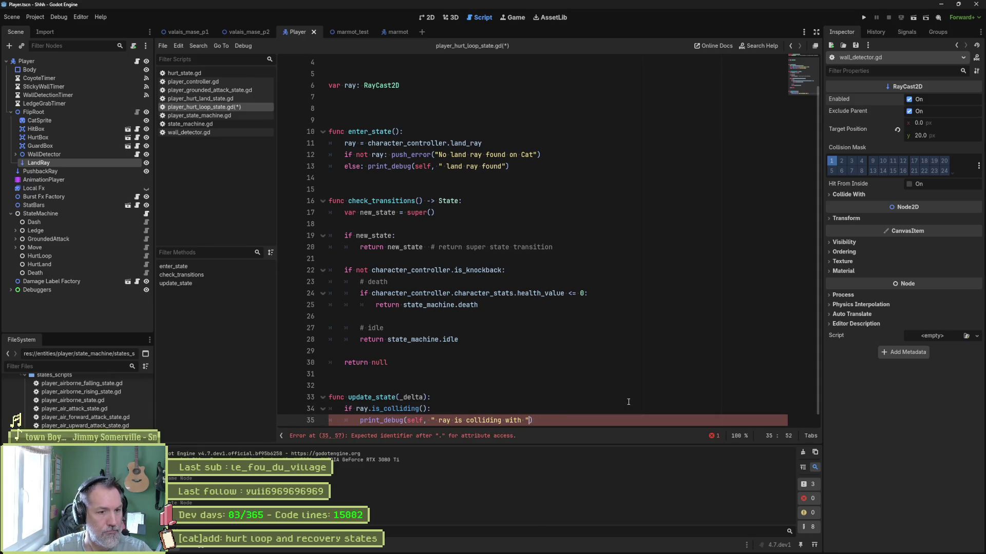
pyautogui.press('Left')
pyautogui.press('BackSpace')
pyautogui.press('BackSpace')
pyautogui.press('BackSpace')
pyautogui.hotkey('ctrl', 's')
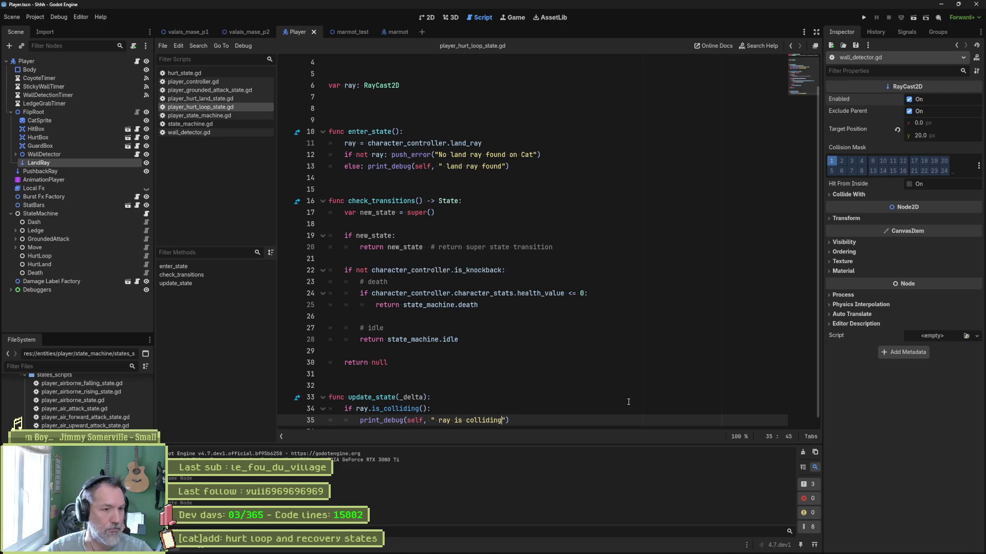
# - Comment out the whole check_transitions function, lines 16–30
pyautogui.moveTo(415, 200)
pyautogui.mouseDown()
pyautogui.moveTo(366, 213)
pyautogui.moveTo(393, 363)
pyautogui.mouseUp()
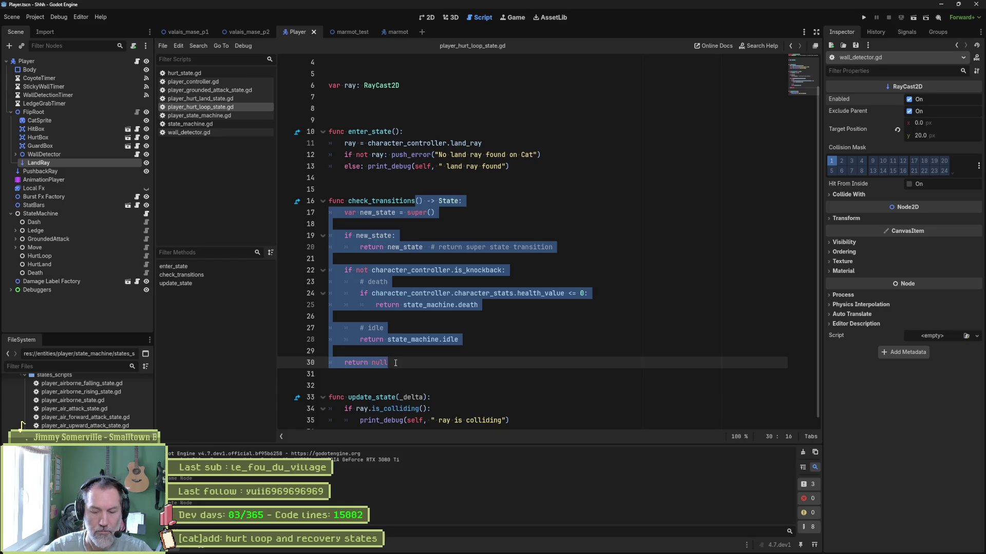
pyautogui.hotkey('ctrl', 'k')
pyautogui.click(335, 177)
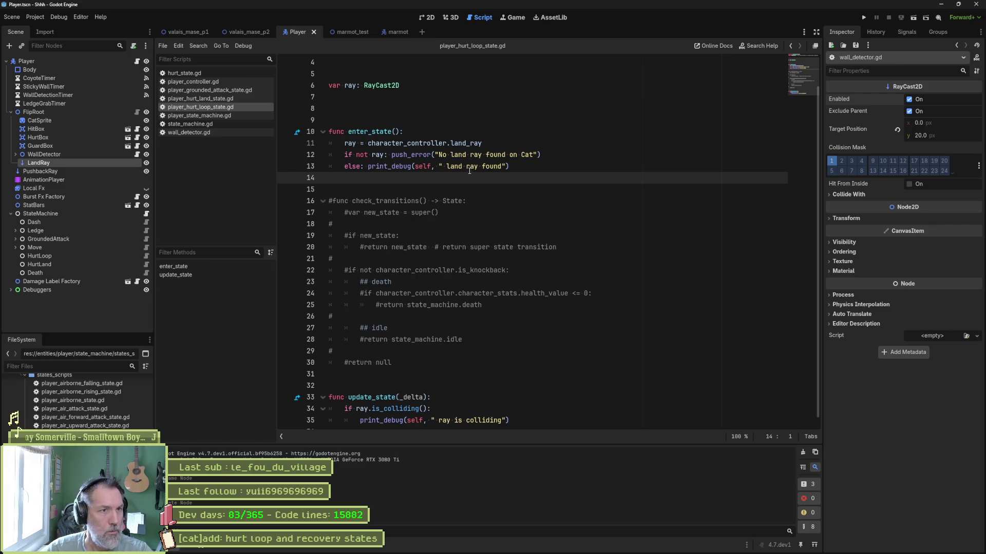
pyautogui.moveTo(343, 32)
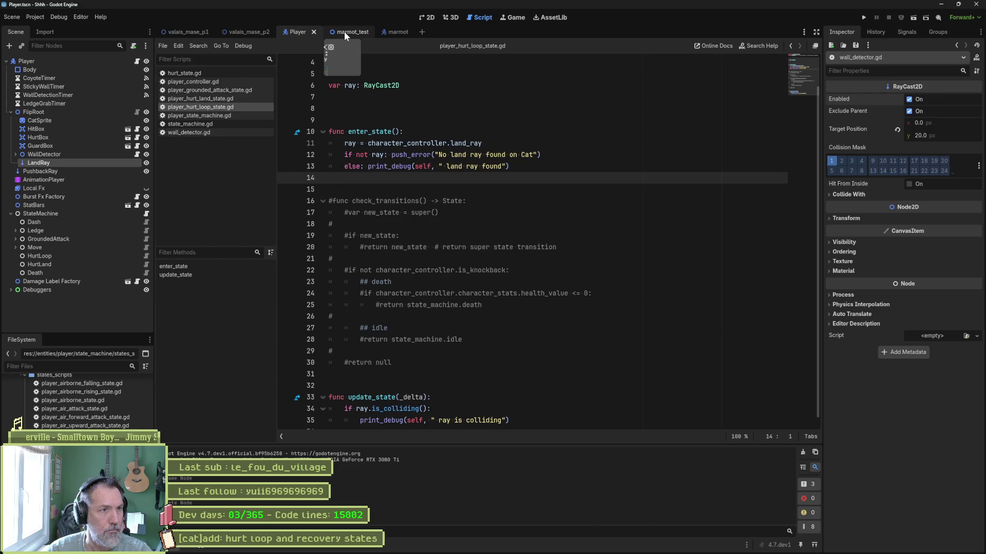
# - Run the marmot_test scene and stop it after the marmot hits the cat
pyautogui.click(344, 32)
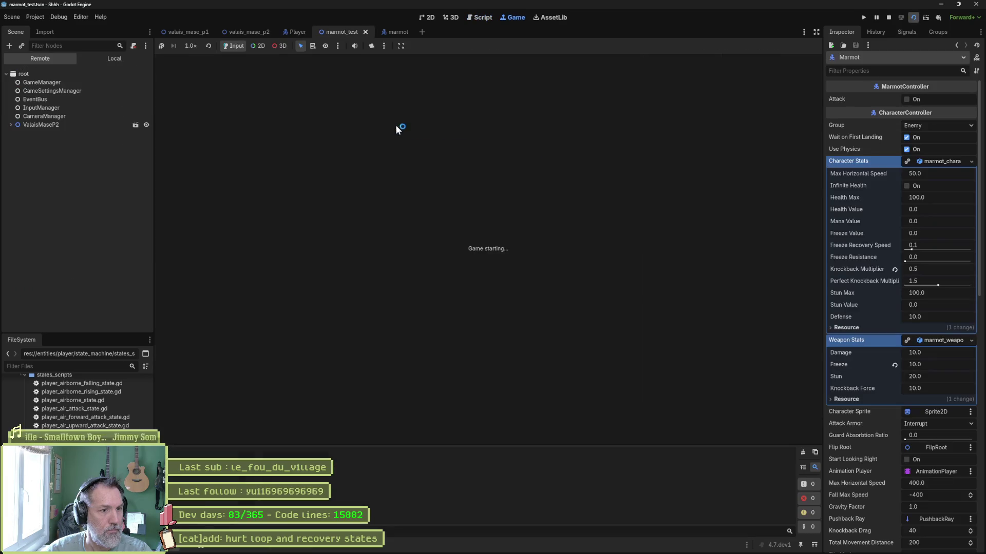
pyautogui.press('F6')
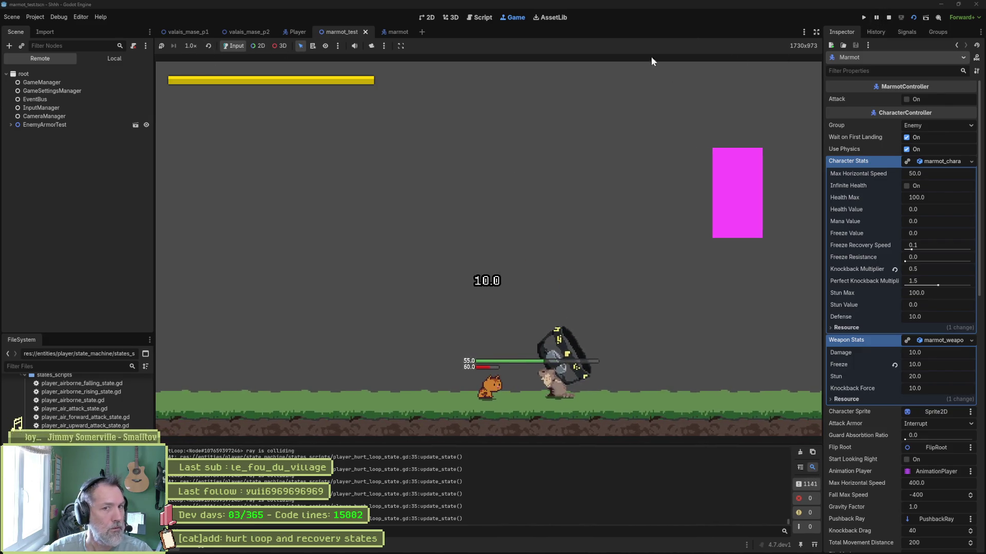
pyautogui.click(888, 16)
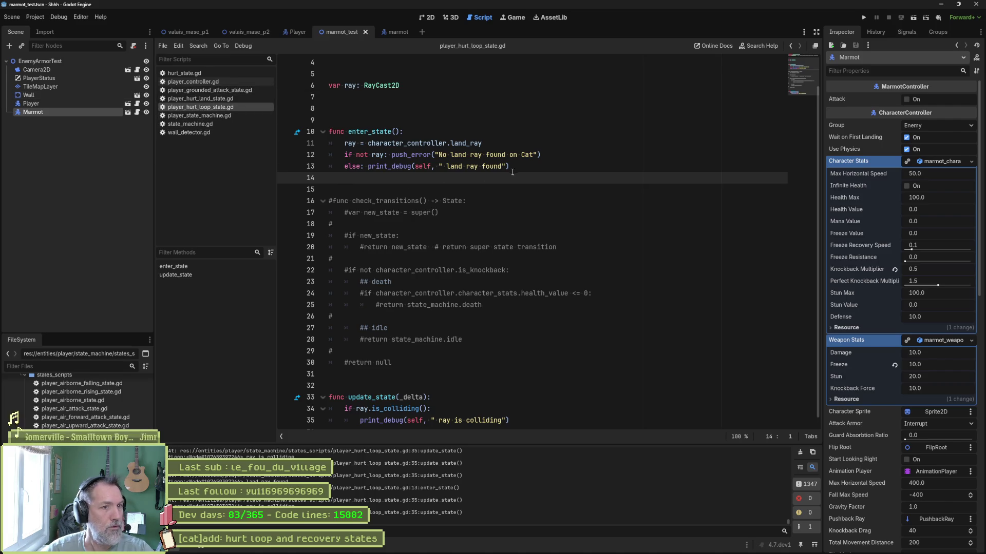
# - Add 'velocity_x = 100.0' to enter_state below the debug print
pyautogui.click(541, 167)
pyautogui.press('Return')
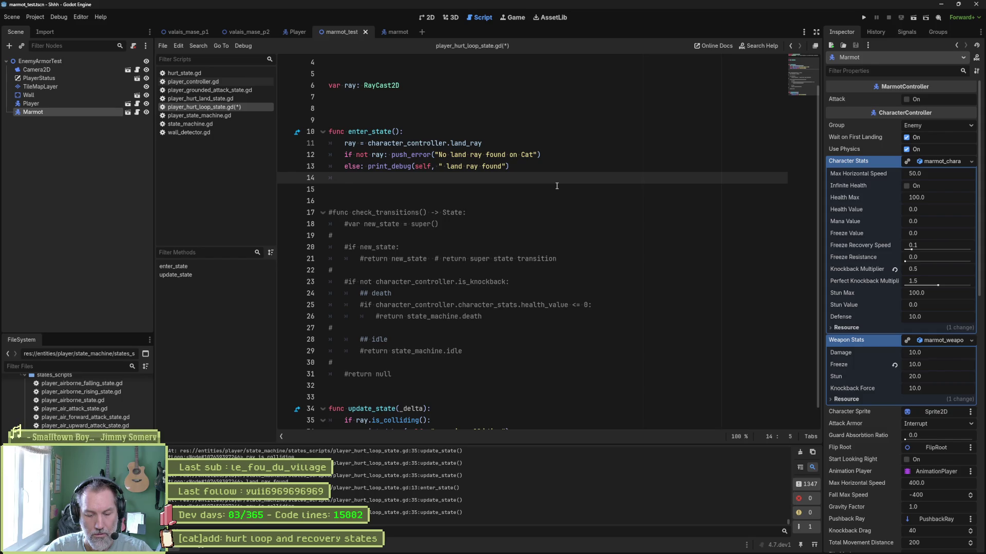
pyautogui.write('ve')
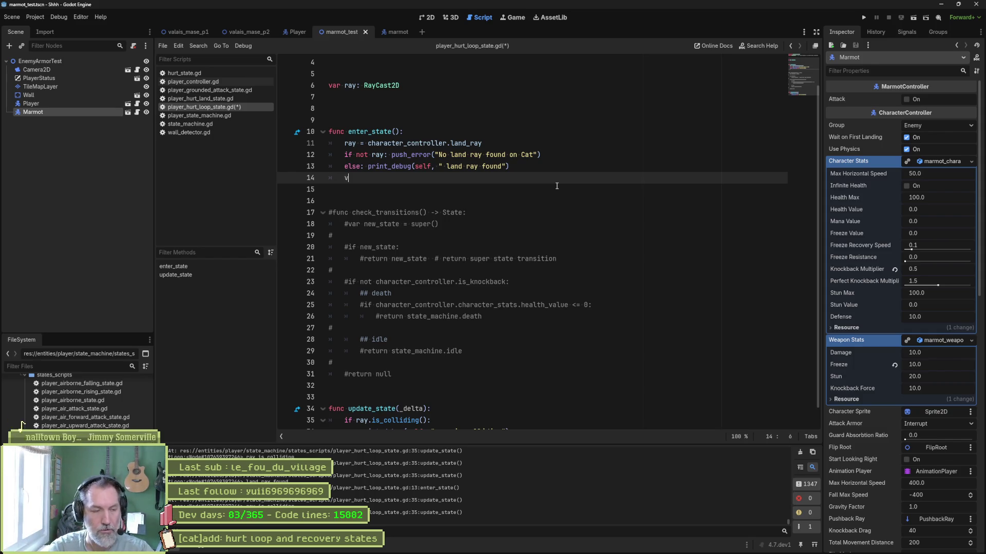
pyautogui.press('Return')
pyautogui.write('= ')
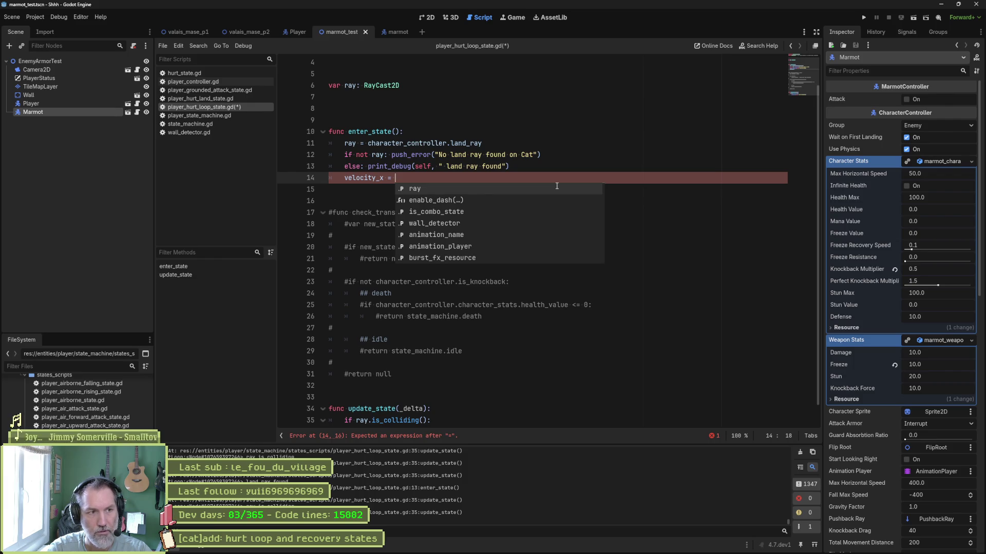
pyautogui.write('100.')
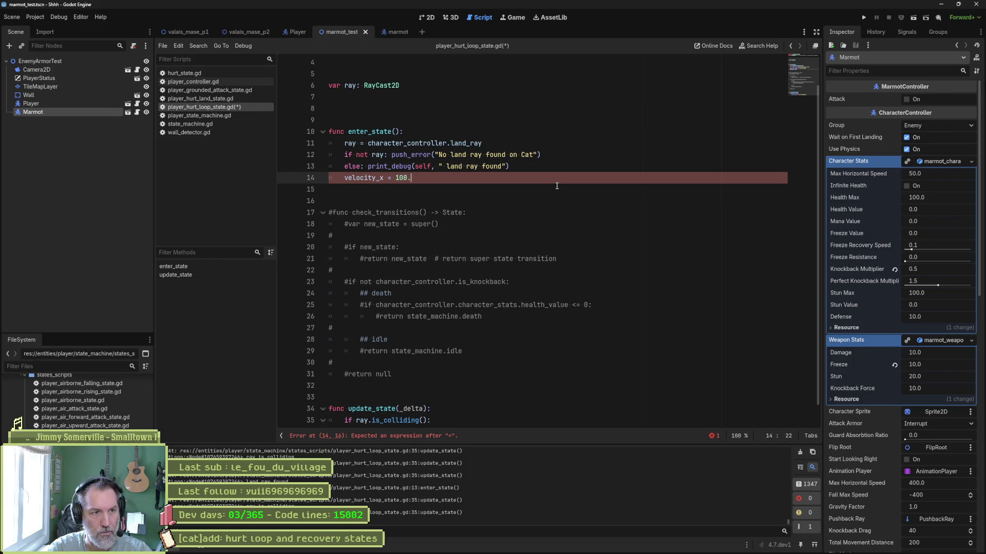
pyautogui.write('0')
# - Duplicate it as 'velocity_y = 100.0', save the script, and run marmot_test
pyautogui.hotkey('shift', 'Up')
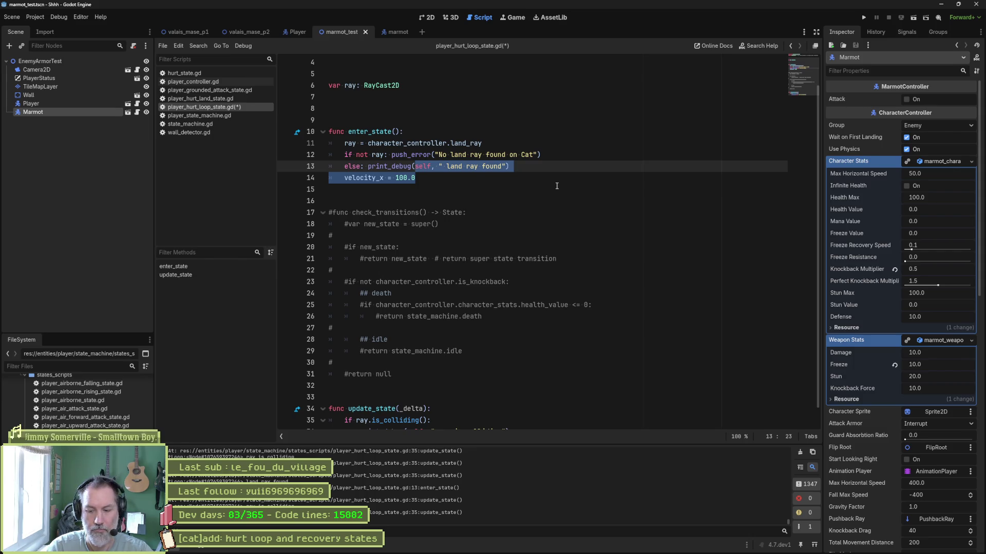
pyautogui.hotkey('shift', 'Down')
pyautogui.hotkey('ctrl', 'shift', 'd')
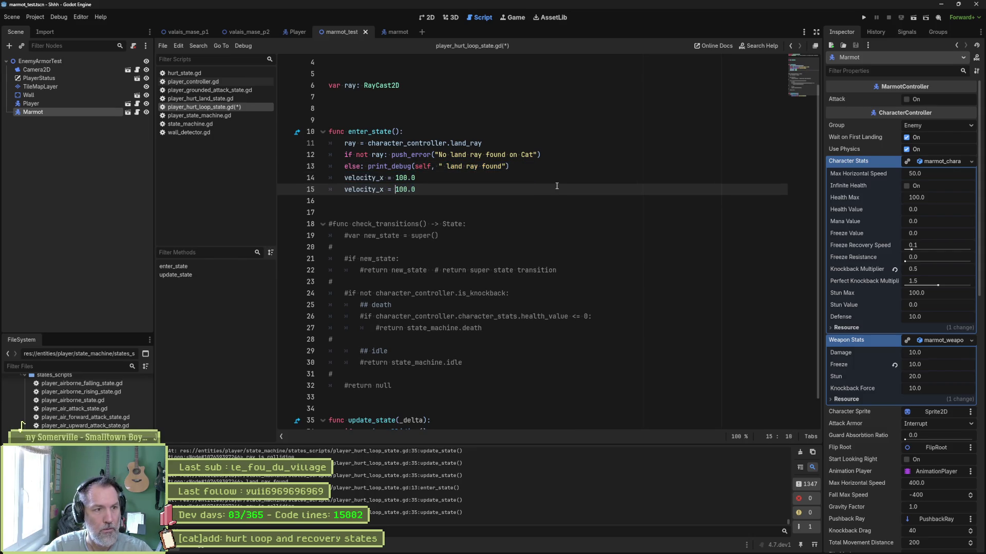
pyautogui.press('BackSpace')
pyautogui.write('y')
pyautogui.hotkey('ctrl', 's')
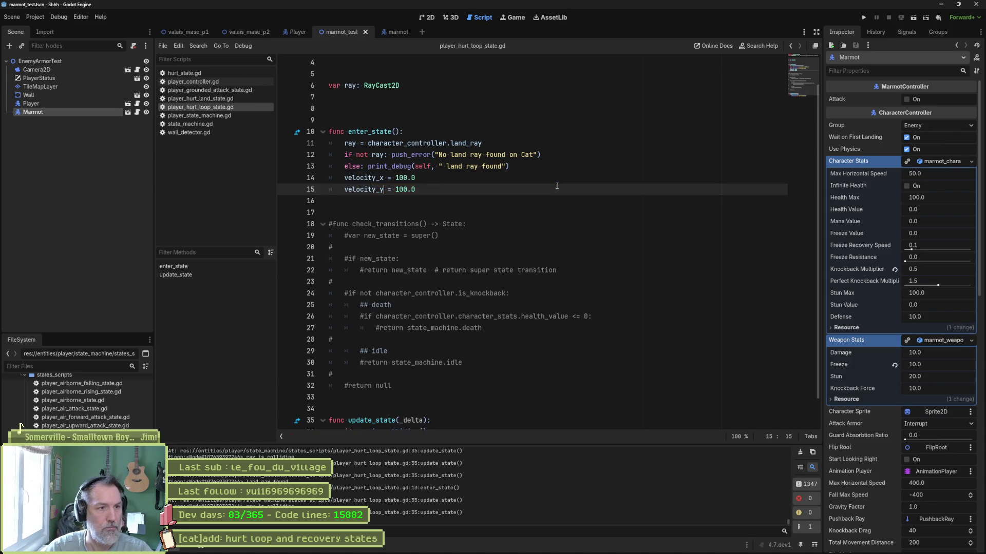
pyautogui.press('F6')
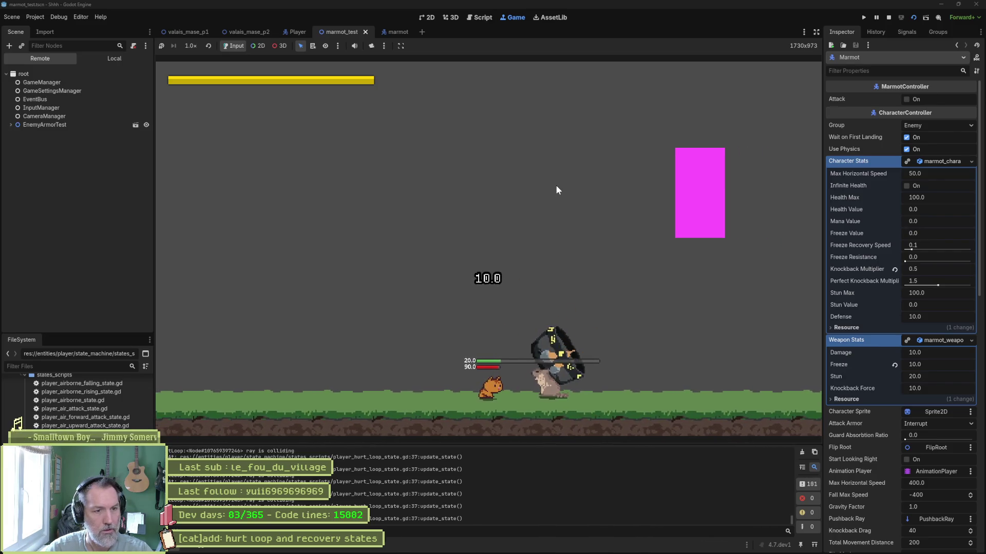
# - Stop the marmot_test run and switch to the Player scene
pyautogui.press('F8')
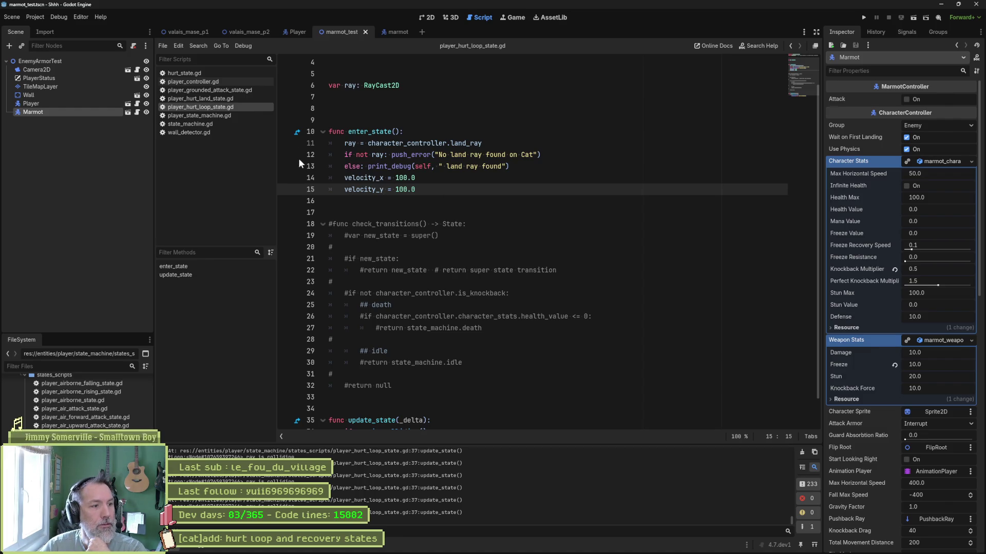
pyautogui.click(291, 33)
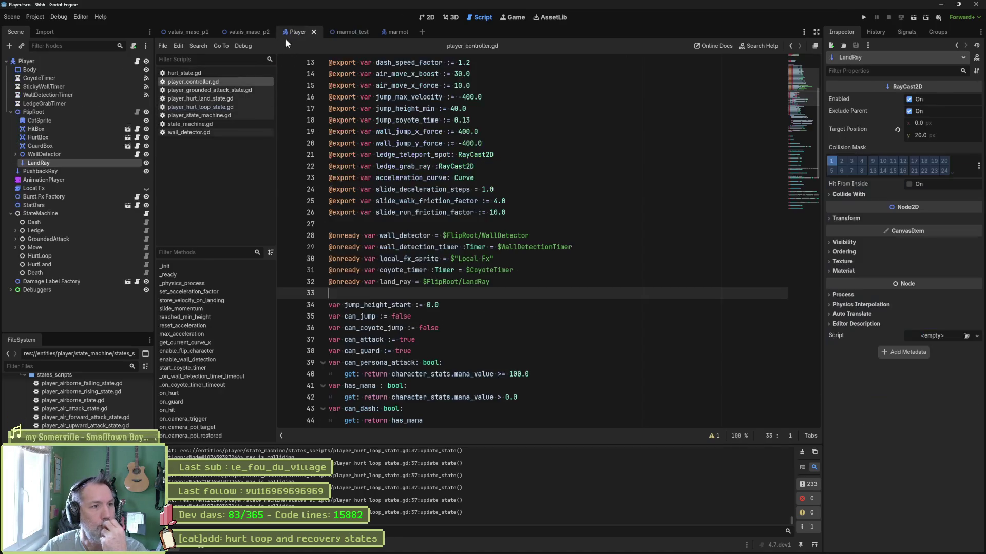
# - Set HurtLoop's State Max Speed to 400.0 in the Inspector, then rerun marmot_test
pyautogui.click(79, 255)
pyautogui.click(947, 149)
pyautogui.write('400')
pyautogui.press('Return')
pyautogui.click(727, 286)
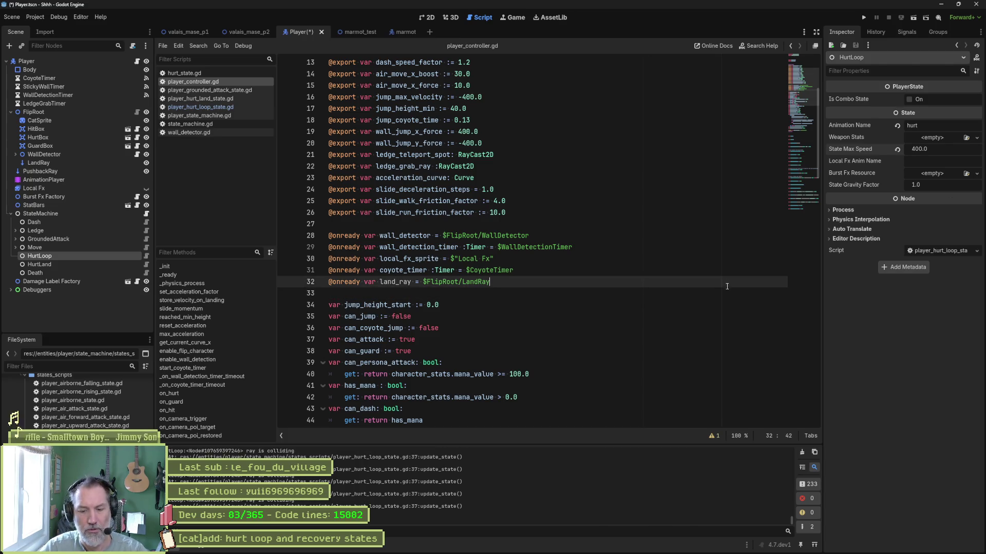
pyautogui.click(360, 36)
pyautogui.press('F6')
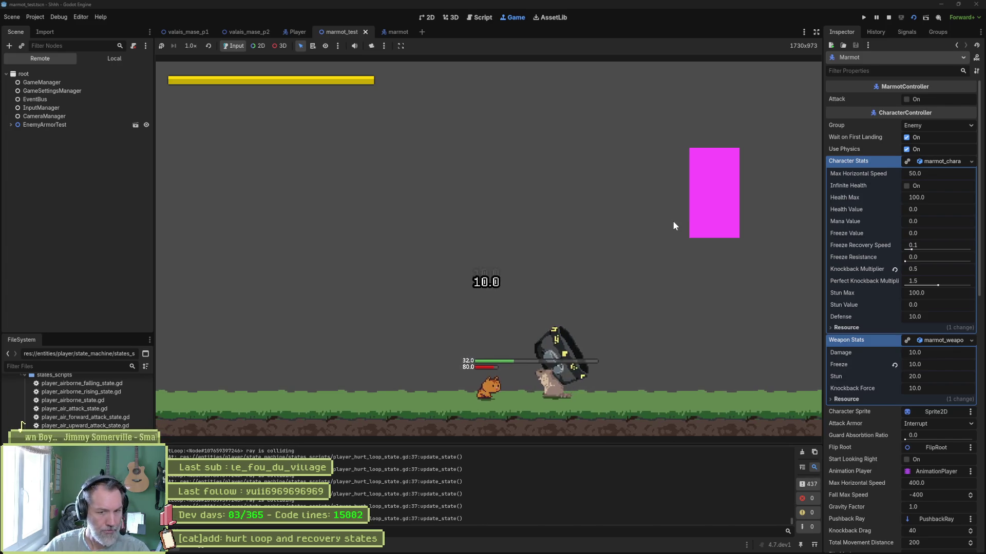
# - Stop the game, reopen player_hurt_loop_state.gd, and select velocity_x on line 14
pyautogui.press('F8')
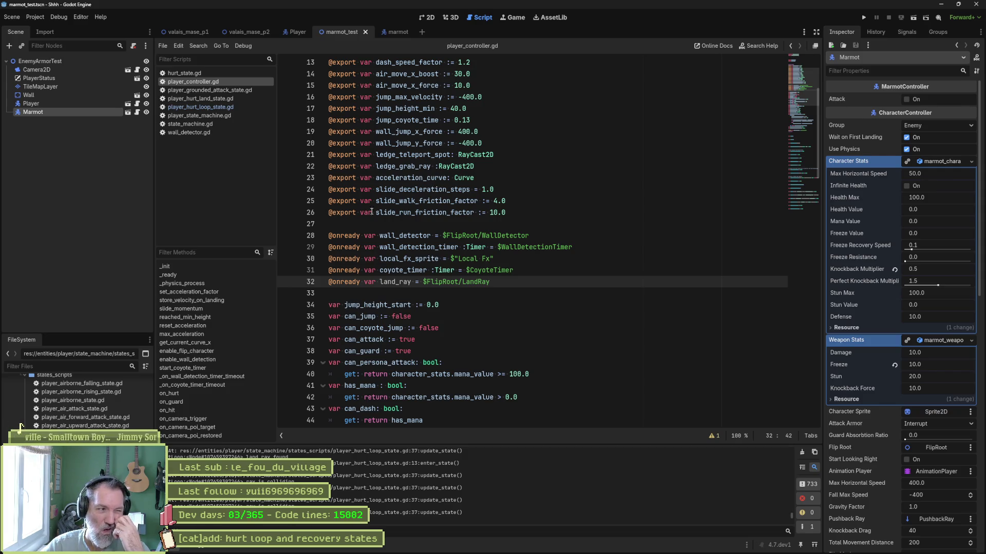
pyautogui.click(201, 106)
pyautogui.moveTo(401, 131); pyautogui.dragTo(399, 189)
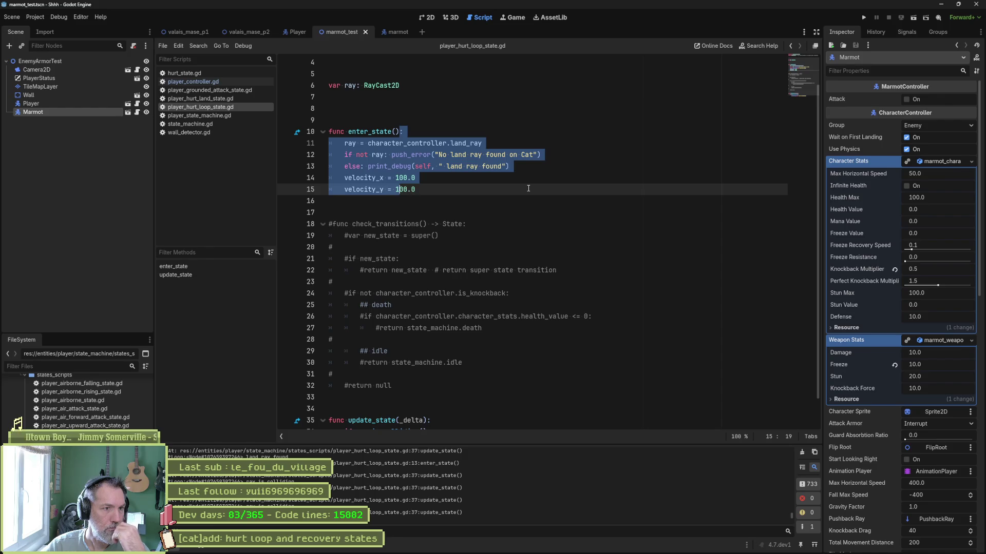
pyautogui.click(425, 186)
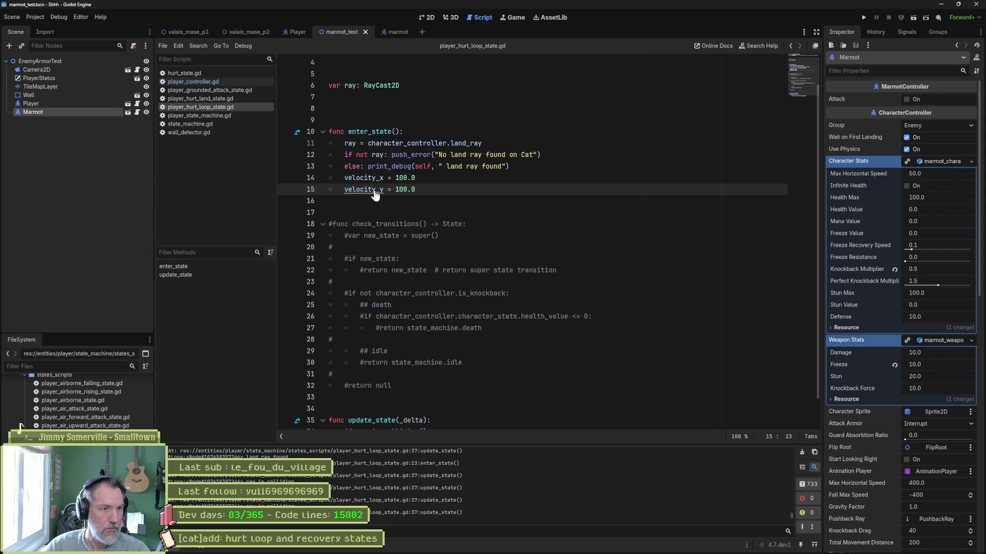
pyautogui.doubleClick(363, 178)
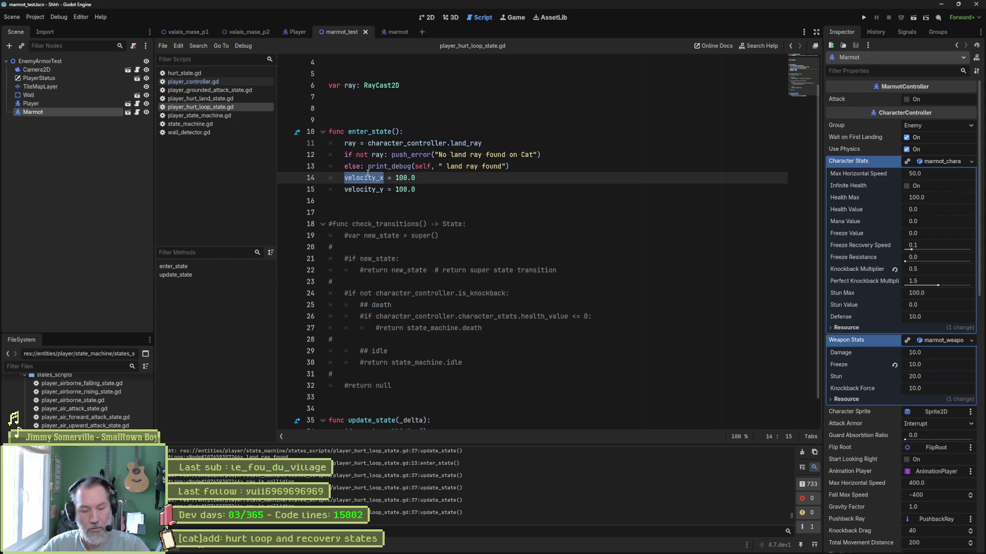
# - Search the project for velocity_x, then open player_jump_state.gd via the quick opener
pyautogui.hotkey('ctrl', 'shift', 'f')
pyautogui.click(497, 315)
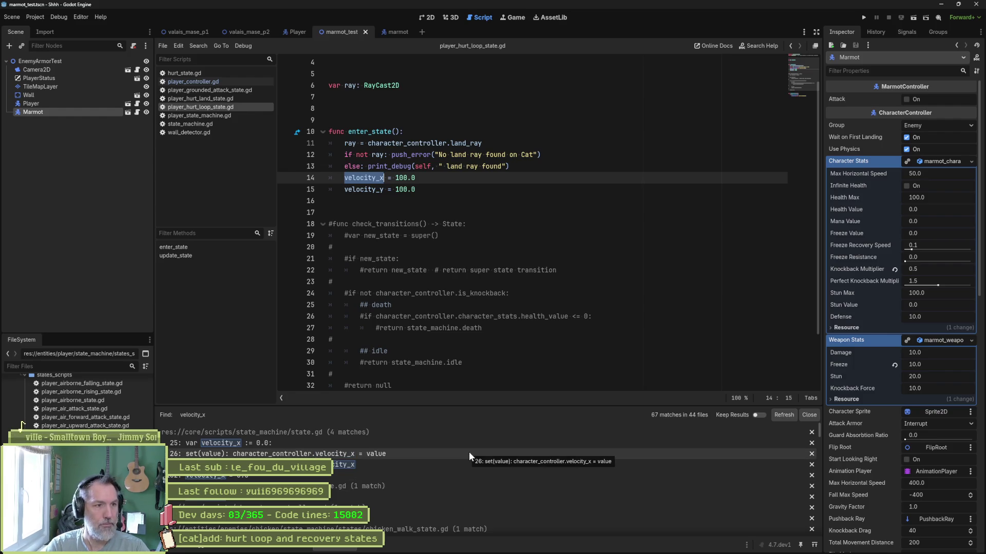
pyautogui.hotkey('shift', 'alt', 'o')
pyautogui.write('jump')
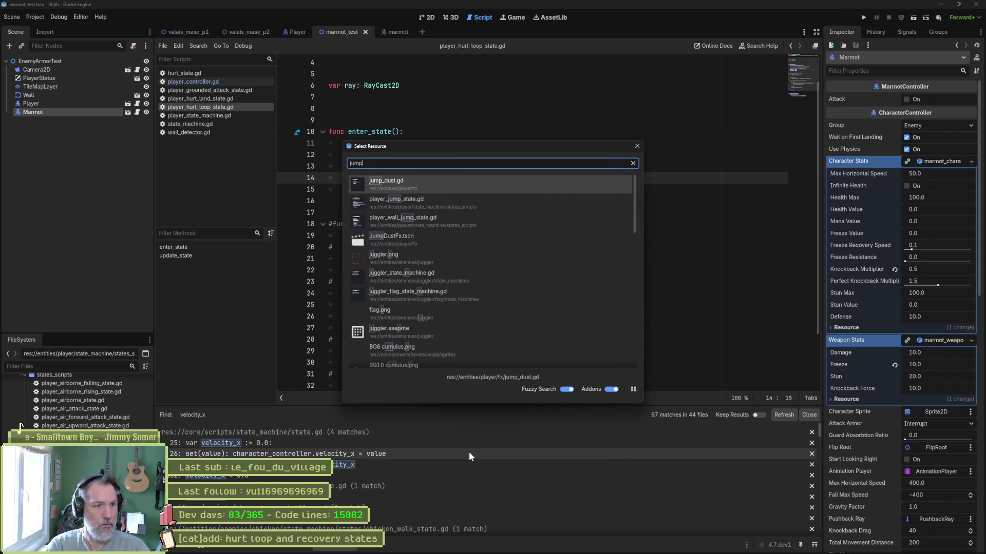
pyautogui.press('Down')
pyautogui.press('Down')
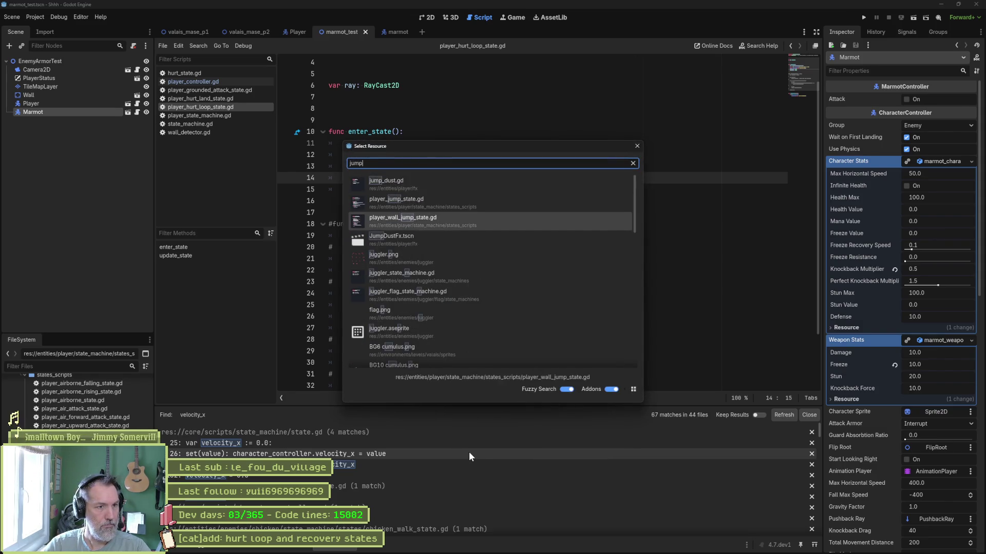
pyautogui.press('Up')
pyautogui.press('Return')
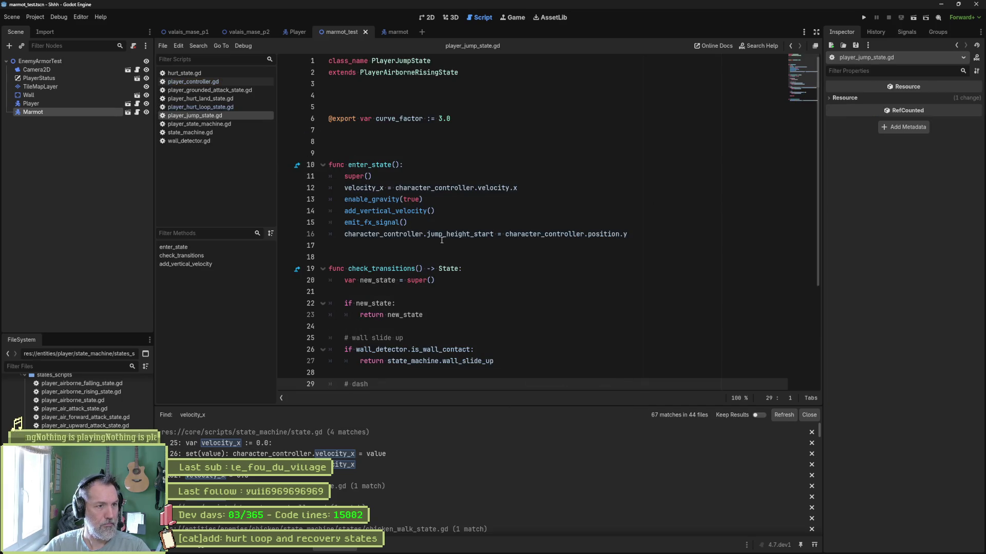
# - Inspect how player_jump_state.gd sets velocity in add_vertical_velocity, then select the Player node
pyautogui.click(533, 188)
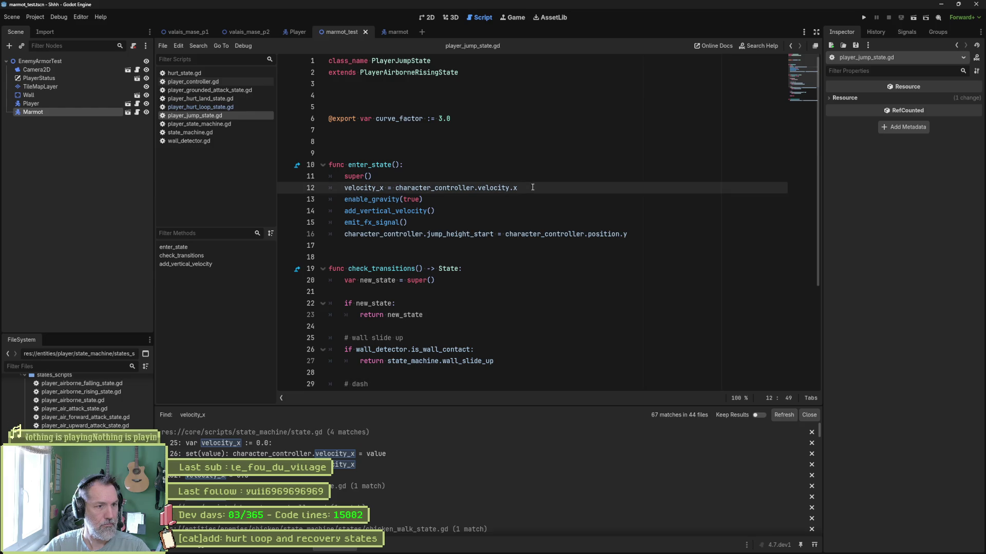
pyautogui.moveTo(459, 234); pyautogui.dragTo(513, 232)
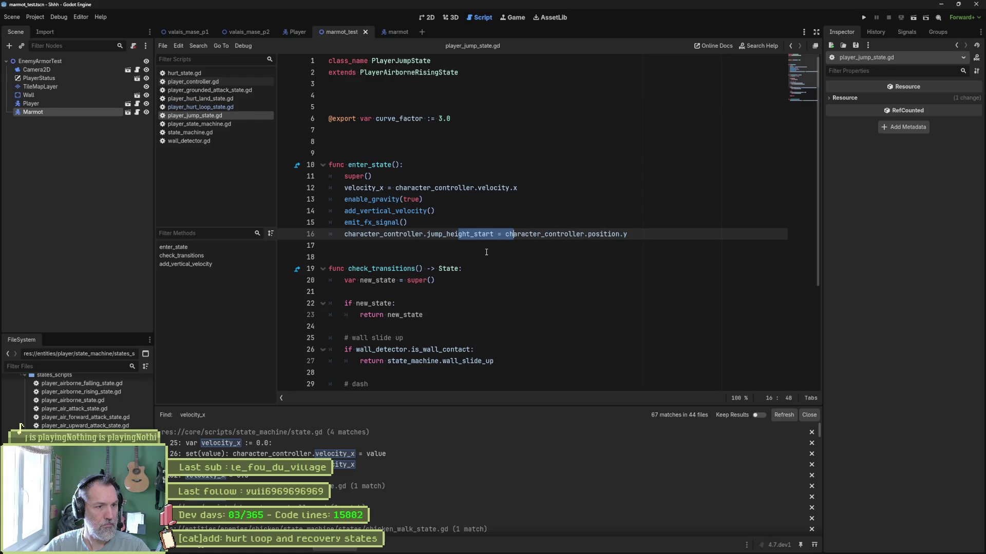
pyautogui.scroll(-4, 486, 252)
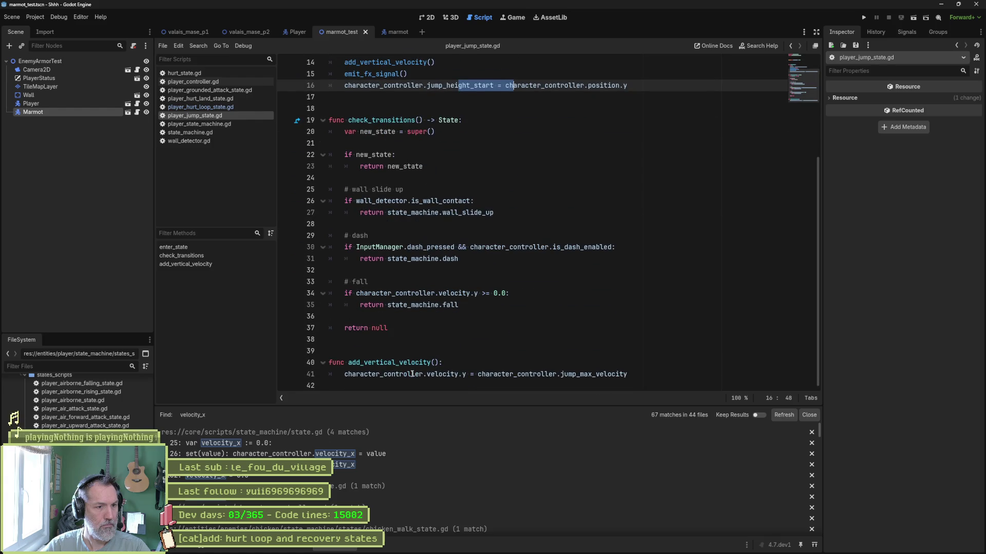
pyautogui.doubleClick(389, 362)
pyautogui.scroll(4, 437, 333)
pyautogui.scroll(-4, 474, 315)
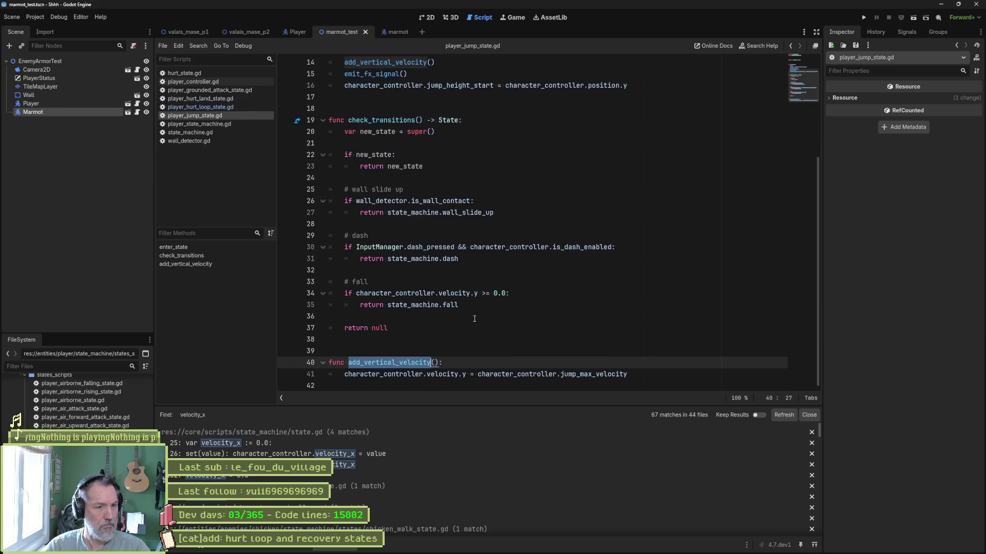
pyautogui.moveTo(466, 374); pyautogui.dragTo(624, 374)
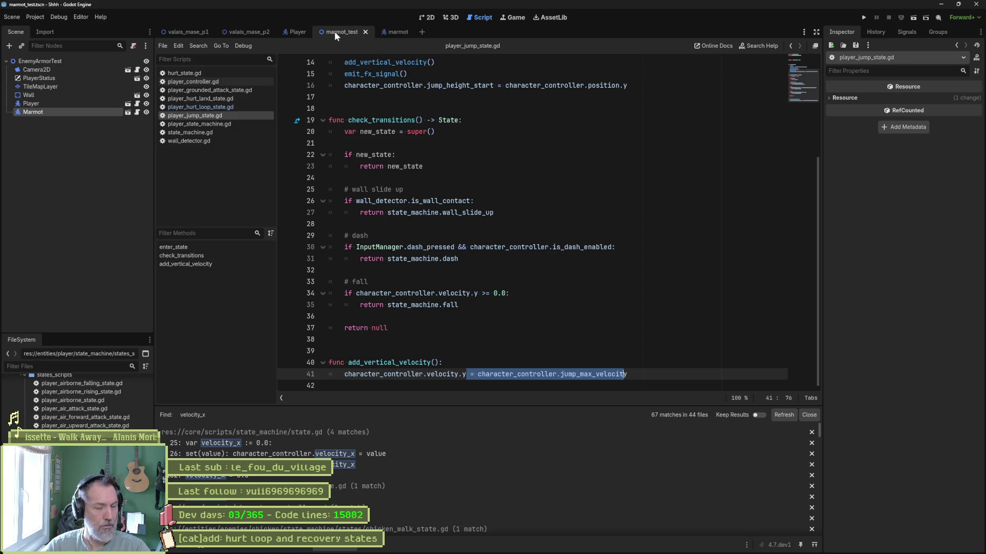
pyautogui.click(64, 103)
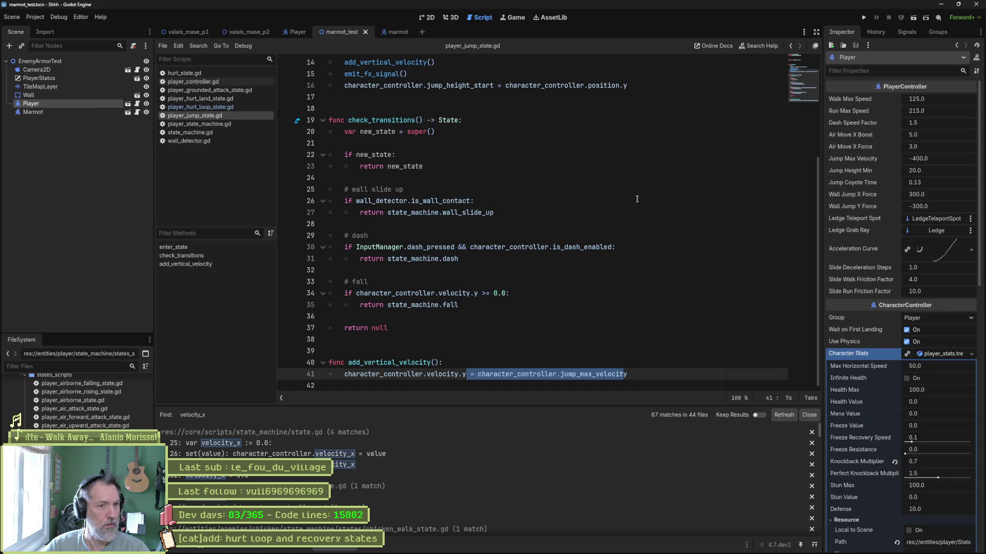
# - Turn on Show Debuggers for the Player and test-run the marmot_test scene
pyautogui.scroll(-6, 890, 369)
pyautogui.click(907, 501)
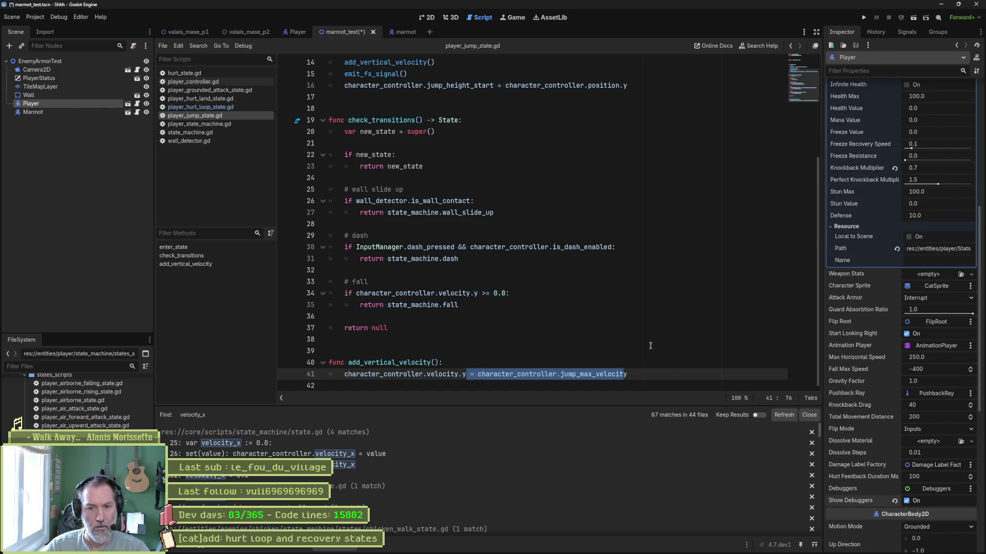
pyautogui.click(612, 327)
pyautogui.press('F6')
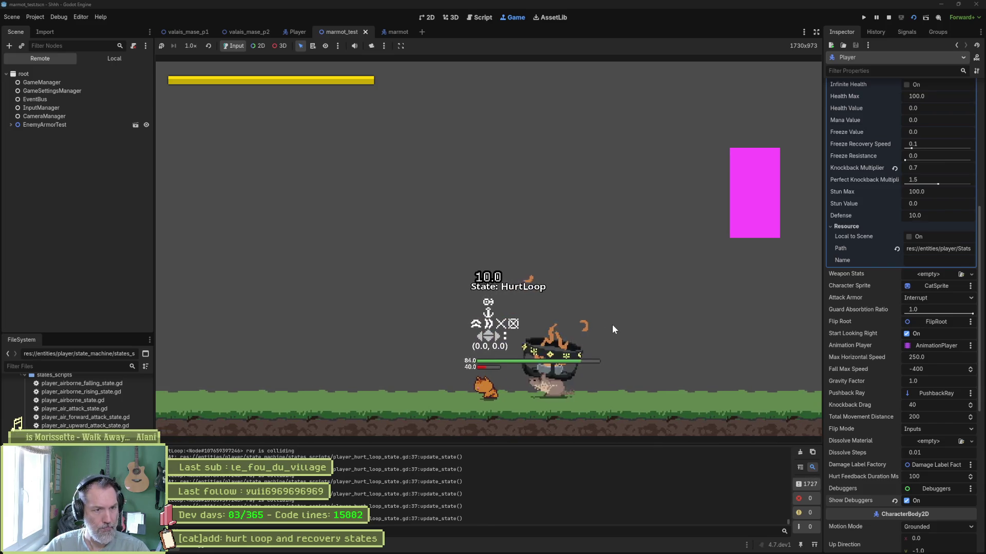
pyautogui.press('F8')
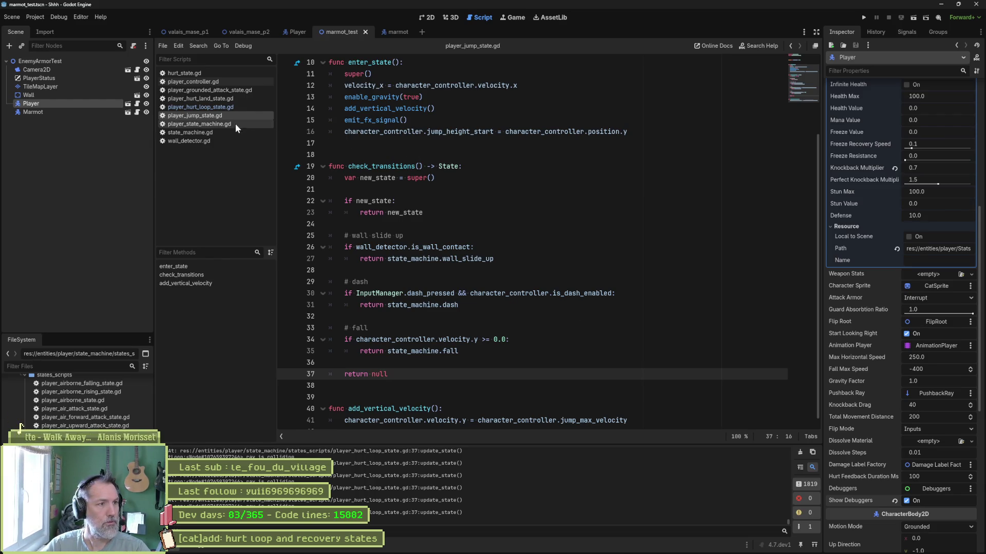
# - Make the hurt loop state's velocity_y -100.0, then save and test-run again
pyautogui.click(226, 107)
pyautogui.click(395, 191)
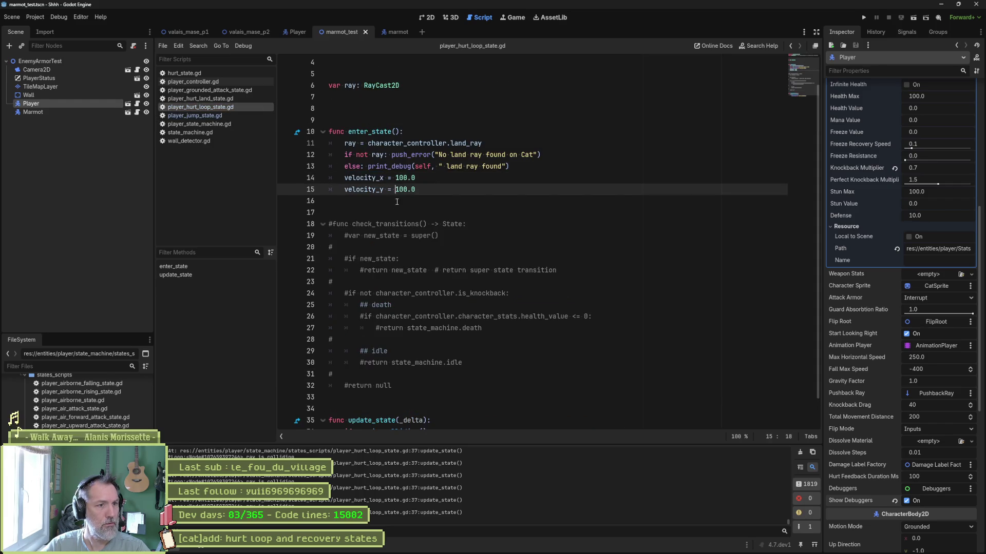
pyautogui.write('-')
pyautogui.press('F6')
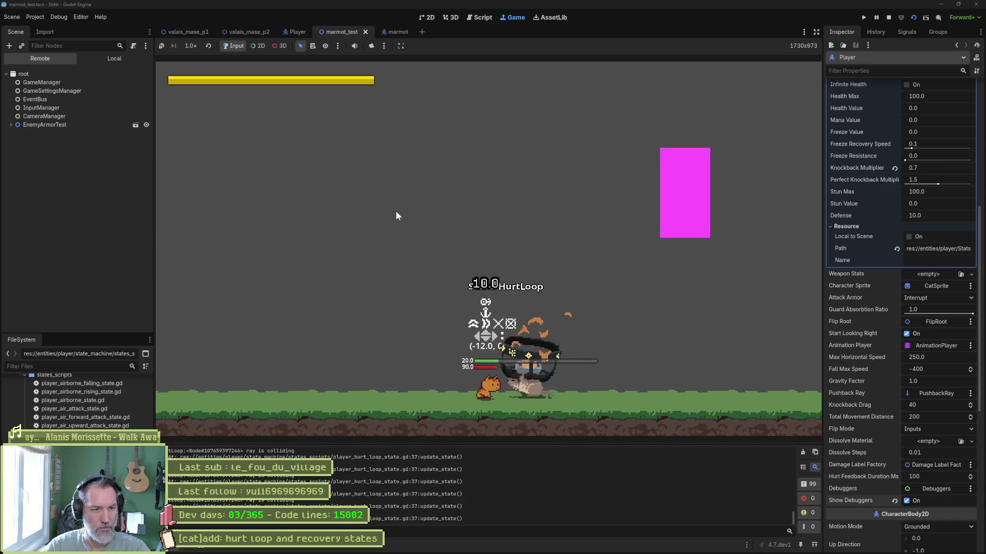
pyautogui.press('F8')
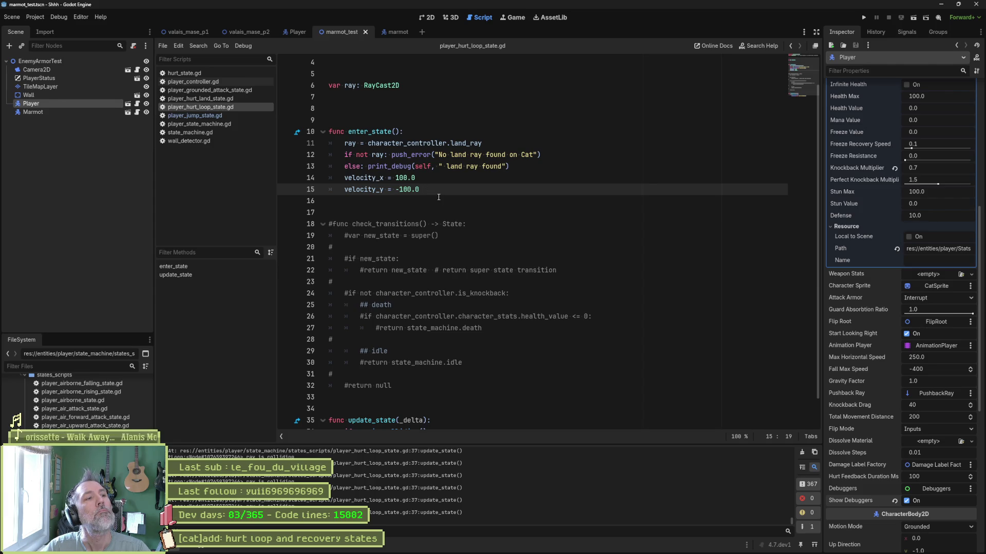
# - Follow player_controller.gd's on_hurt to the parent on_hurt in character_controller.gd
pyautogui.click(213, 83)
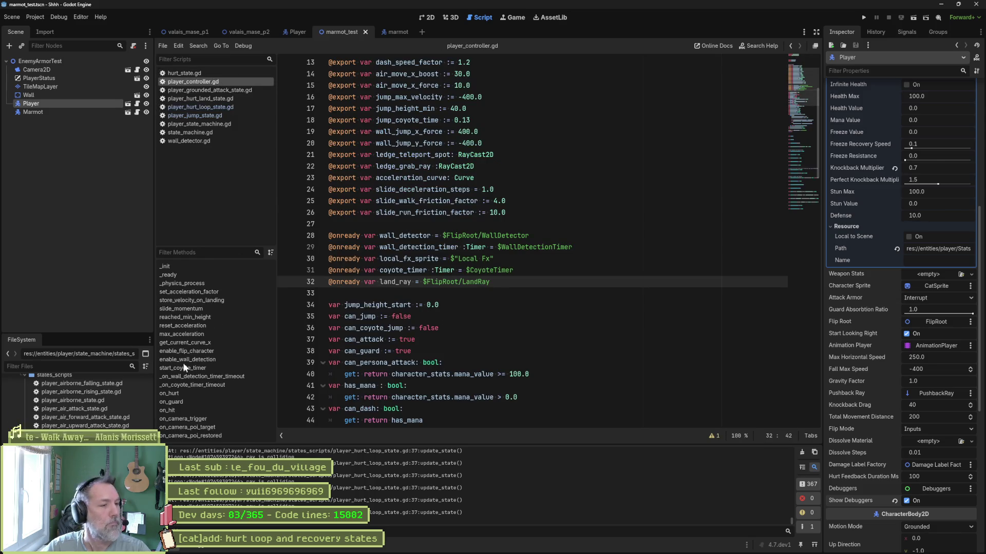
pyautogui.click(176, 393)
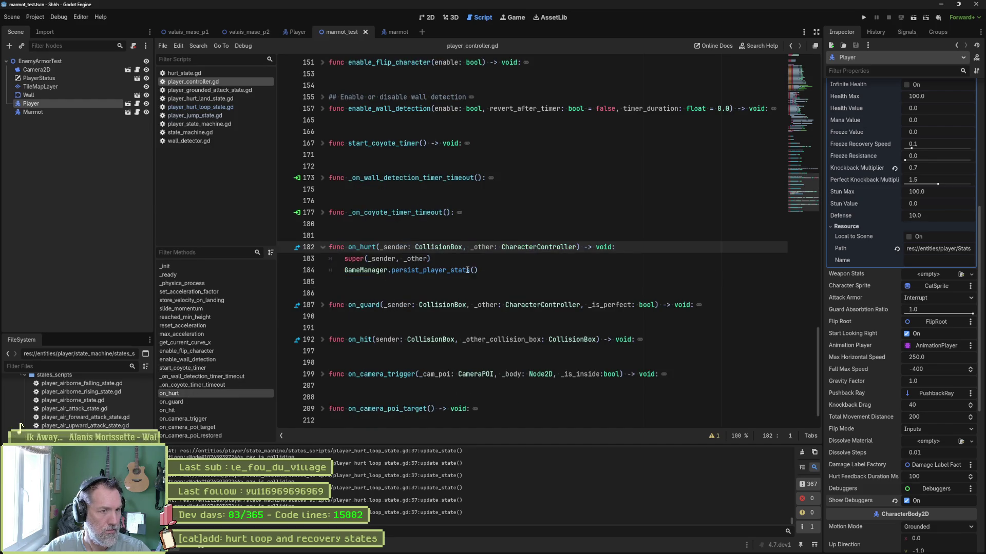
pyautogui.click(297, 248)
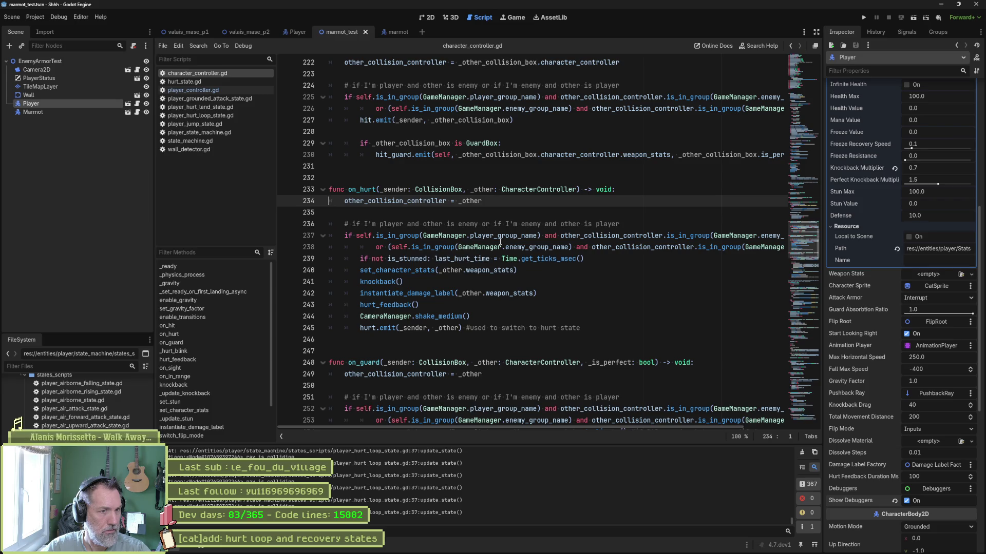
pyautogui.click(410, 281)
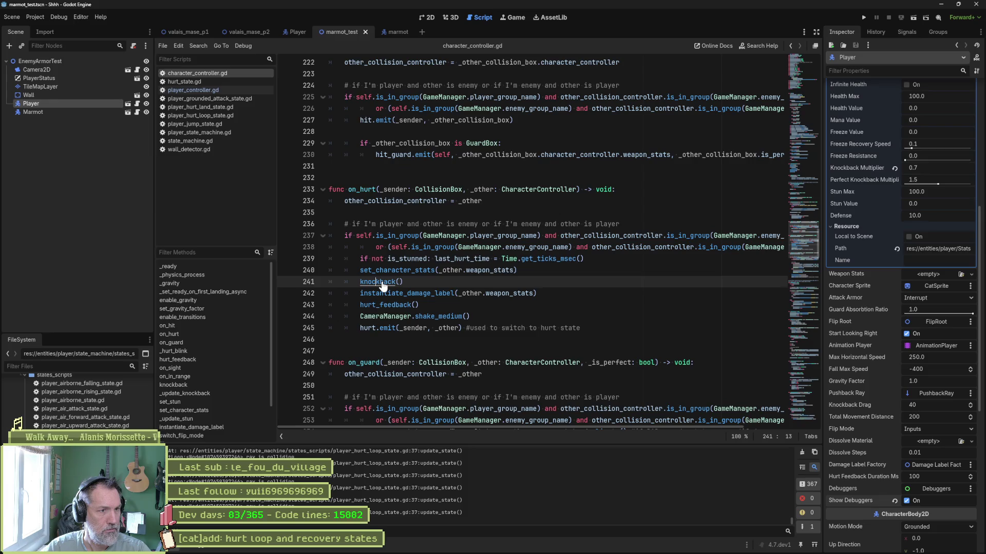
# - Inspect the knockback() definition, return to line 241, and start an 'if is_in_g' guard
pyautogui.keyDown('ctrl'); pyautogui.click(382, 284); pyautogui.keyUp('ctrl')
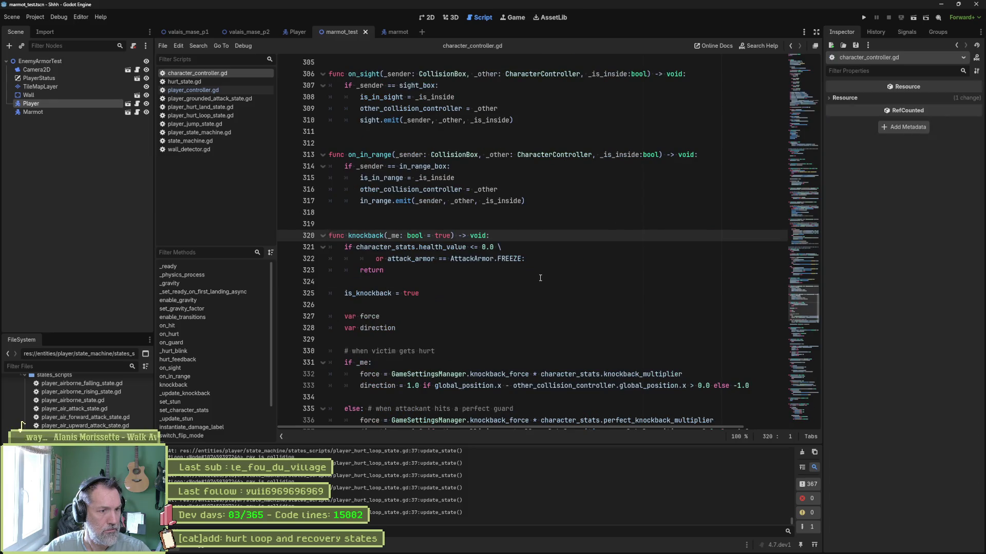
pyautogui.scroll(-2, 538, 278)
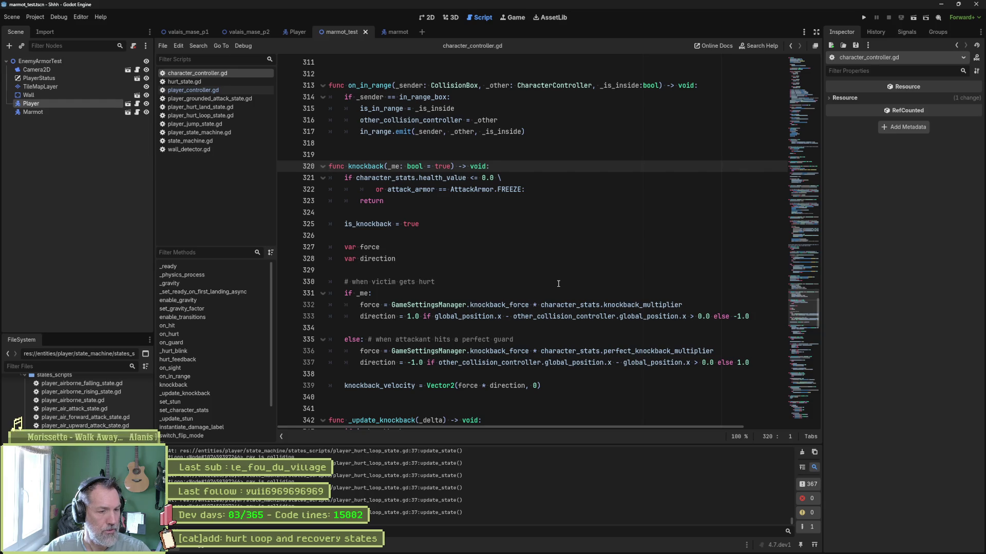
pyautogui.hotkey('alt', 'Left')
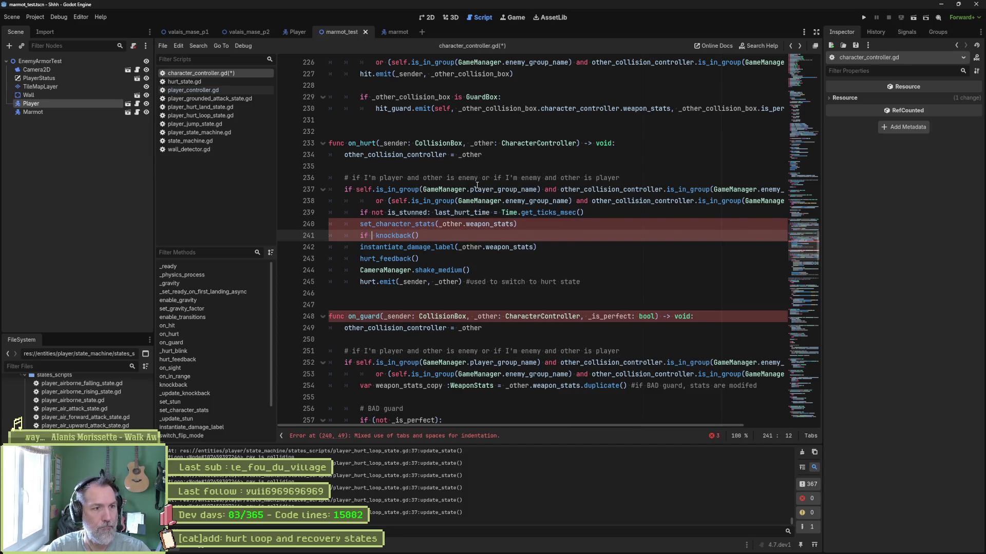
pyautogui.write('if is')
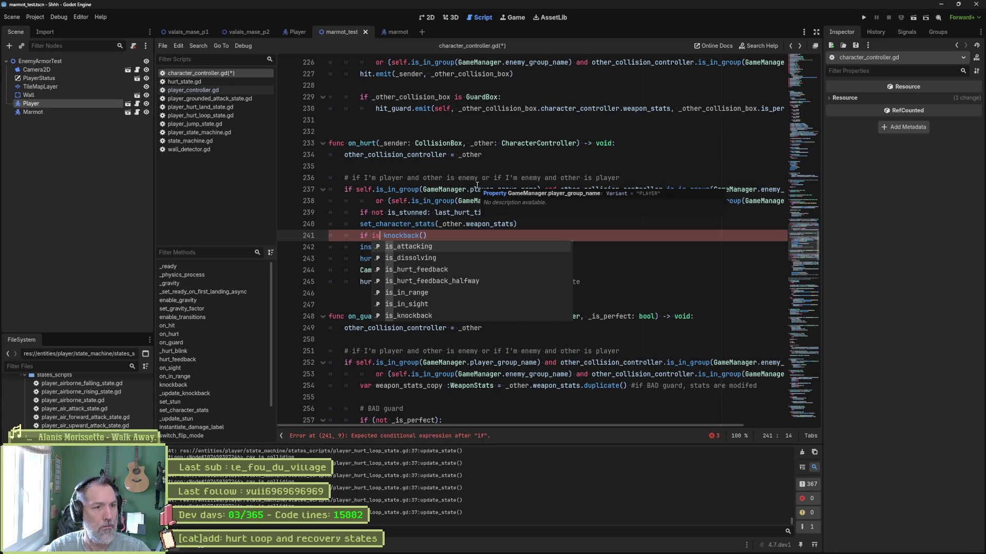
pyautogui.write('_in')
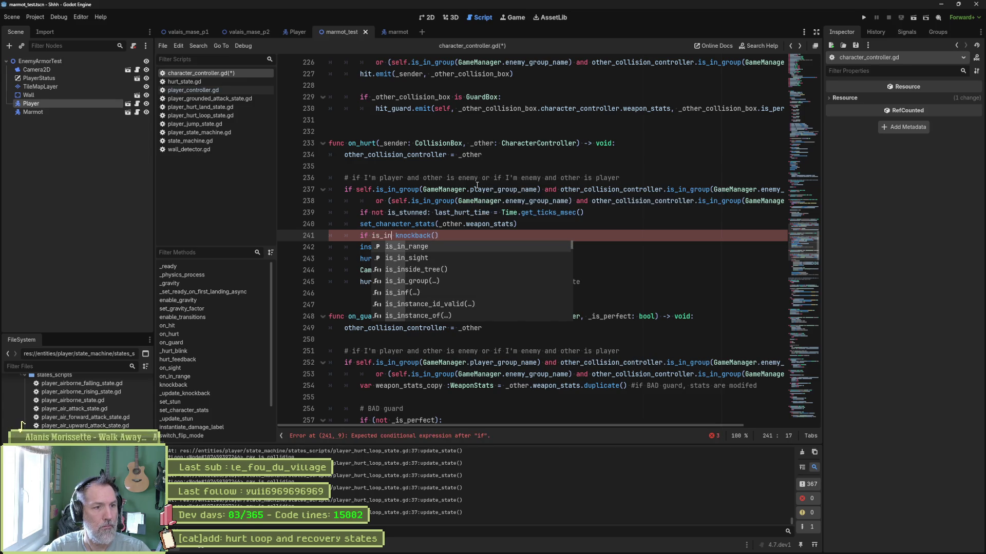
pyautogui.write('_g')
# - Guard knockback() with 'if is_in_group(GameManager.enemy_group_name):' and test-run marmot_test
pyautogui.press('Return')
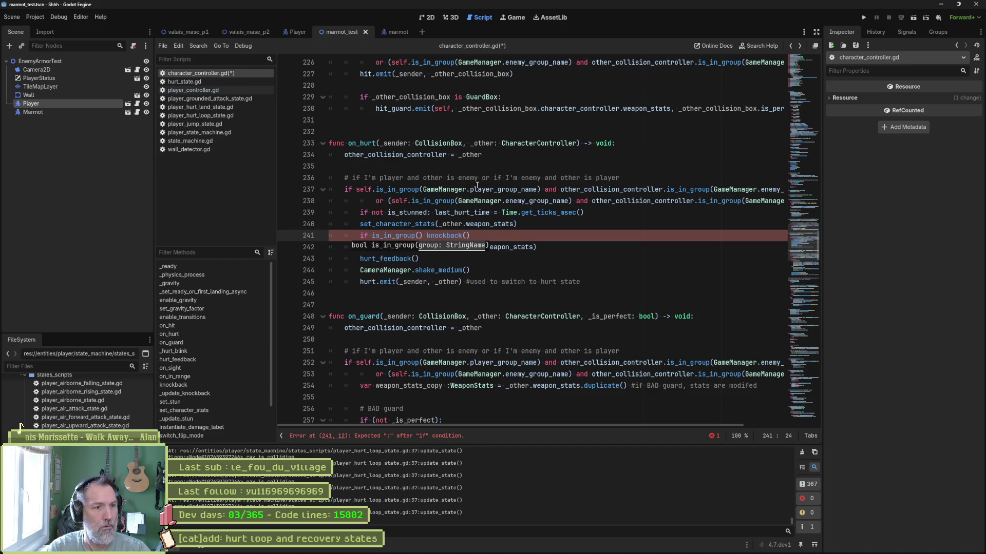
pyautogui.write('Gamem')
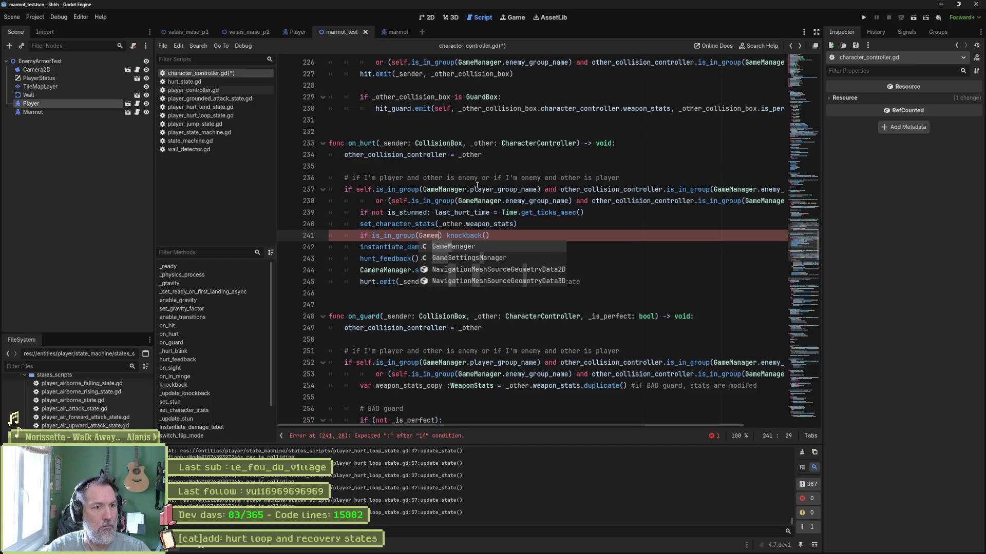
pyautogui.press('Return')
pyautogui.write('.')
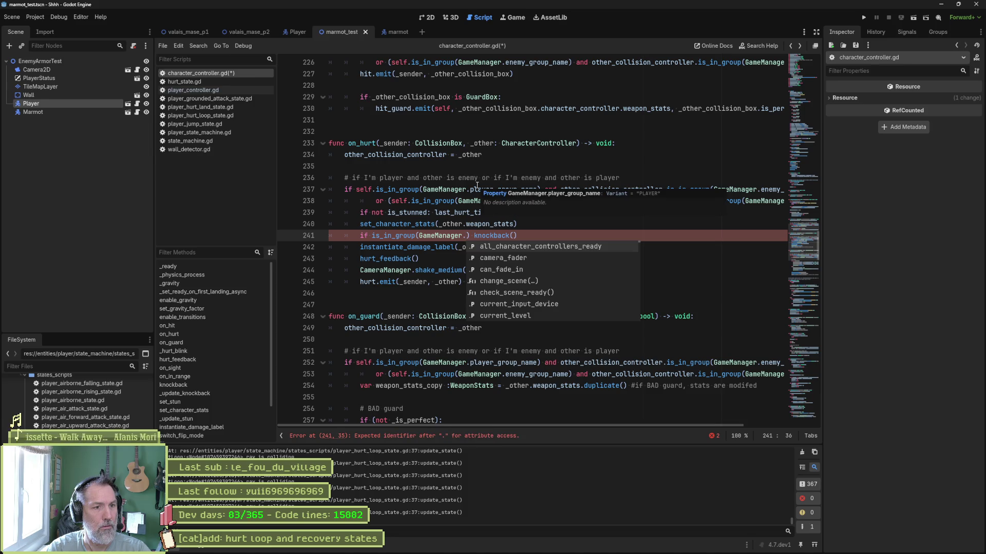
pyautogui.write('ene')
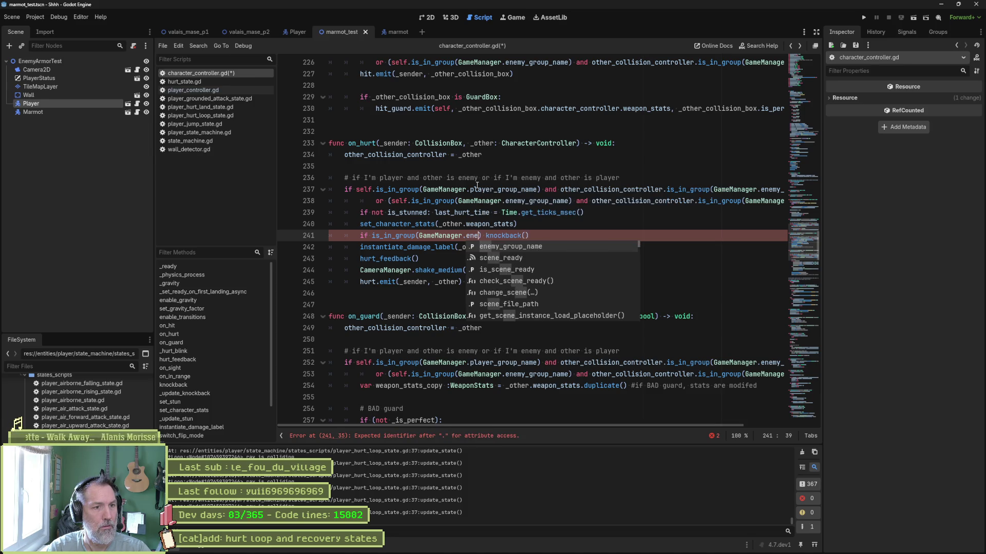
pyautogui.press('Return')
pyautogui.write(':')
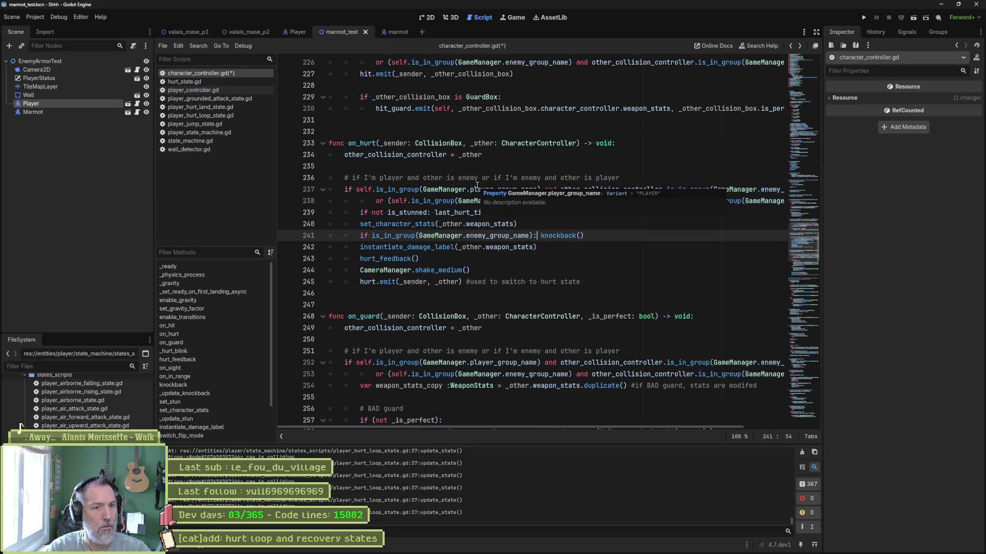
pyautogui.press('F6')
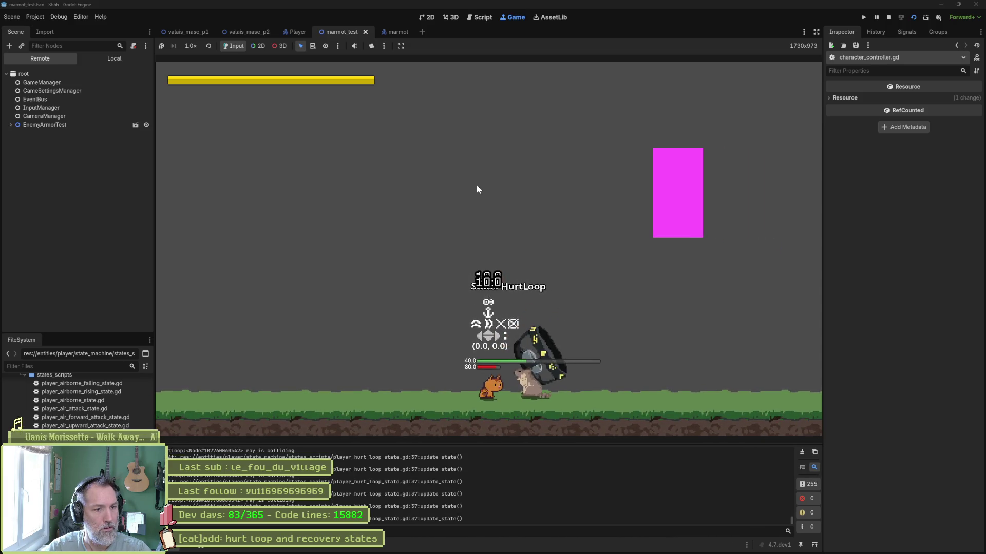
pyautogui.press('F8')
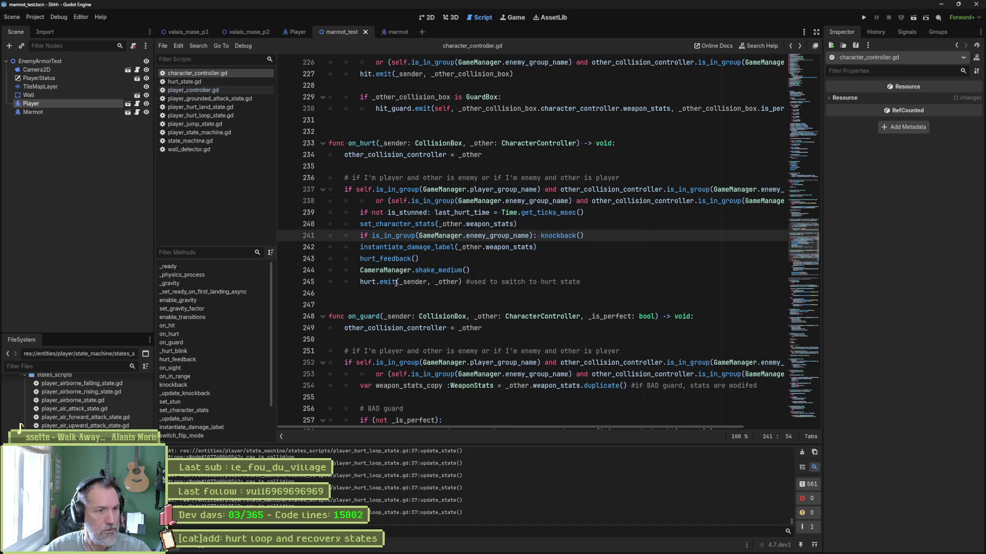
# - Inspect the is_stunned and attack_armor conditions in state_machine.gd's on_hurt method
pyautogui.click(190, 142)
pyautogui.click(202, 326)
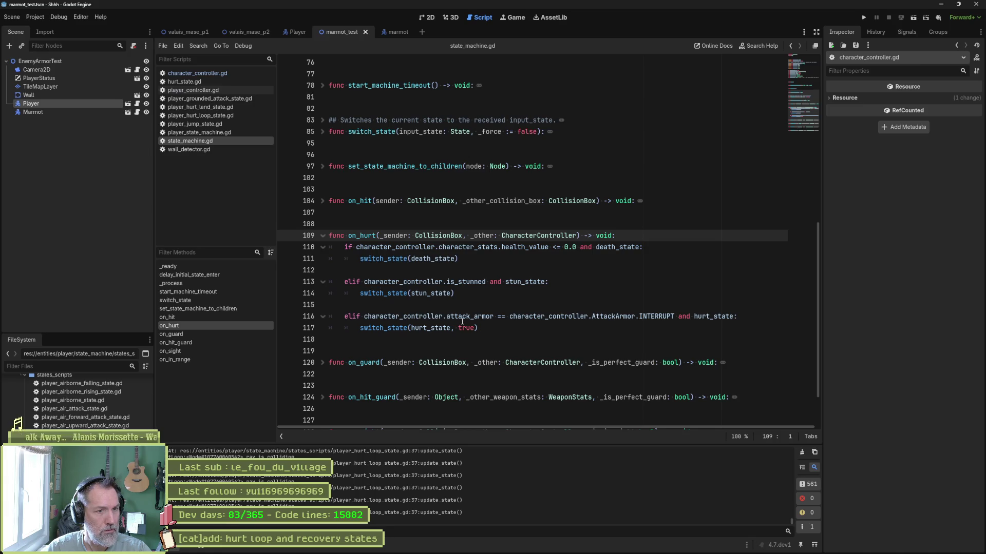
pyautogui.click(455, 248)
pyautogui.click(473, 282)
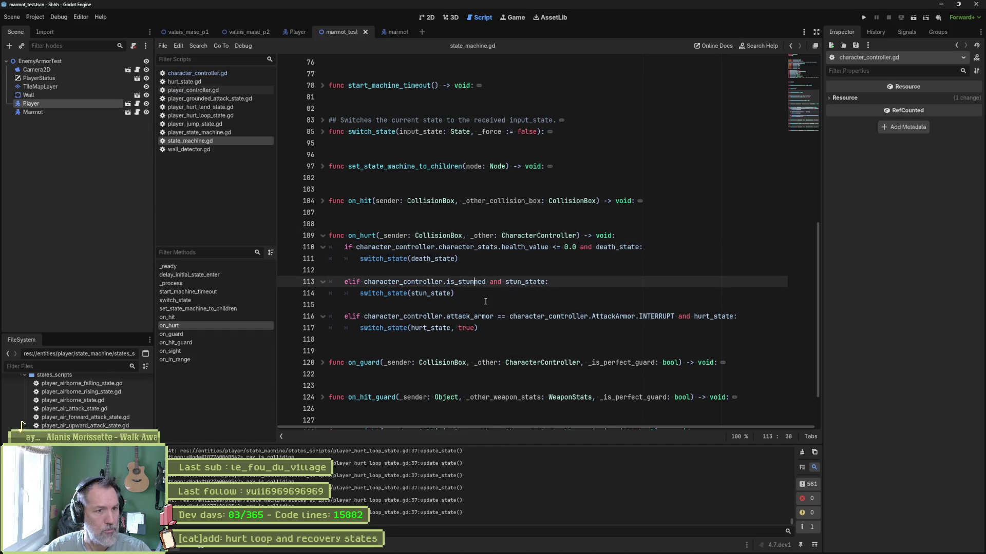
pyautogui.click(474, 317)
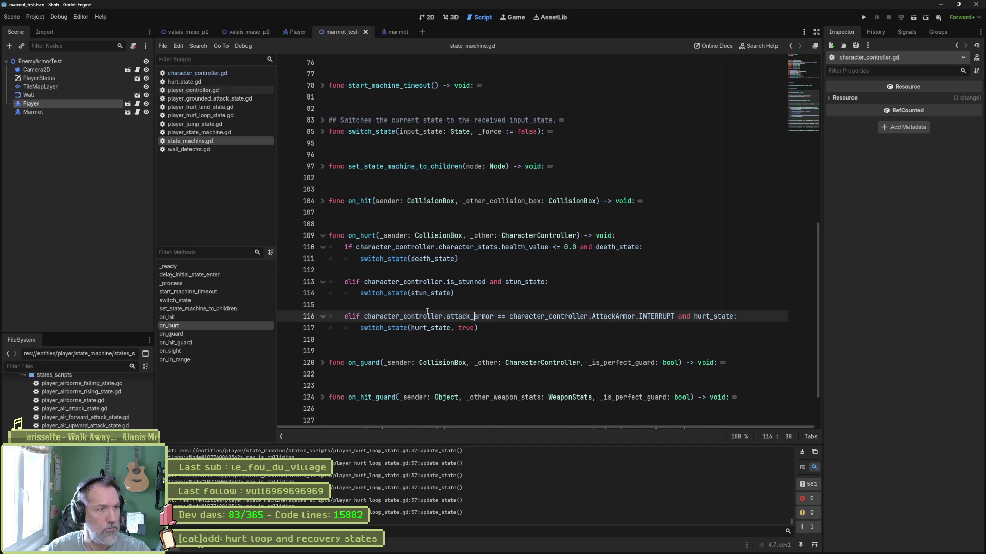
# - Trace the hurt loop state's velocity_y through state.gd to its character_controller.gd declaration
pyautogui.click(202, 116)
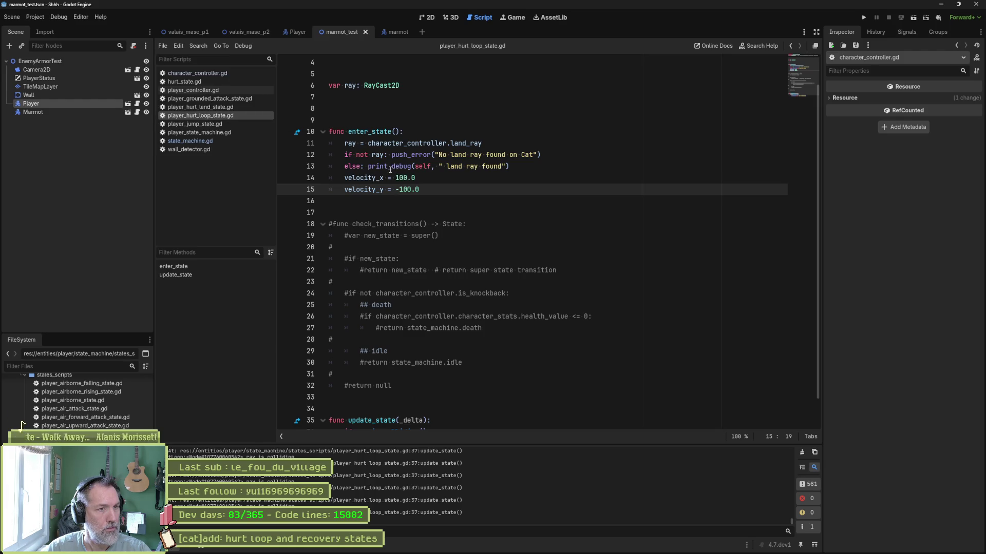
pyautogui.keyDown('ctrl'); pyautogui.click(389, 166); pyautogui.keyUp('ctrl')
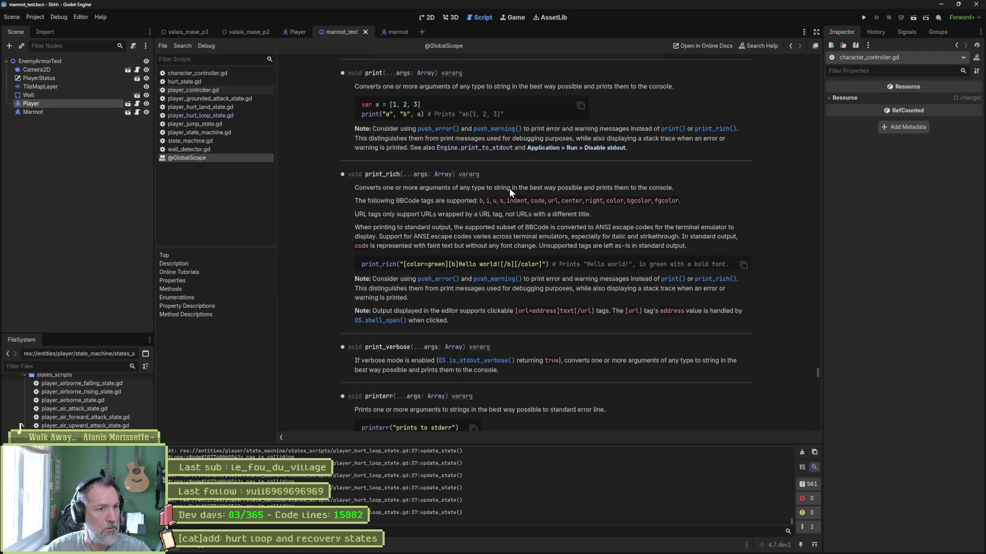
pyautogui.hotkey('ctrl', 'w')
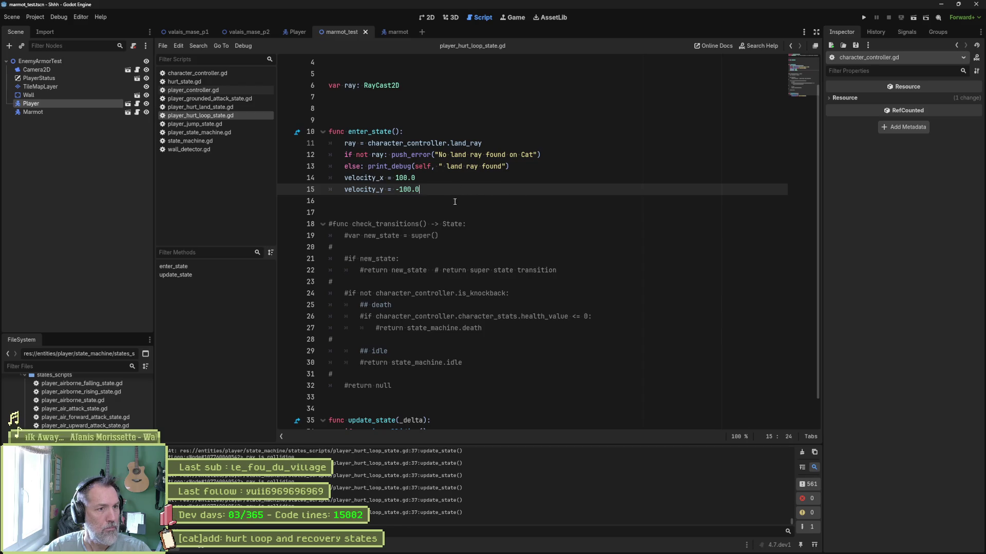
pyautogui.keyDown('ctrl'); pyautogui.click(384, 196); pyautogui.keyUp('ctrl')
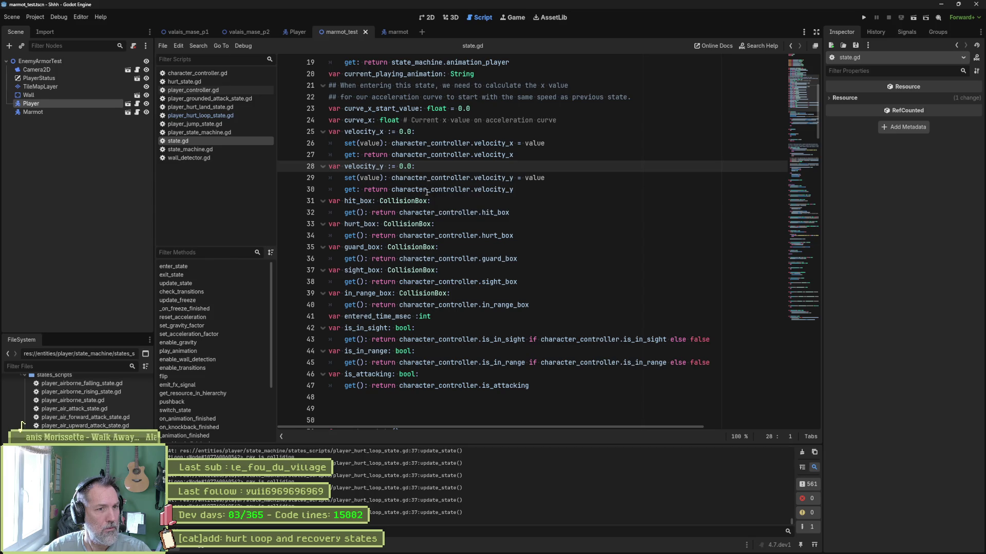
pyautogui.keyDown('ctrl'); pyautogui.click(487, 180); pyautogui.keyUp('ctrl')
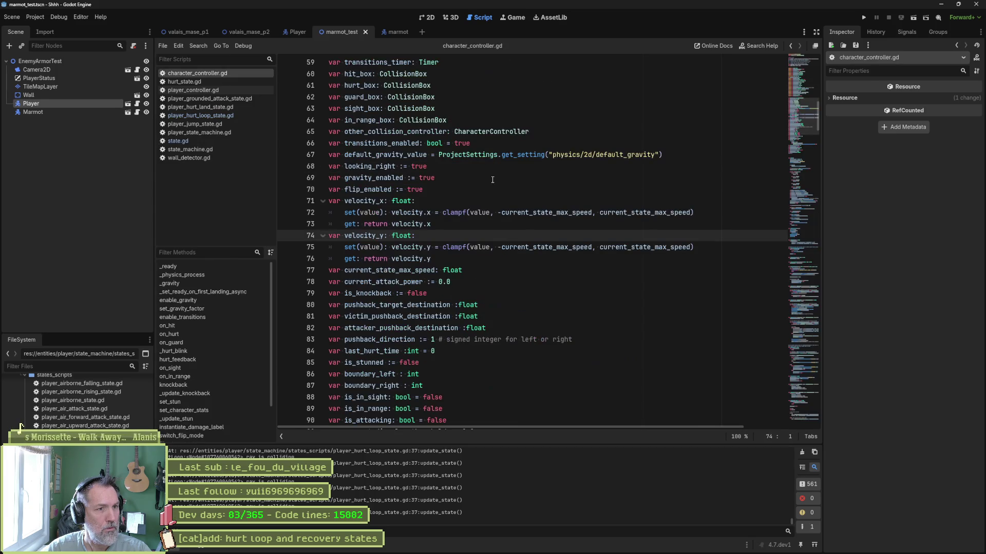
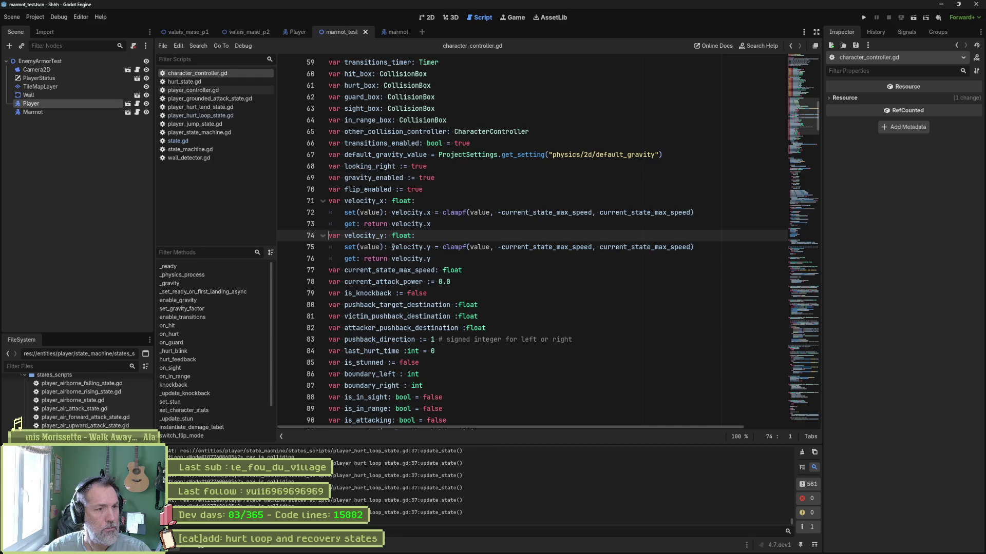
# - Put the velocity_y setter's assignment on its own line, preceded by a print_debug labelled 'b4 clamp'
pyautogui.moveTo(393, 247)
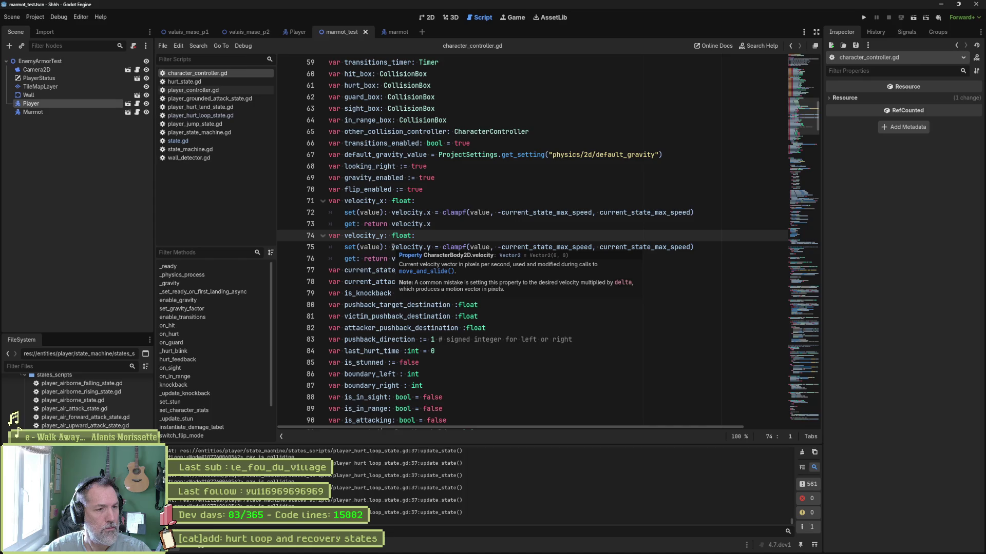
pyautogui.click(393, 247)
pyautogui.press('Return')
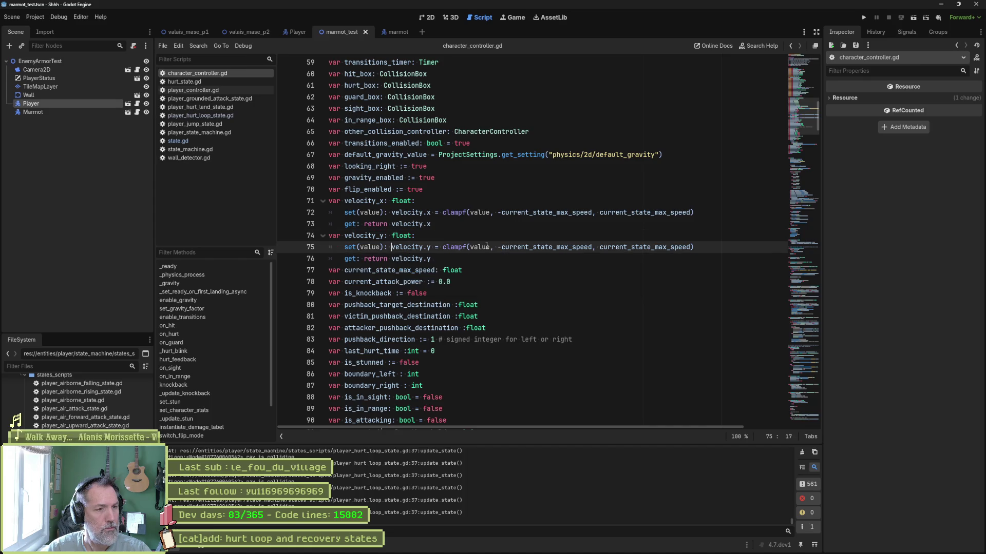
pyautogui.press('Return')
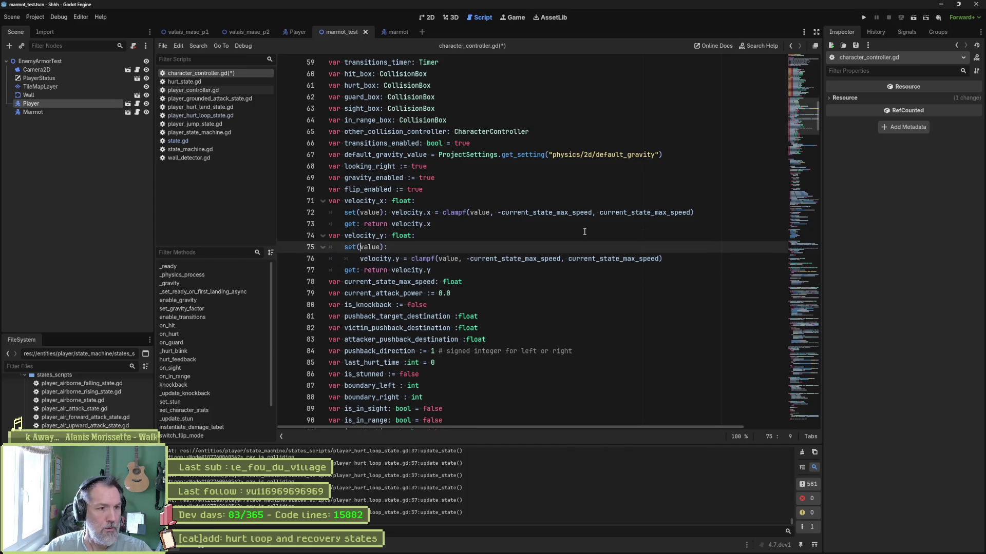
pyautogui.press('Up')
pyautogui.write('print_debug')
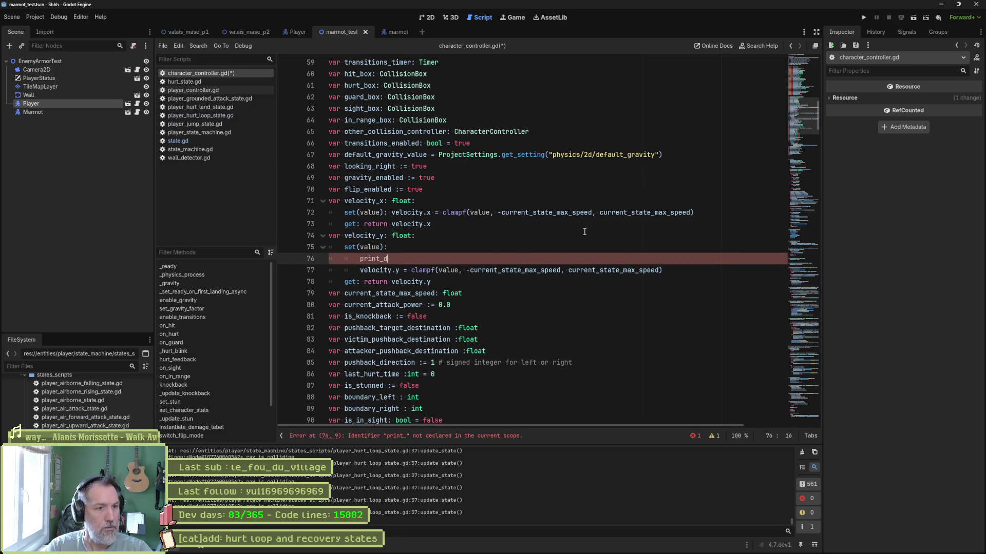
pyautogui.write('(sel')
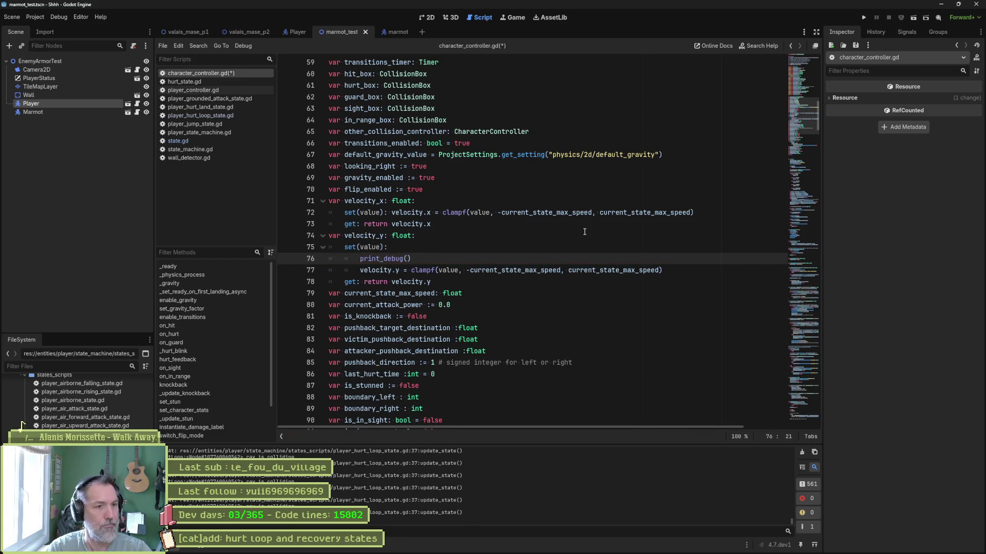
pyautogui.write('f.name, " ')
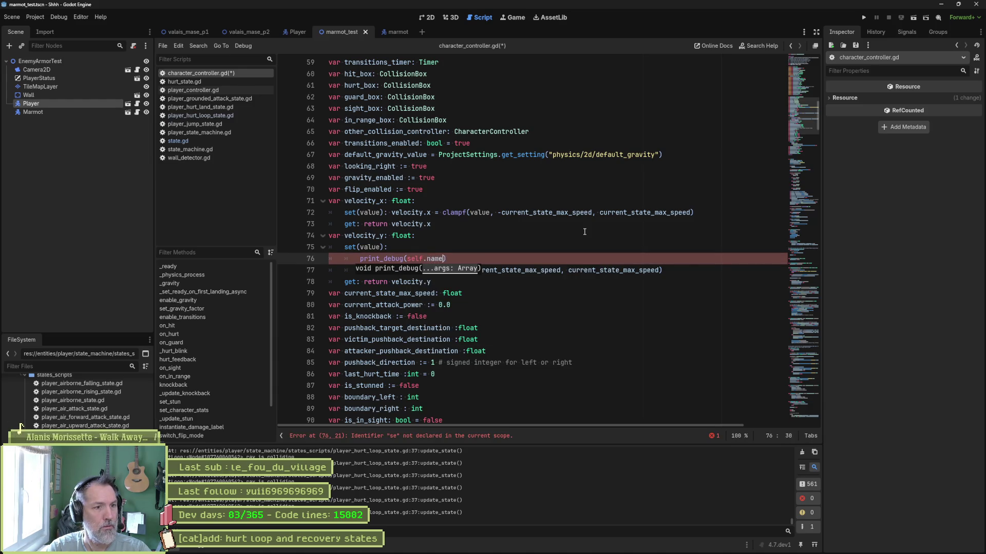
pyautogui.write('velocit')
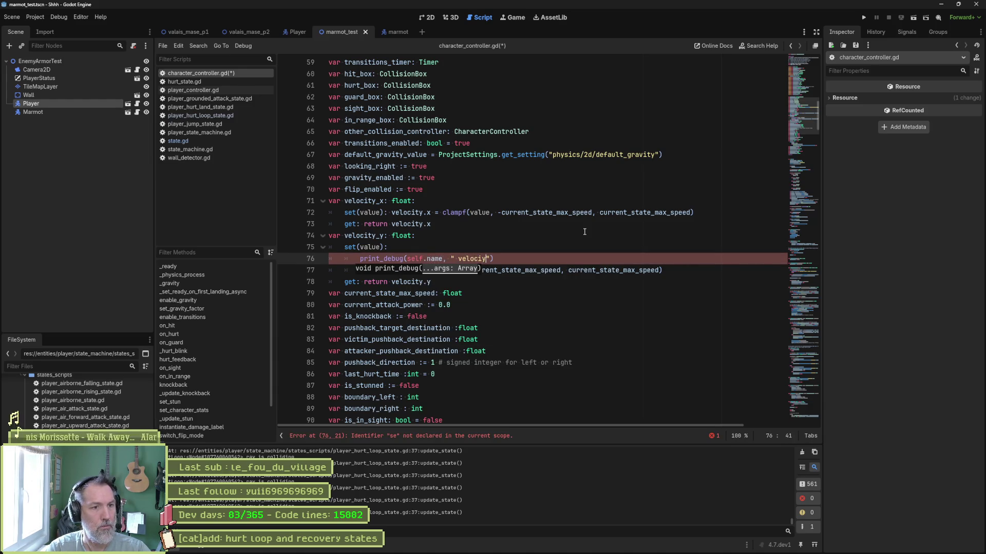
pyautogui.write('y_y')
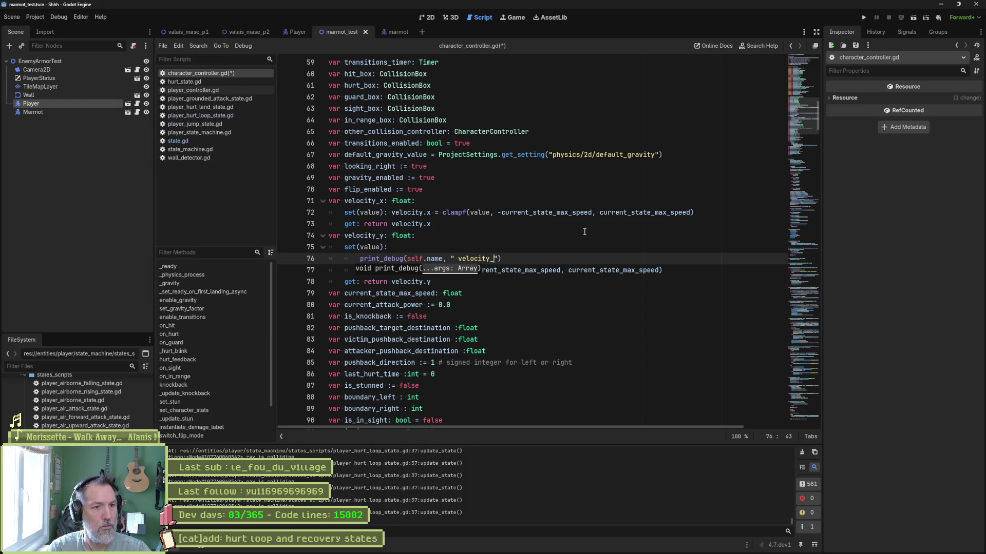
pyautogui.write(': ')
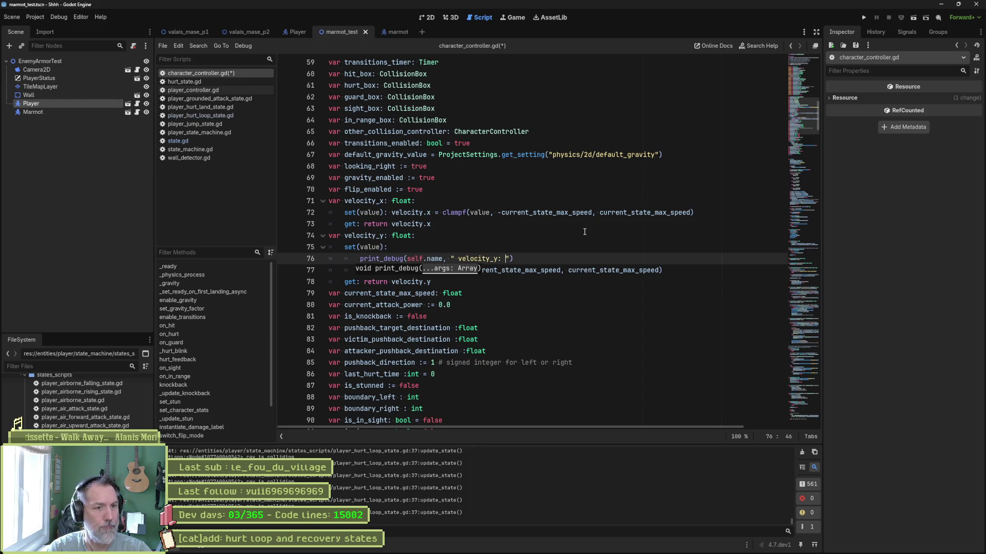
pyautogui.write('", value')
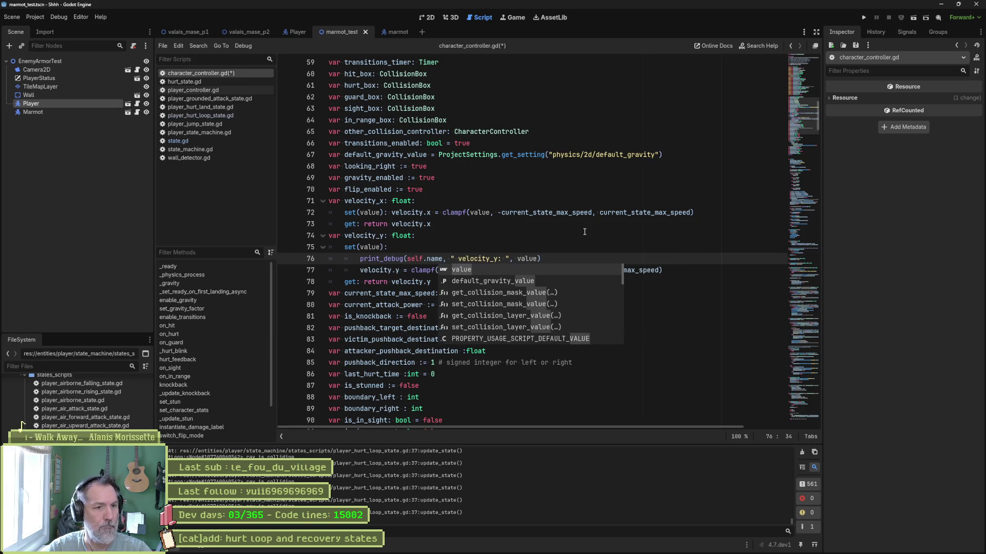
pyautogui.press('Left')
pyautogui.press('Left')
pyautogui.press('Left')
pyautogui.write('b4 clamp')
pyautogui.press('End')
# - Duplicate the debug print below the clamp line and relabel it 'after clamp'
pyautogui.hotkey('shift', 'Up')
pyautogui.hotkey('ctrl', 'c')
pyautogui.press('Down')
pyautogui.press('End')
pyautogui.hotkey('ctrl', 'v')
pyautogui.click(509, 282)
pyautogui.press('BackSpace')
pyautogui.press('BackSpace')
pyautogui.write('after')
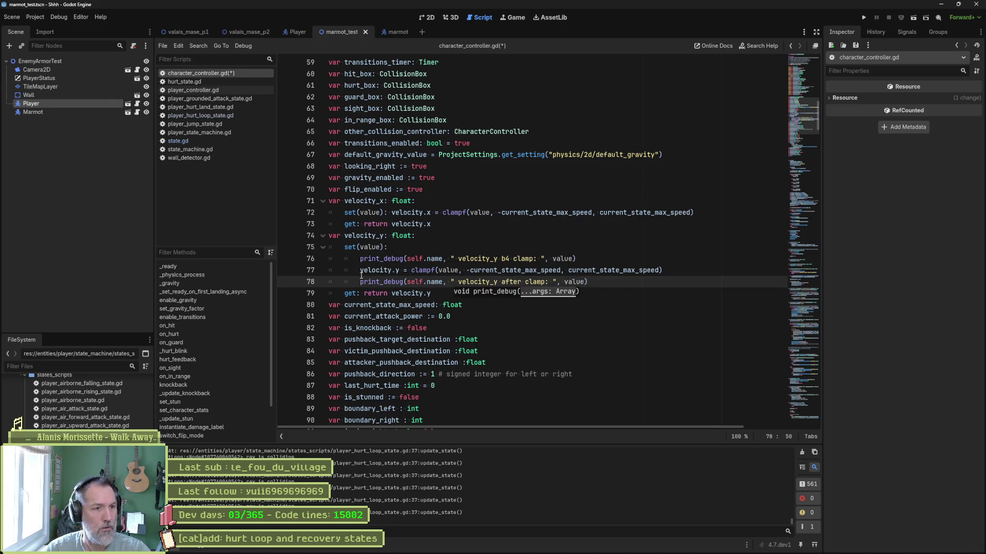
pyautogui.moveTo(361, 273); pyautogui.dragTo(399, 272)
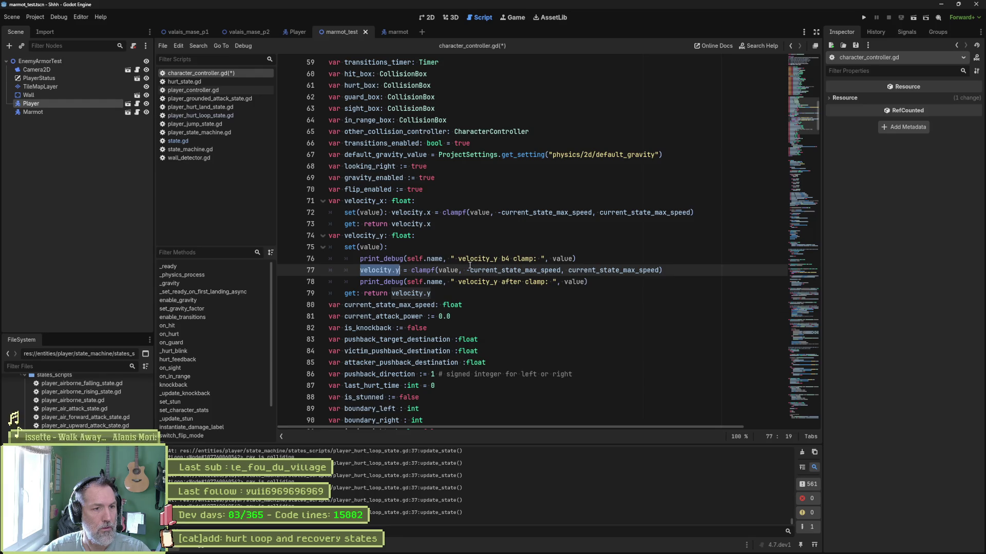
# - Log value and velocity.y in the debug print, remove the before-clamp print, then save and run
pyautogui.click(447, 259)
pyautogui.write('" va')
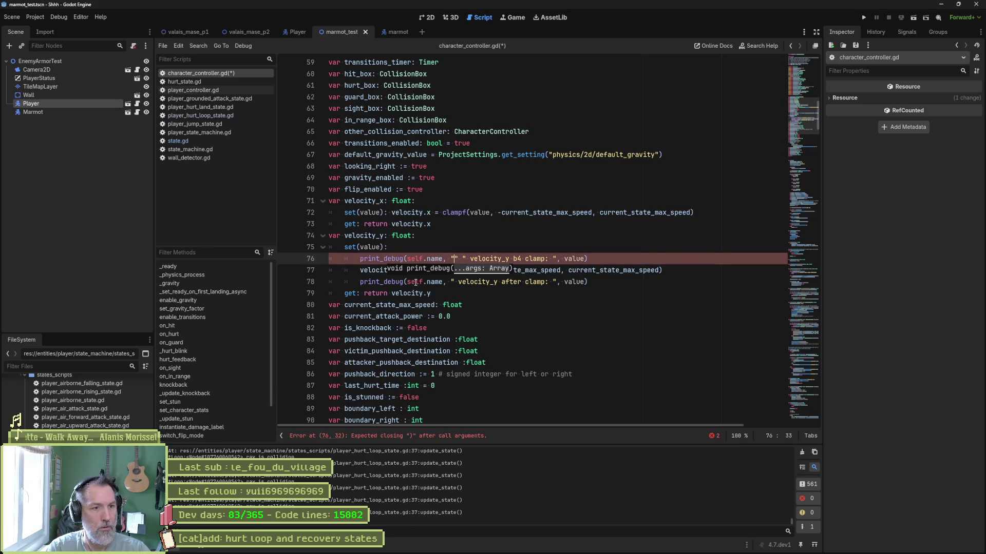
pyautogui.write('lue: ",velocity.y')
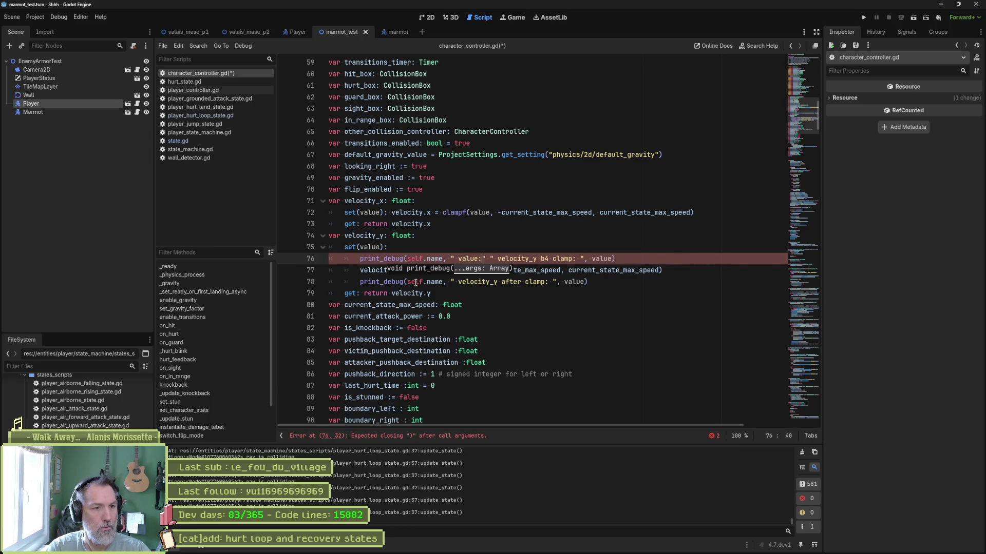
pyautogui.press('BackSpace')
pyautogui.press('BackSpace')
pyautogui.press('BackSpace')
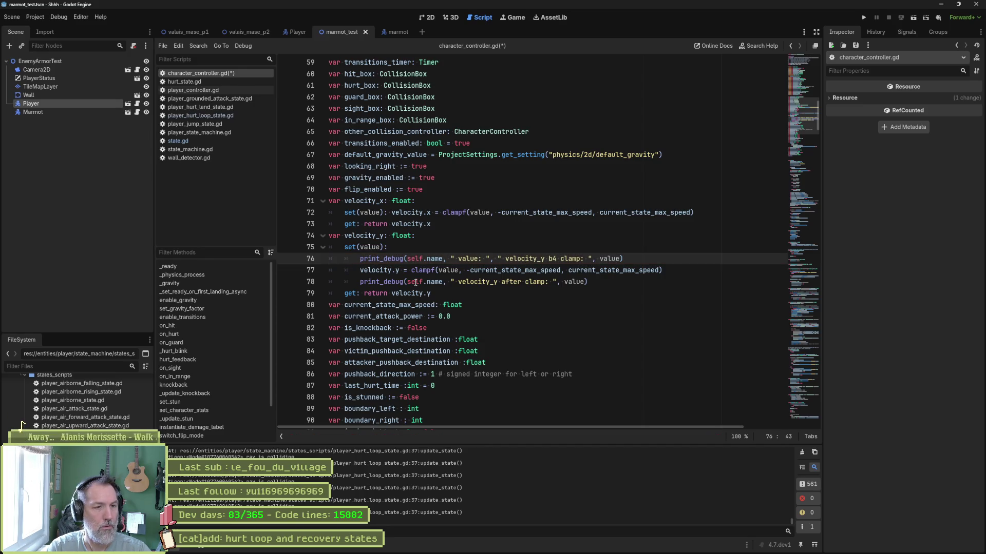
pyautogui.write('value,')
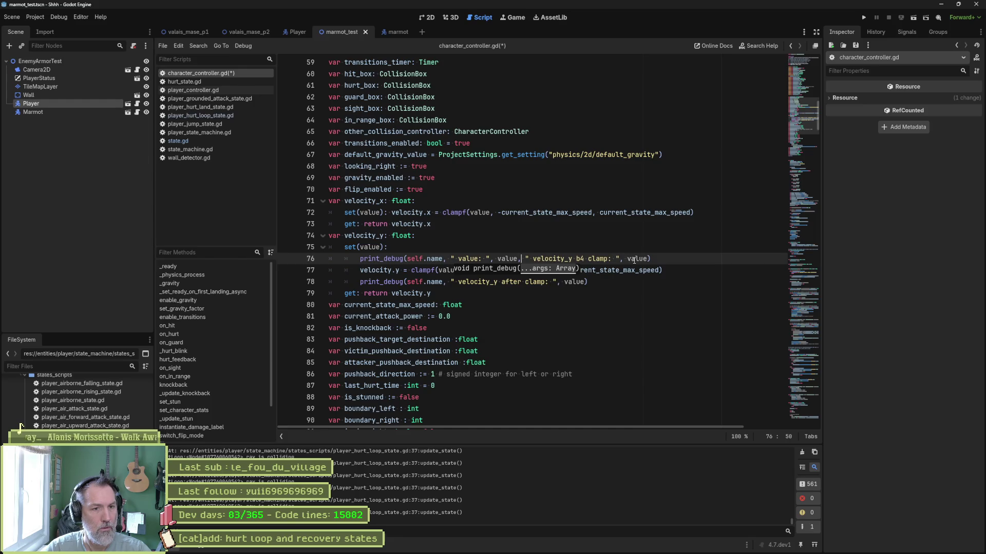
pyautogui.doubleClick(636, 259)
pyautogui.write('velocity.y')
pyautogui.press('Delete')
pyautogui.press('Delete')
pyautogui.press('Delete')
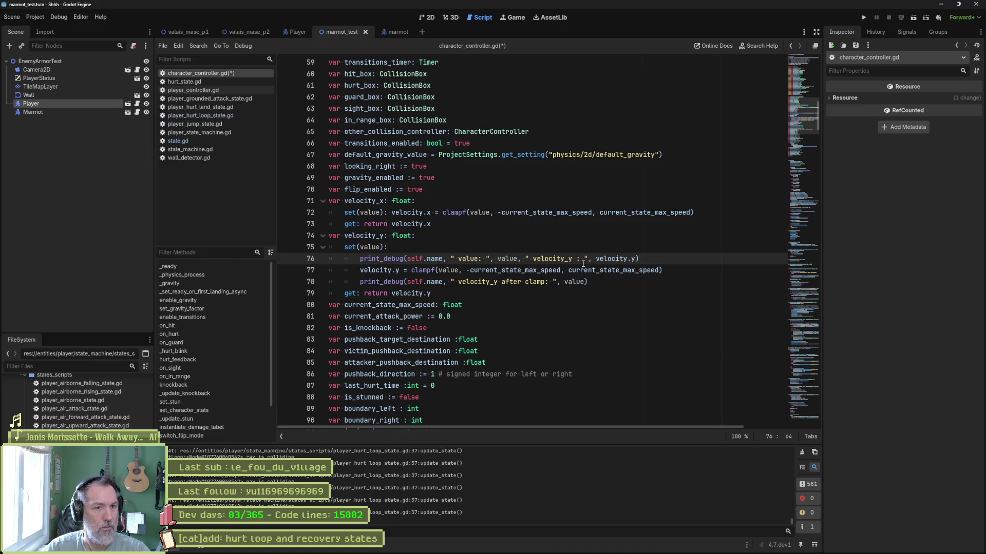
pyautogui.hotkey('ctrl', 'z')
pyautogui.hotkey('ctrl', 'z')
pyautogui.hotkey('ctrl', 'z')
pyautogui.hotkey('ctrl', 's')
pyautogui.press('F6')
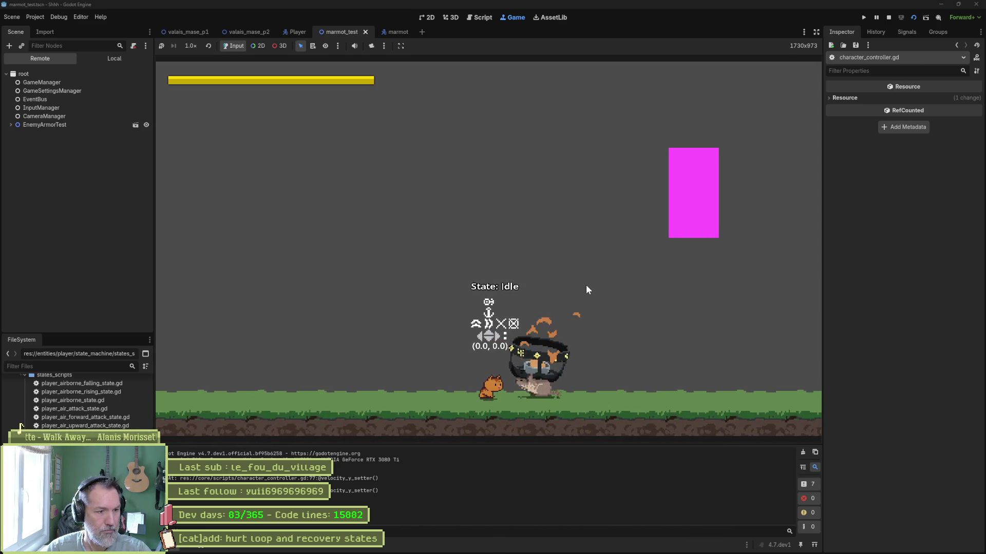
# - Stop the game and add " value: ", value and velocity_y to line 77's print_debug
pyautogui.press('F8')
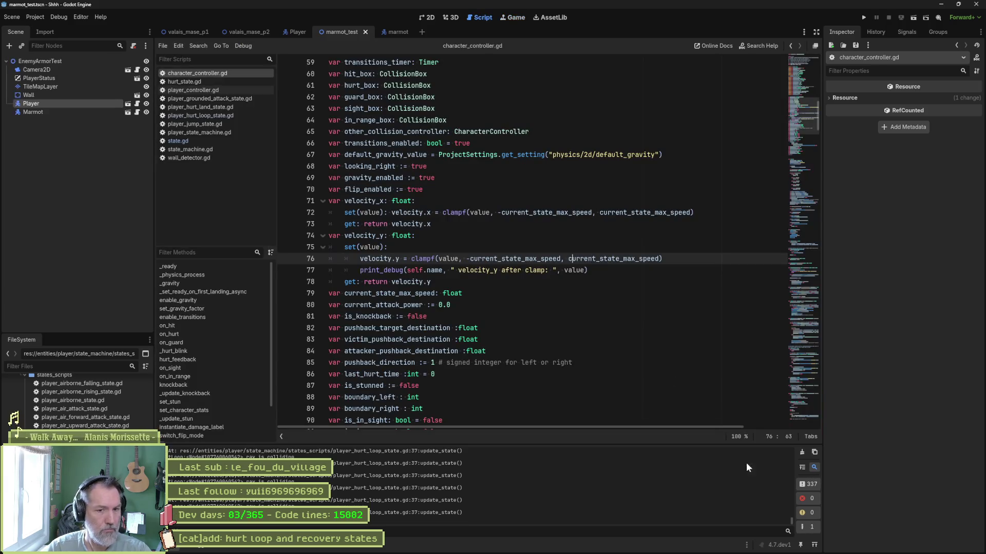
pyautogui.moveTo(791, 519); pyautogui.dragTo(788, 429)
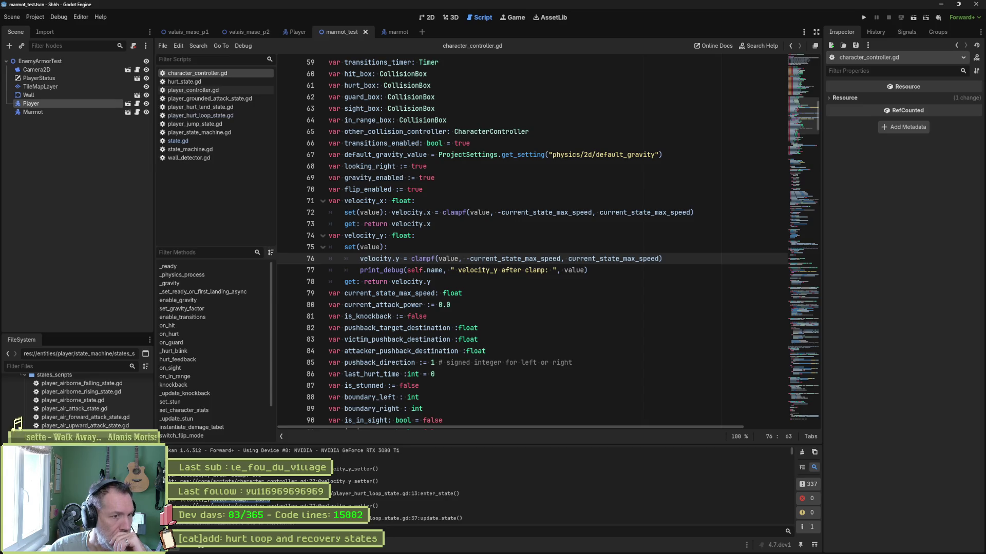
pyautogui.click(452, 271)
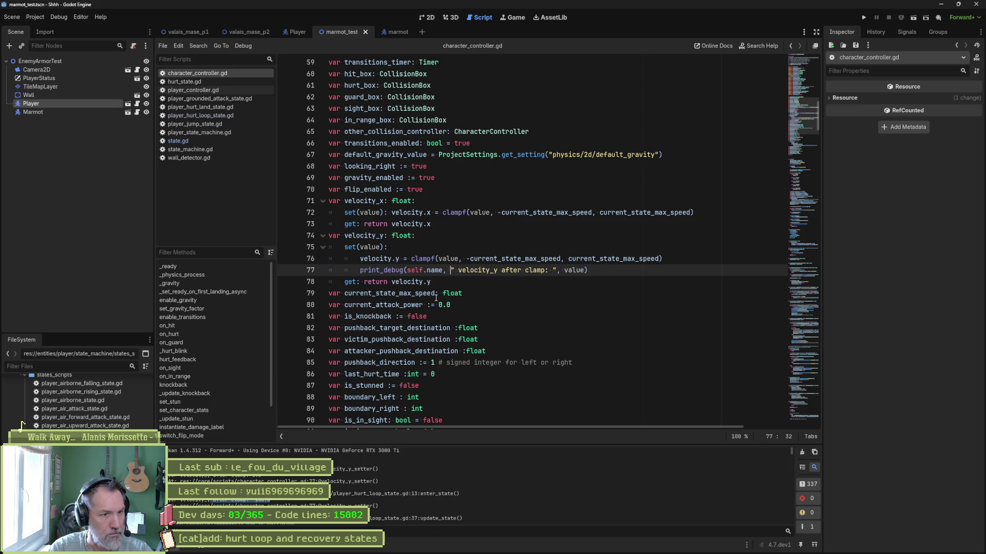
pyautogui.write('" value:')
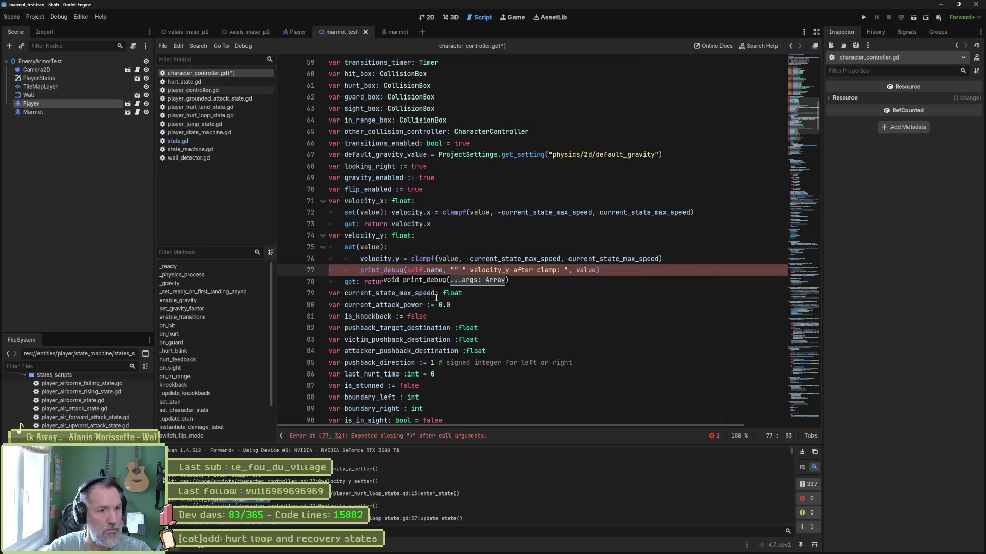
pyautogui.write(' ", value')
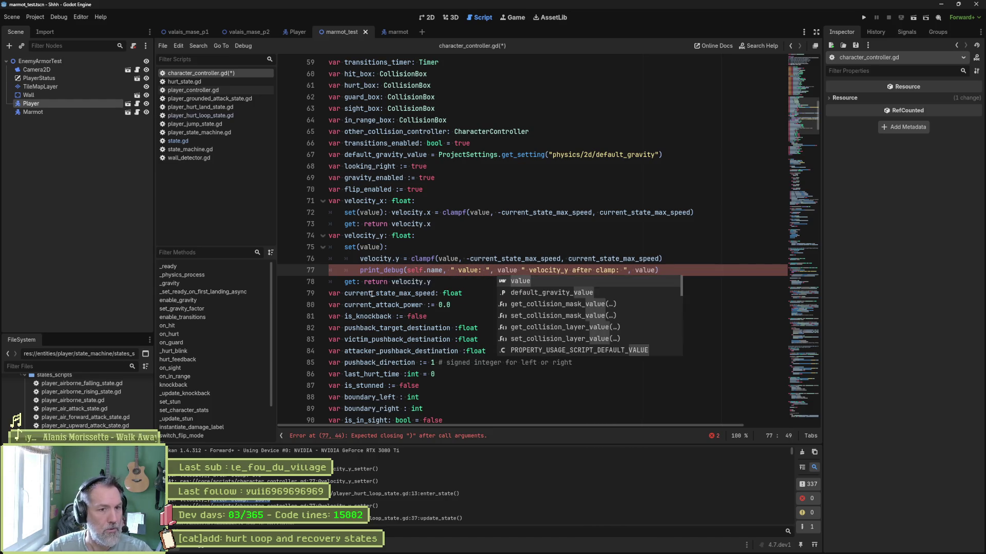
pyautogui.doubleClick(548, 270)
pyautogui.hotkey('ctrl', 'c')
pyautogui.doubleClick(645, 270)
pyautogui.hotkey('ctrl', 'v')
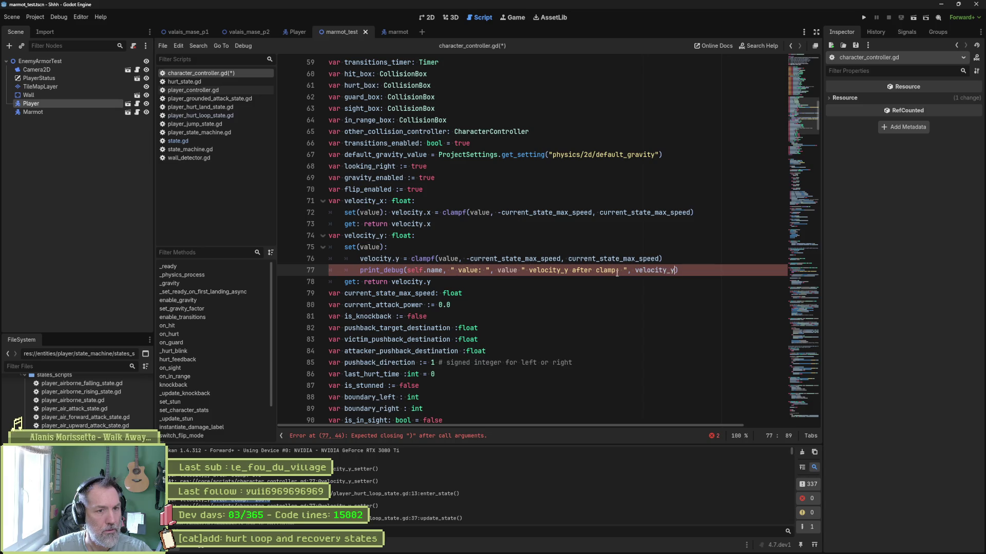
# - Adjust the label text with a '.', save the script and run the scene again
pyautogui.click(562, 270)
pyautogui.write('.')
pyautogui.hotkey('ctrl', 's')
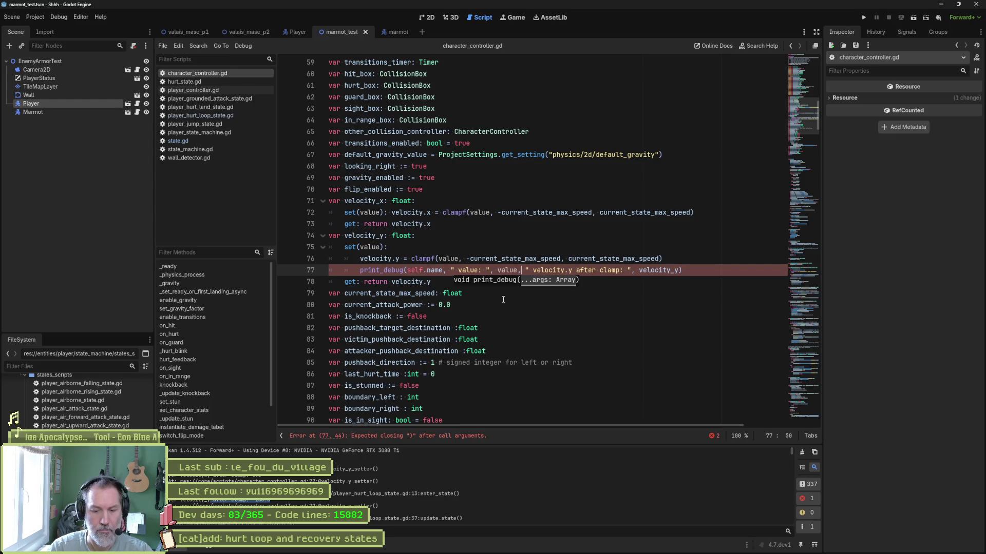
pyautogui.press('F6')
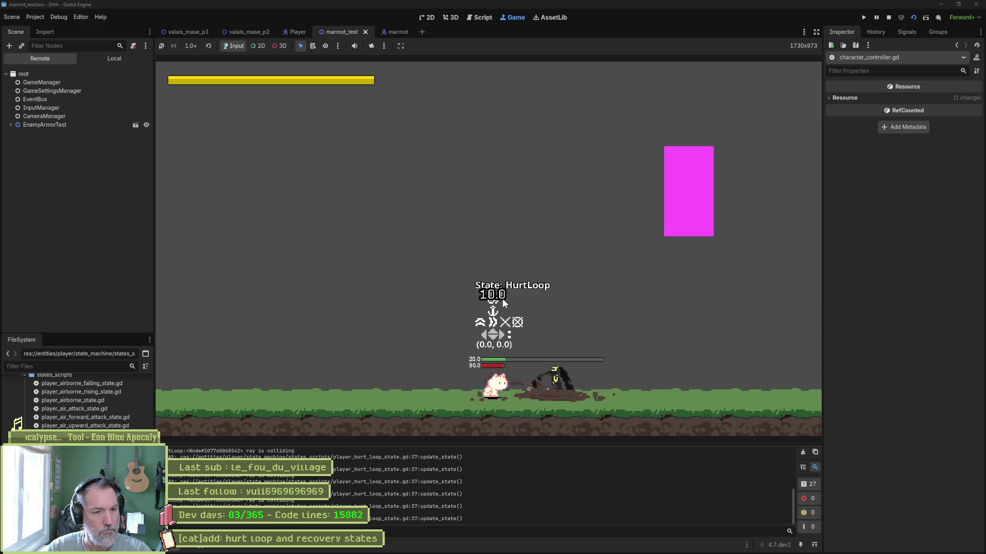
# - Stop the game and select current_state_max_speed, the lower clamp limit on line 76
pyautogui.press('F8')
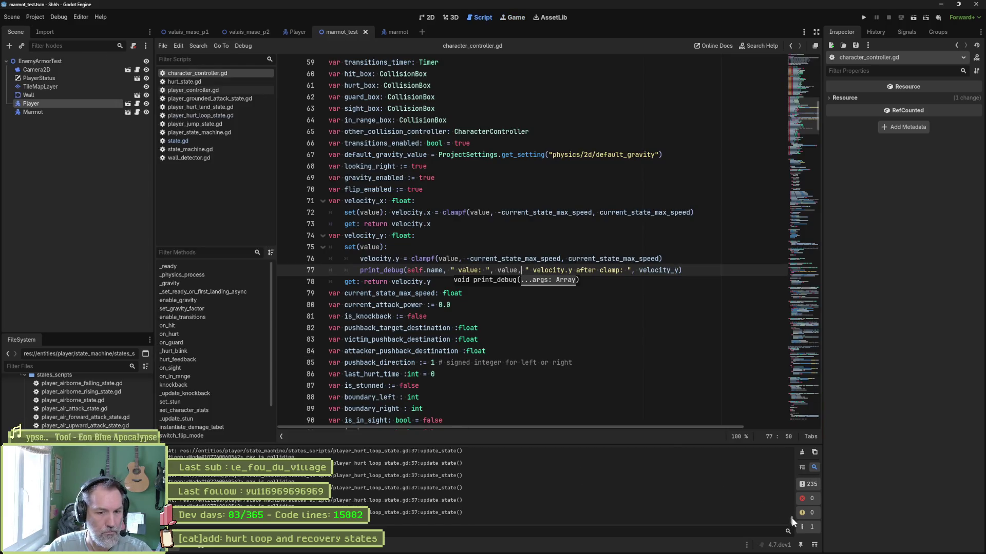
pyautogui.scroll(15, 518, 519)
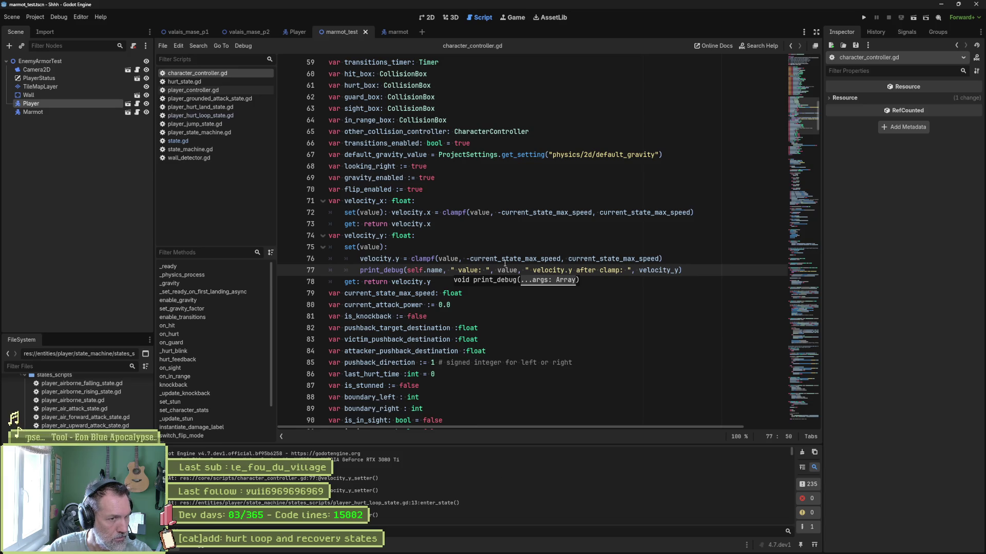
pyautogui.moveTo(506, 263)
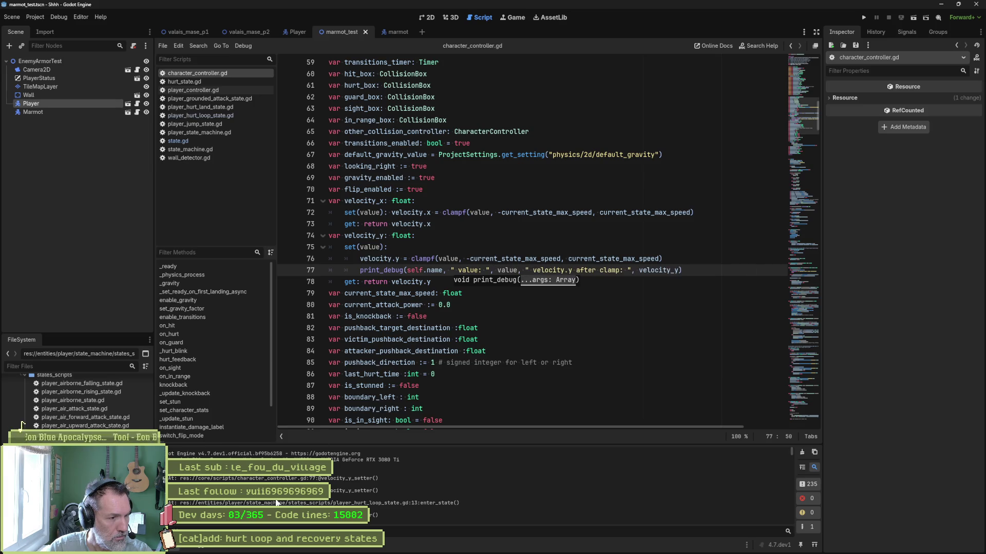
pyautogui.doubleClick(499, 261)
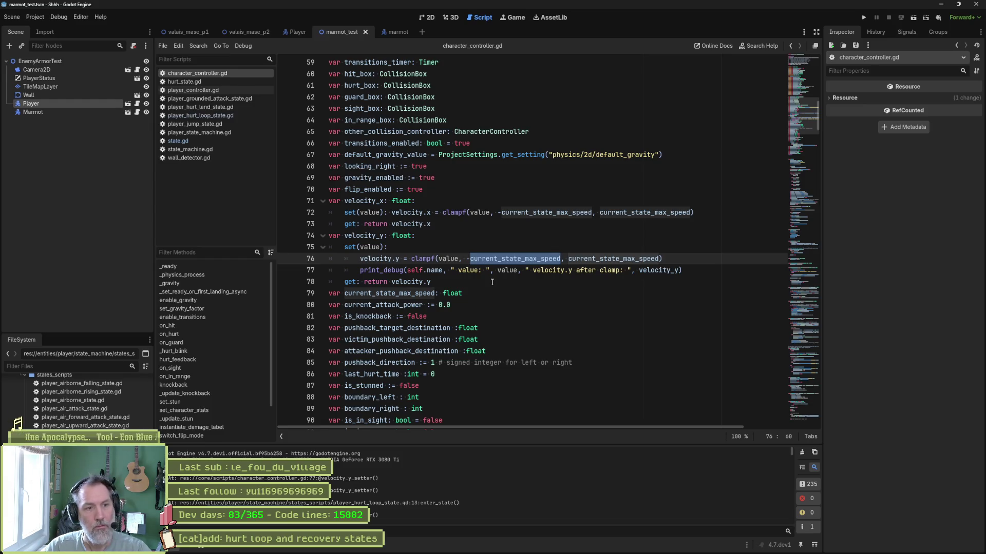
# - Replace the clamp limits on line 76 with 400.0 and test-run the scene once
pyautogui.write('400')
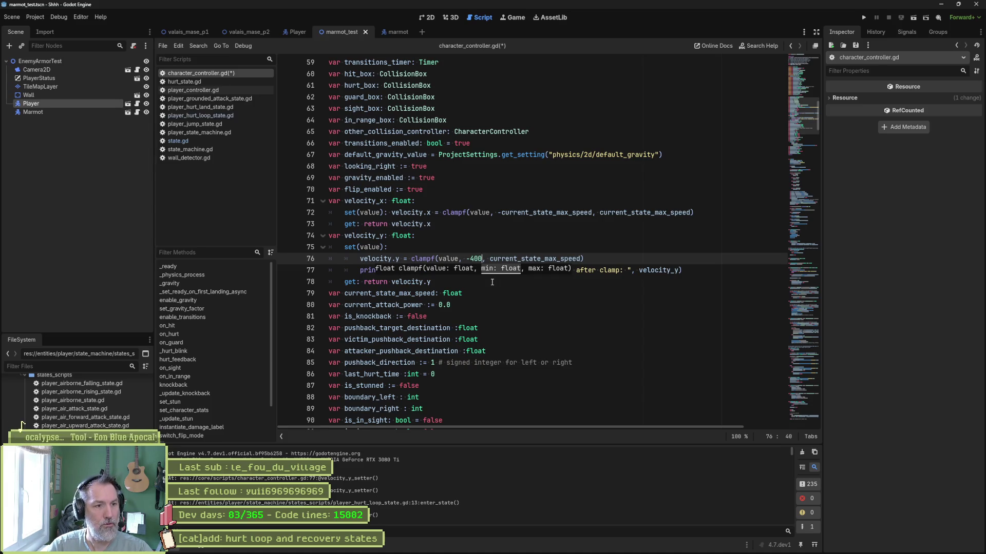
pyautogui.write('.0')
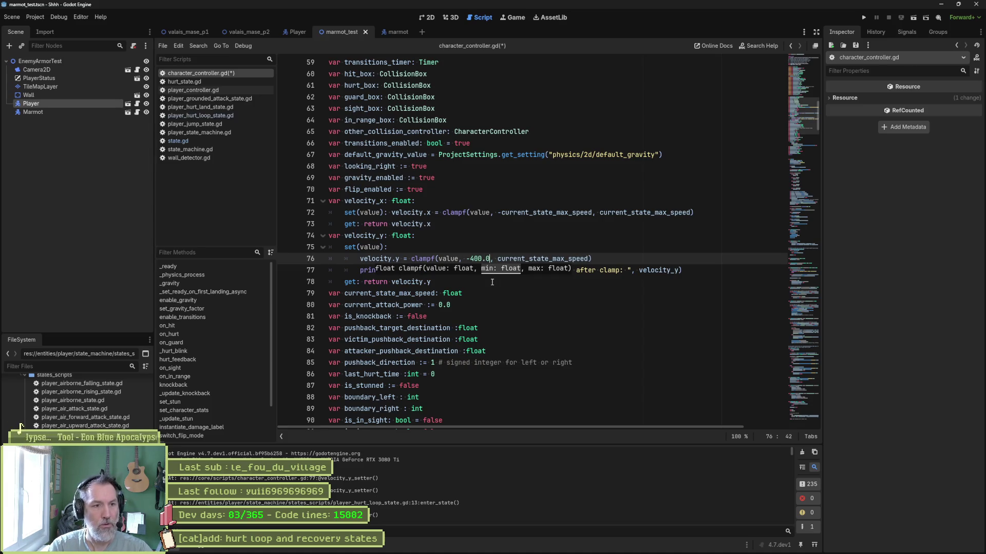
pyautogui.hotkey('ctrl', 'shift', 'Right')
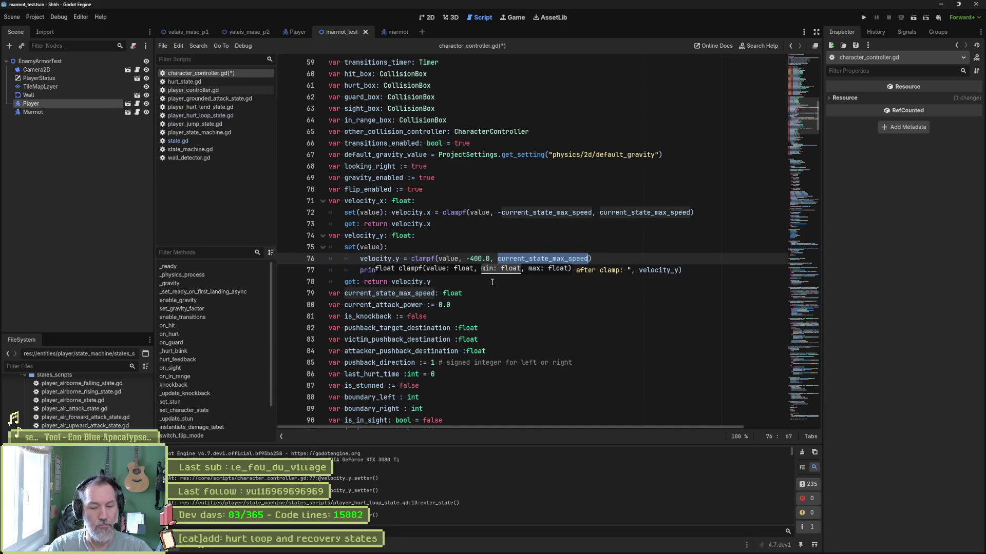
pyautogui.write('400.0')
pyautogui.press('F6')
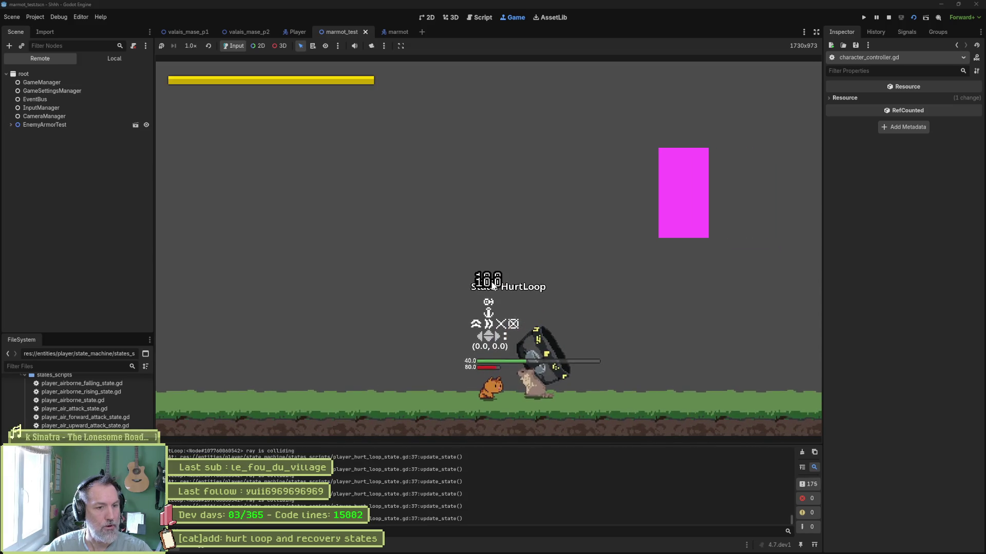
pyautogui.press('F8')
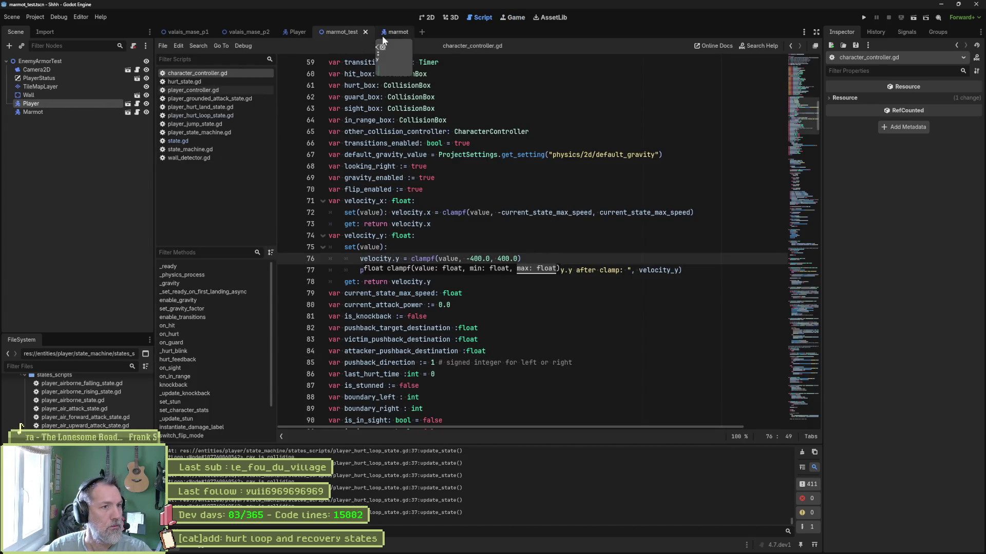
# - Open player_hurt_loop_state.gd from the Player scene and add a blank line above var ray
pyautogui.click(293, 31)
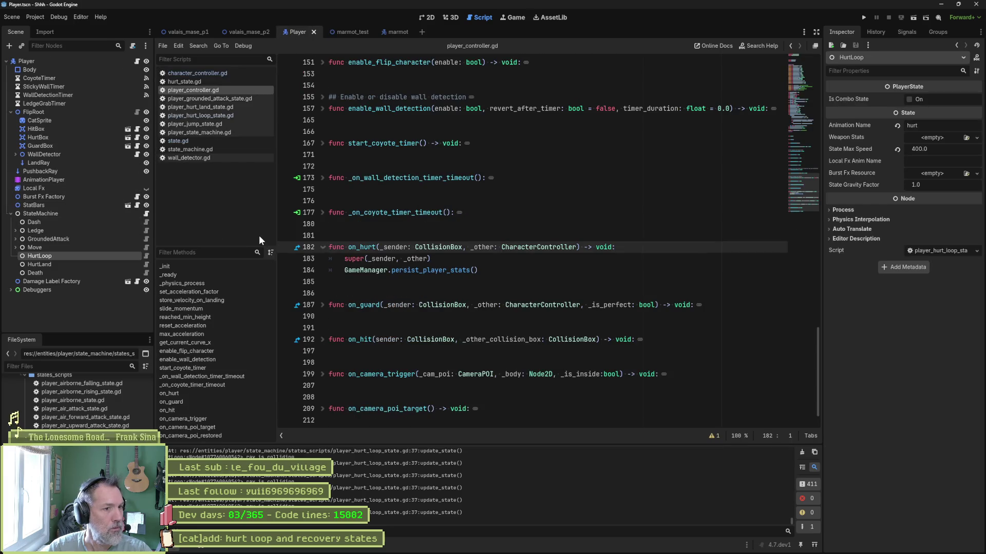
pyautogui.click(212, 116)
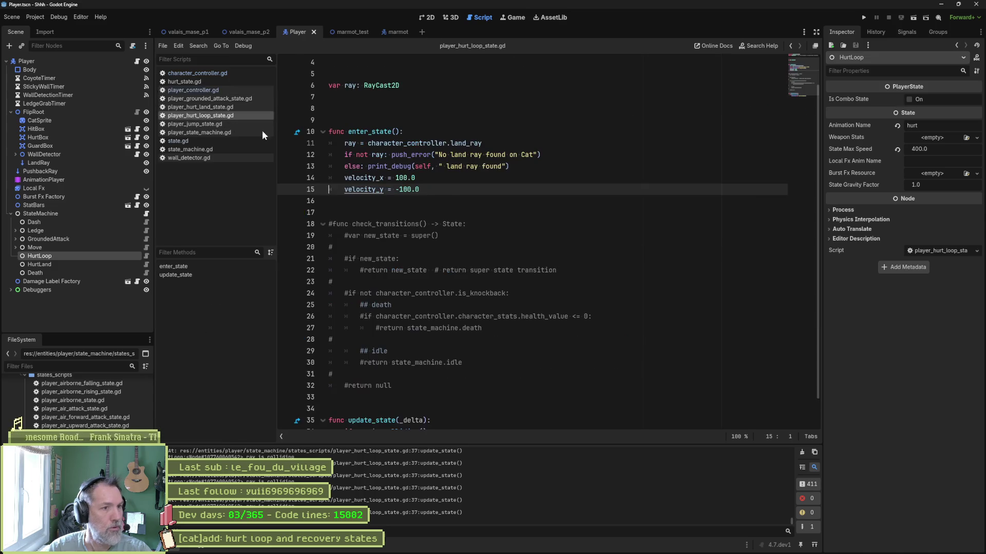
pyautogui.scroll(1, 397, 135)
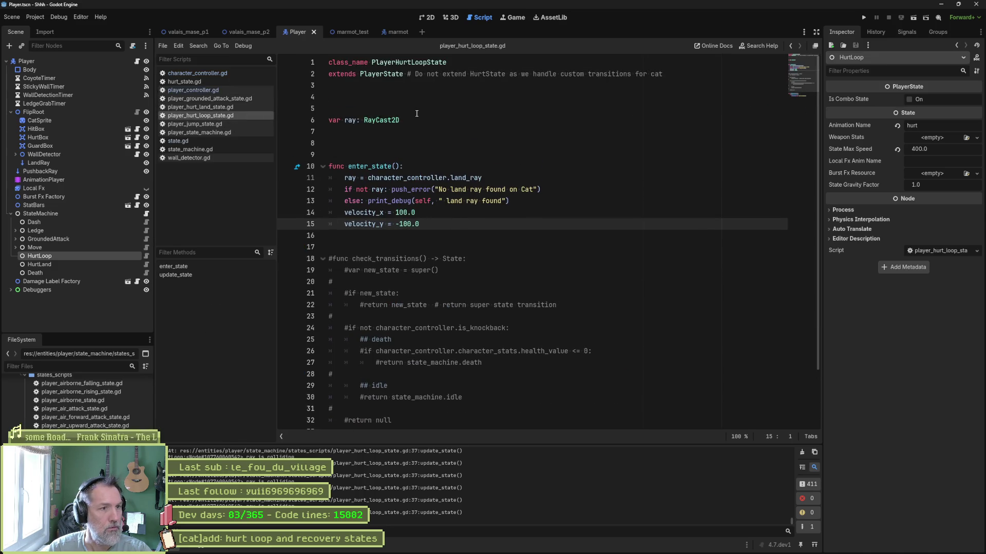
pyautogui.click(417, 113)
pyautogui.press('Return')
# - Export a Vector2 force, feed force.x/force.y into the velocities, set Force to (400, -400), and run
pyautogui.write('@export a')
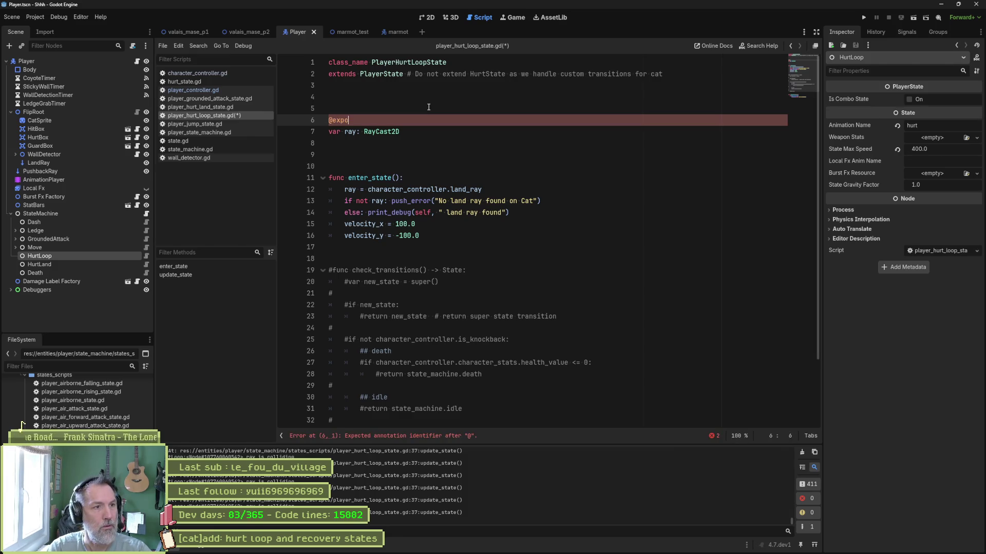
pyautogui.press('BackSpace')
pyautogui.write('var force: Vector2')
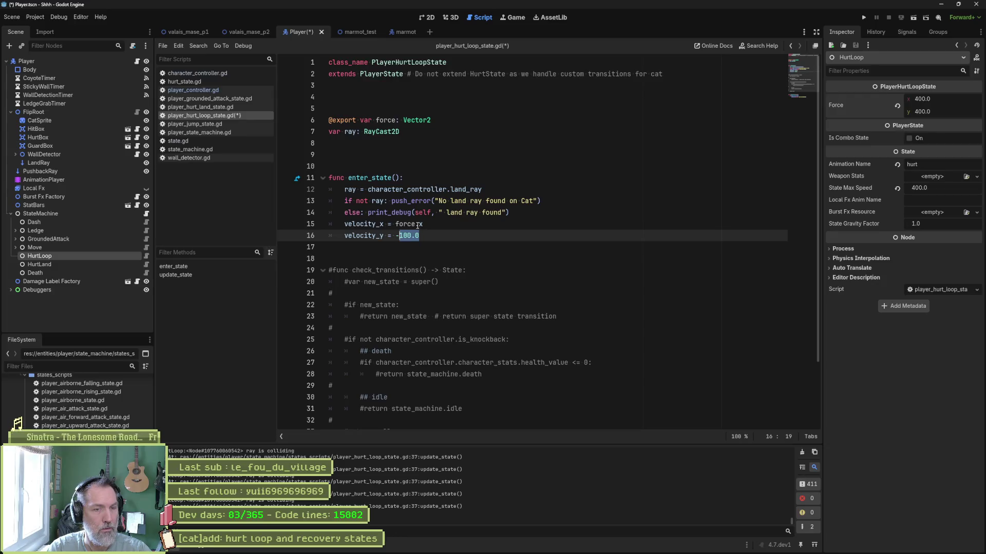
pyautogui.press('BackSpace')
pyautogui.press('BackSpace')
pyautogui.write('force')
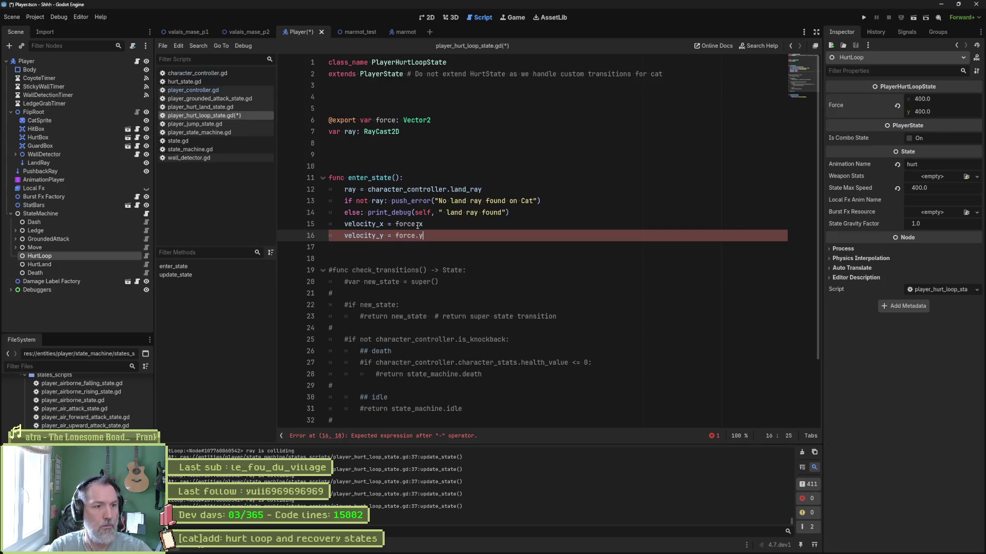
pyautogui.write('-')
pyautogui.press('Return')
pyautogui.press('F5')
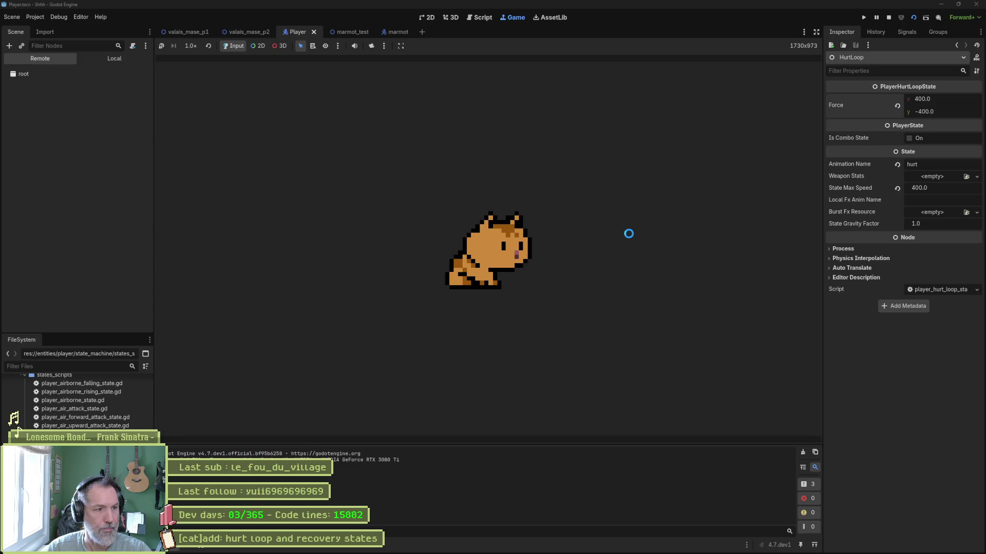
# - Stop the game, then run and stop the marmot_test scene
pyautogui.press('F8')
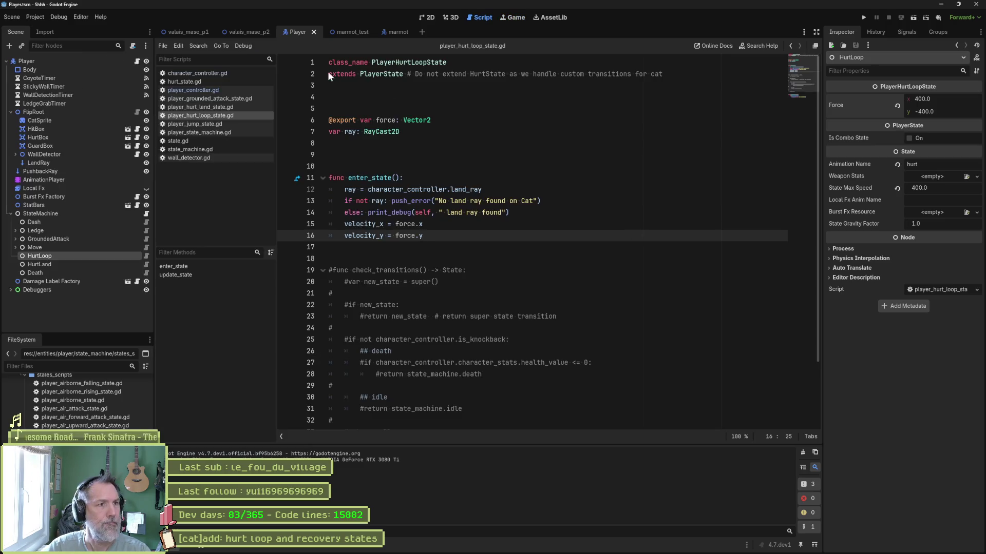
pyautogui.click(356, 34)
pyautogui.press('F6')
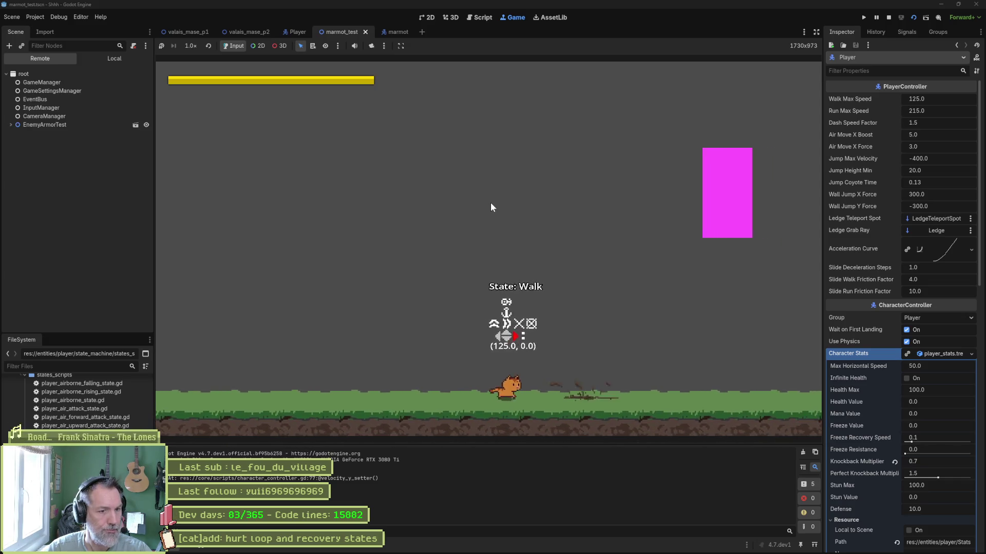
pyautogui.press('F8')
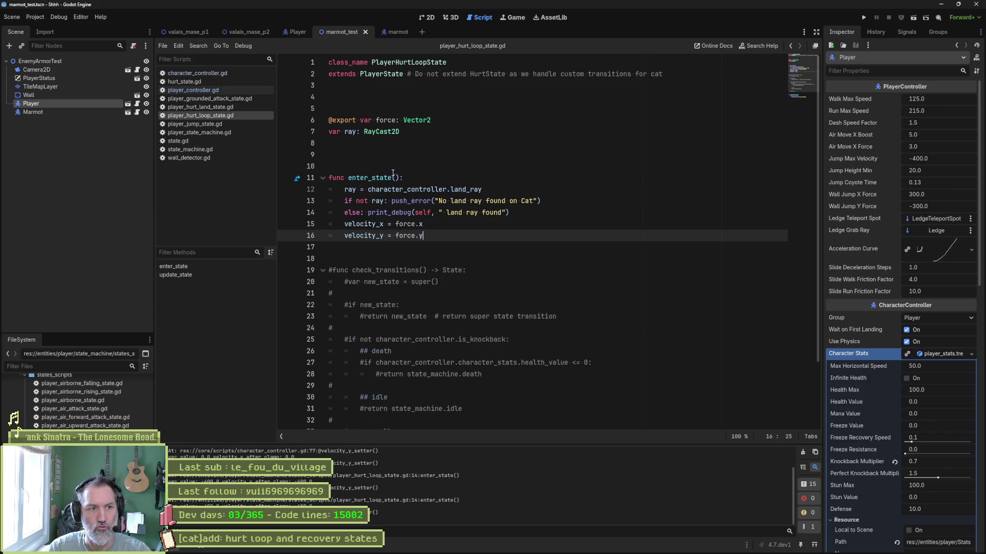
# - Make super() the first line of enter_state, test it, and add a blank line after print_debug
pyautogui.click(412, 178)
pyautogui.press('Return')
pyautogui.write('super()')
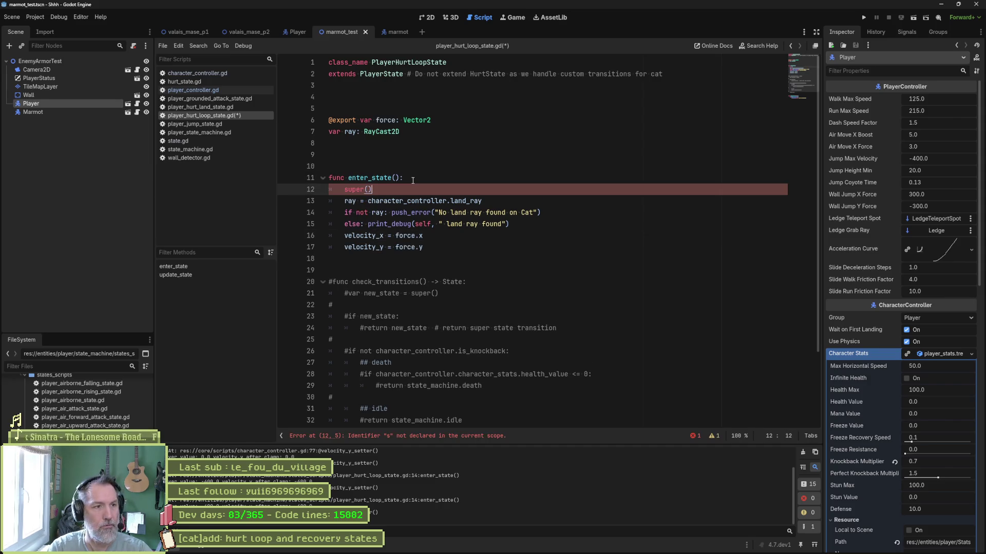
pyautogui.press('F6')
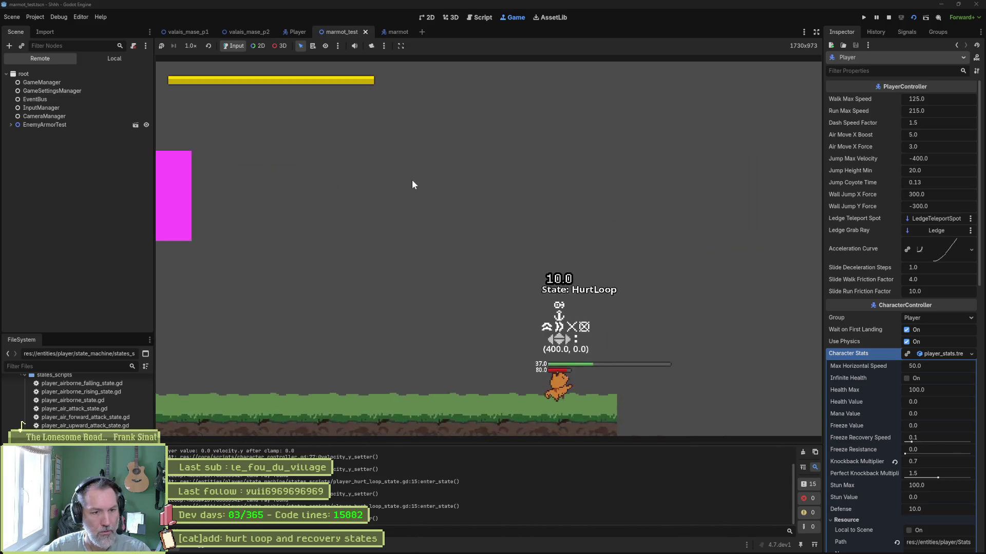
pyautogui.press('F8')
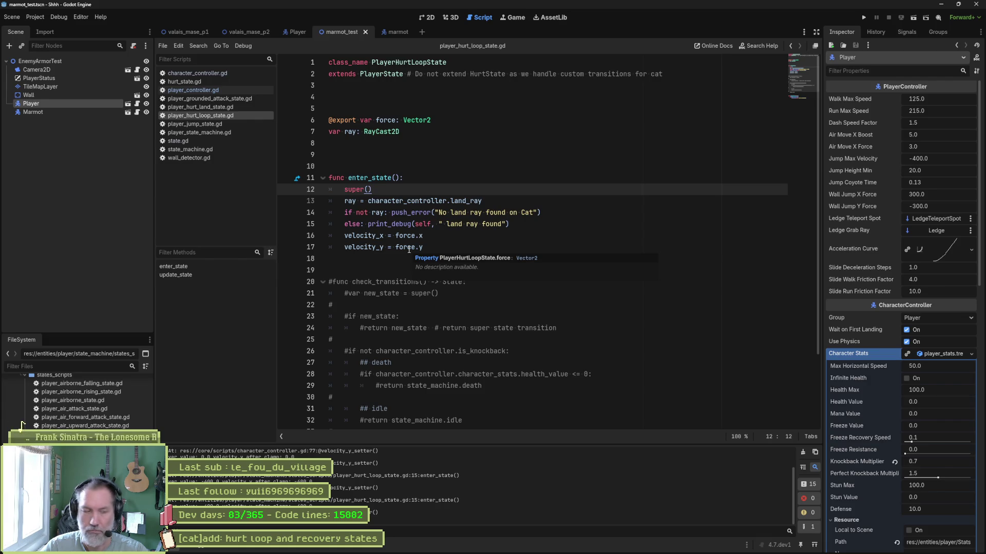
pyautogui.click(559, 227)
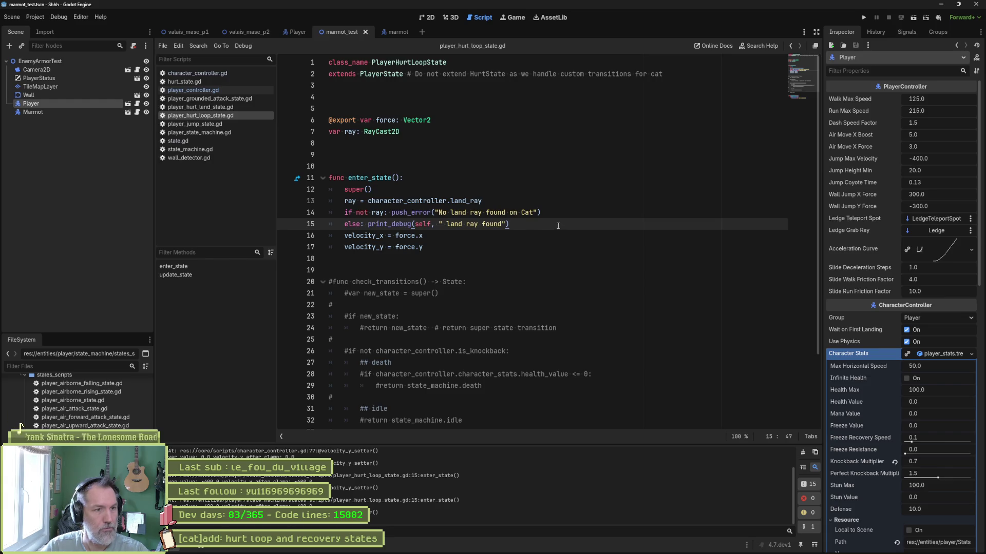
pyautogui.press('Return')
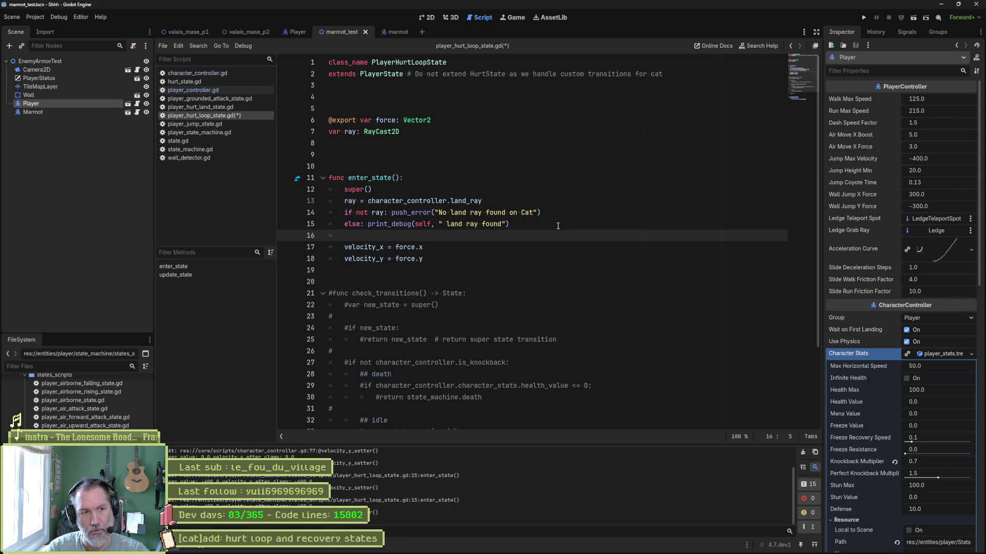
# - Declare direction as other_collision_controller.global_position.x > character_controller.global_position.x
pyautogui.write('var direction =')
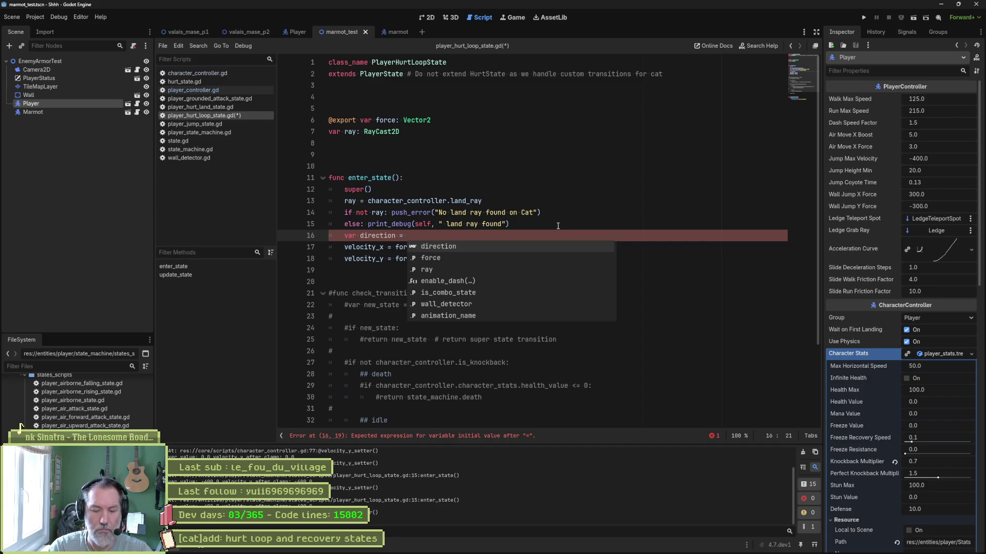
pyautogui.write('oth')
pyautogui.press('BackSpace')
pyautogui.press('BackSpace')
pyautogui.press('BackSpace')
pyautogui.write('character_controller.oth')
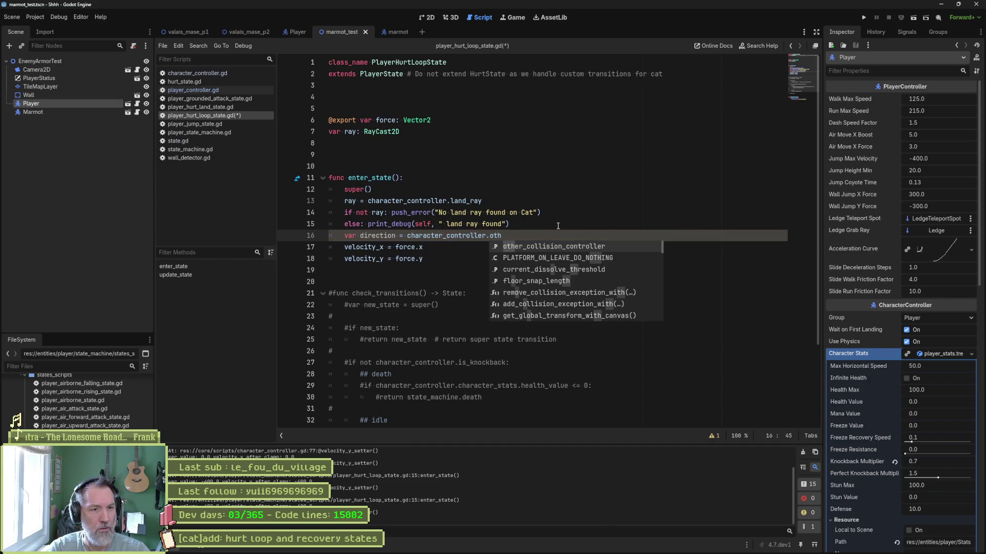
pyautogui.press('Return')
pyautogui.write('glo')
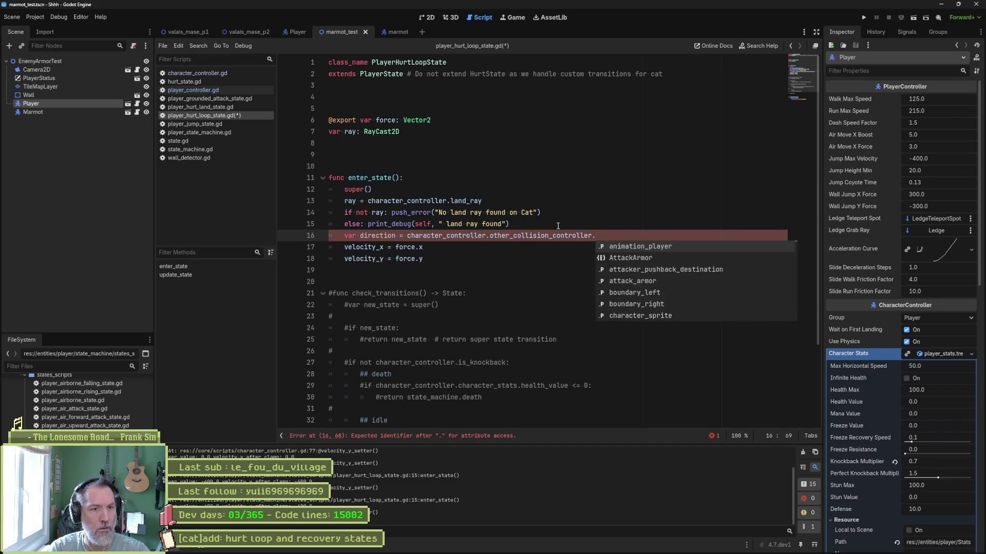
pyautogui.press('Return')
pyautogui.write('.')
pyautogui.write('x > c')
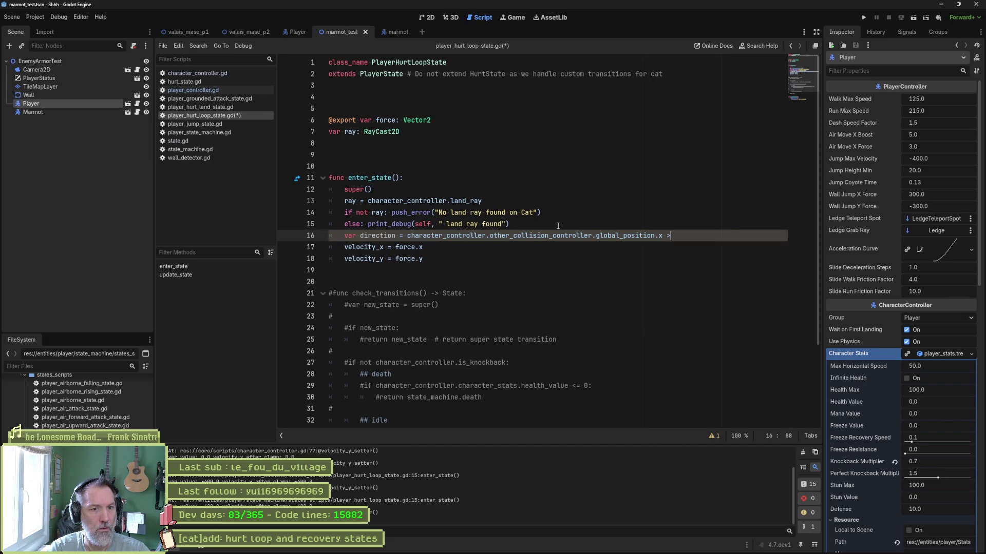
pyautogui.write('hara')
pyautogui.press('Return')
pyautogui.write('.gl')
pyautogui.press('Return')
pyautogui.write('.x')
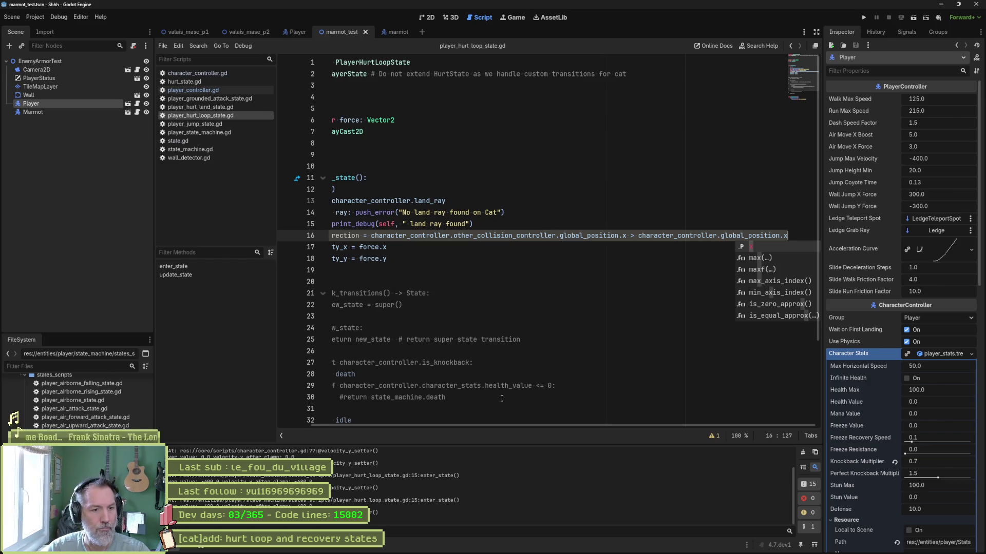
pyautogui.moveTo(509, 426); pyautogui.dragTo(475, 426)
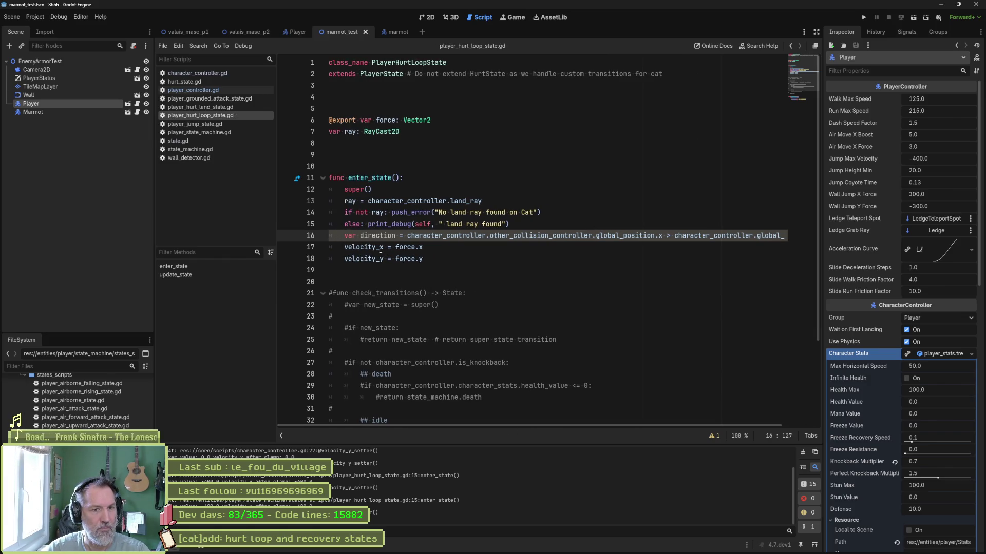
# - Wrap the direction comparison in sign() and check the sign() documentation
pyautogui.click(405, 236)
pyautogui.write('sign(')
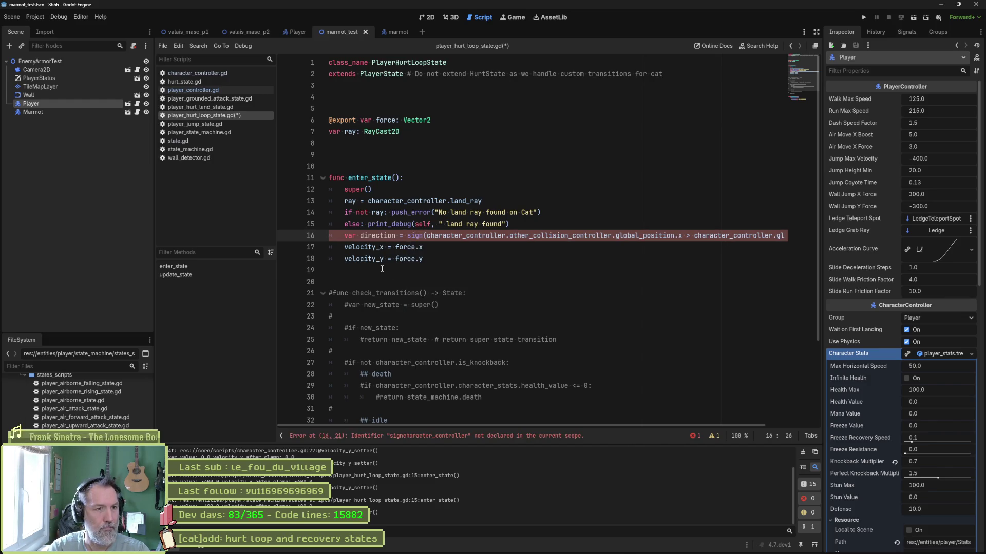
pyautogui.press('End')
pyautogui.write(')')
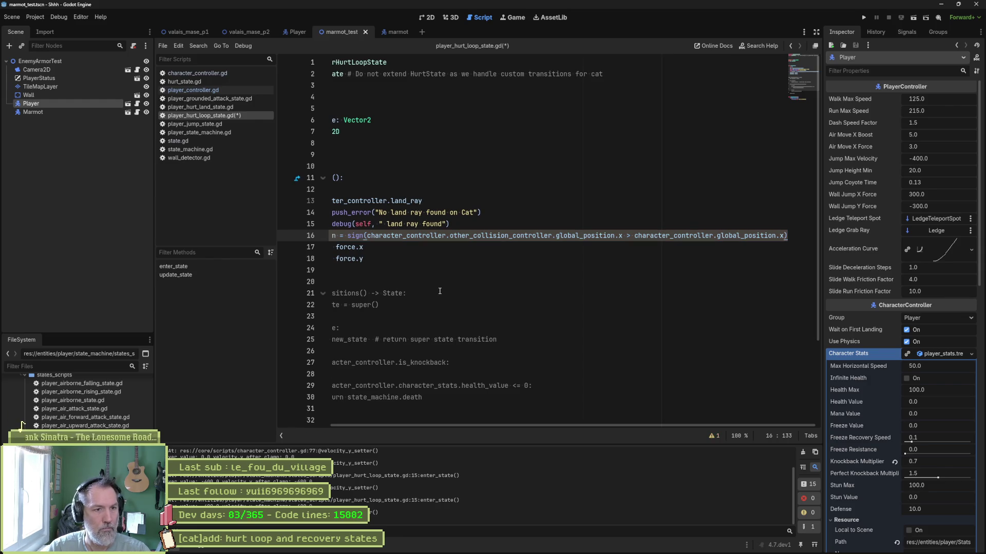
pyautogui.hscroll(-3, 415, 231)
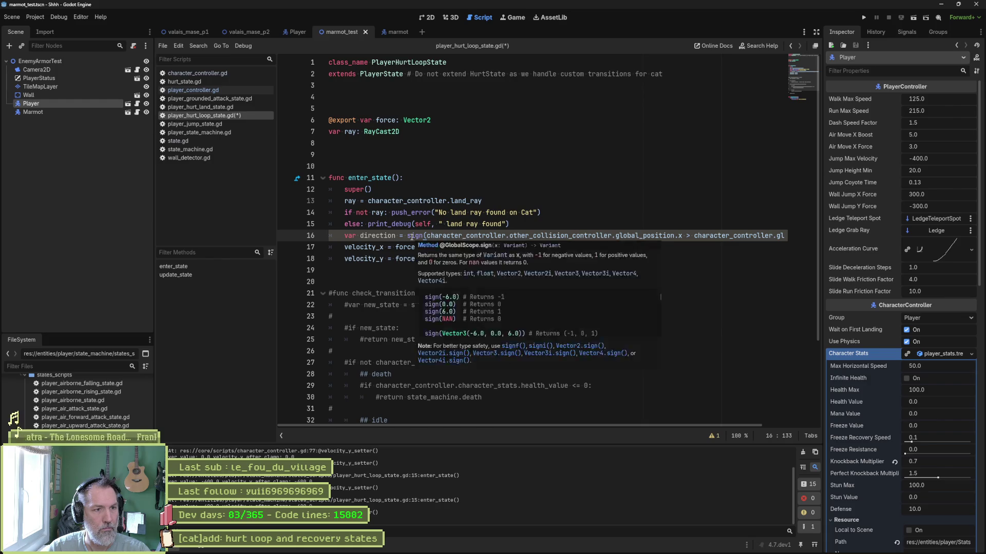
pyautogui.keyDown('ctrl'); pyautogui.click(412, 236); pyautogui.keyUp('ctrl')
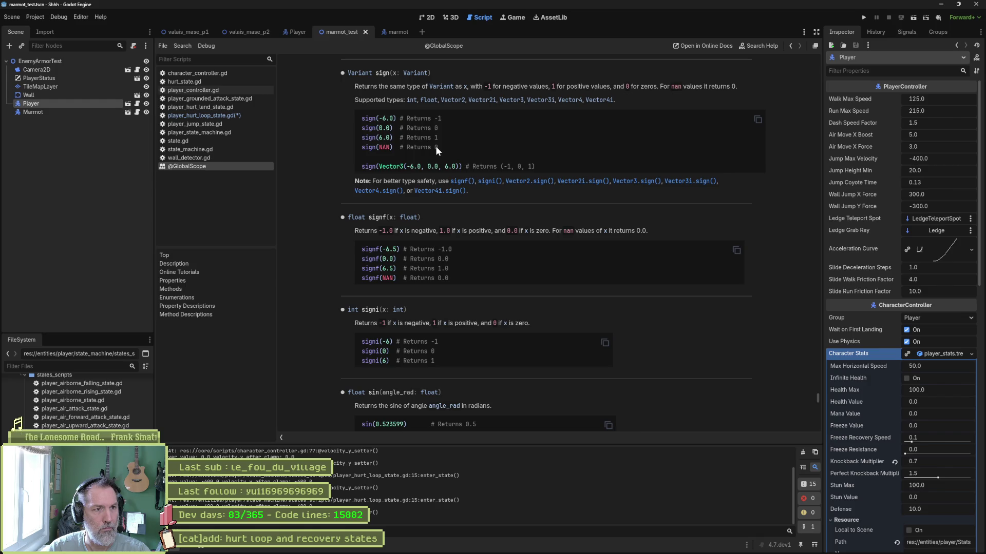
pyautogui.hotkey('ctrl', 'w')
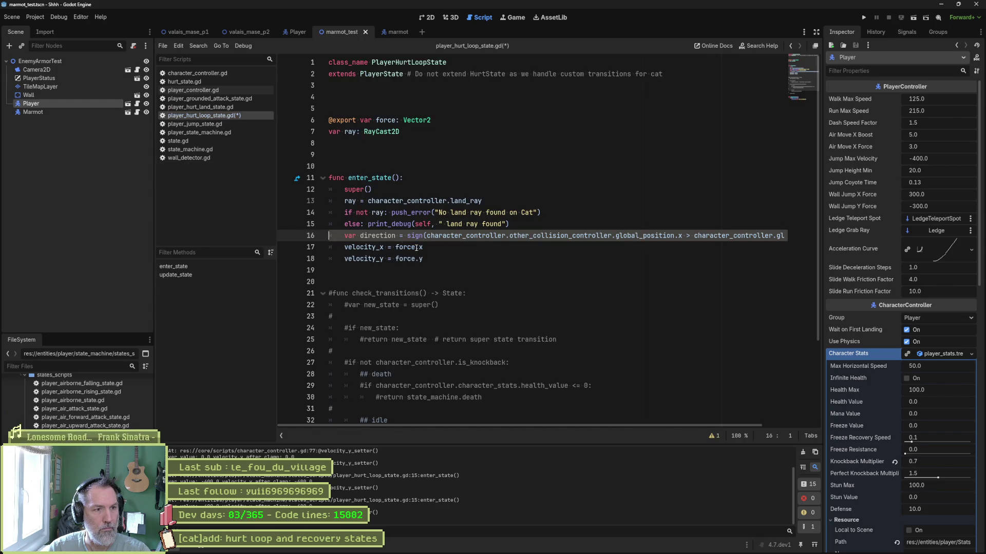
# - Multiply force.x by direction in the velocity_x line and run the scene
pyautogui.click(431, 248)
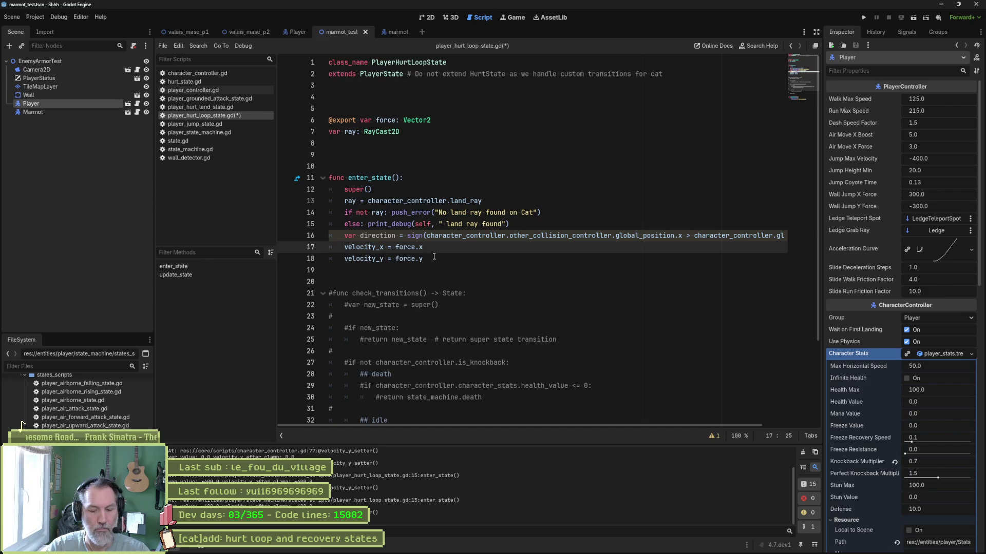
pyautogui.write('direction')
pyautogui.press('F6')
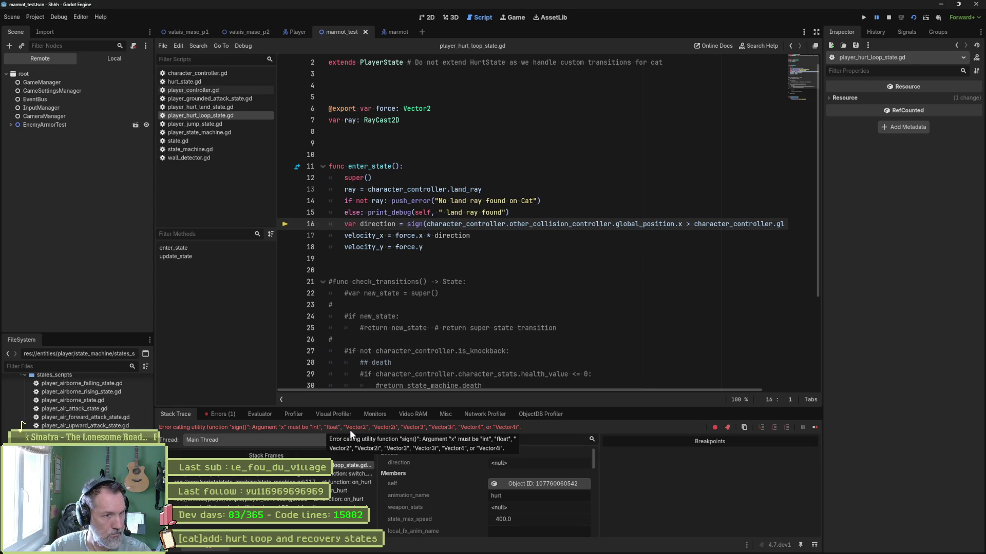
# - Change the > in line 16's sign() to a minus and test the knockback with D
pyautogui.click(530, 260)
pyautogui.press('F8')
pyautogui.click(691, 224)
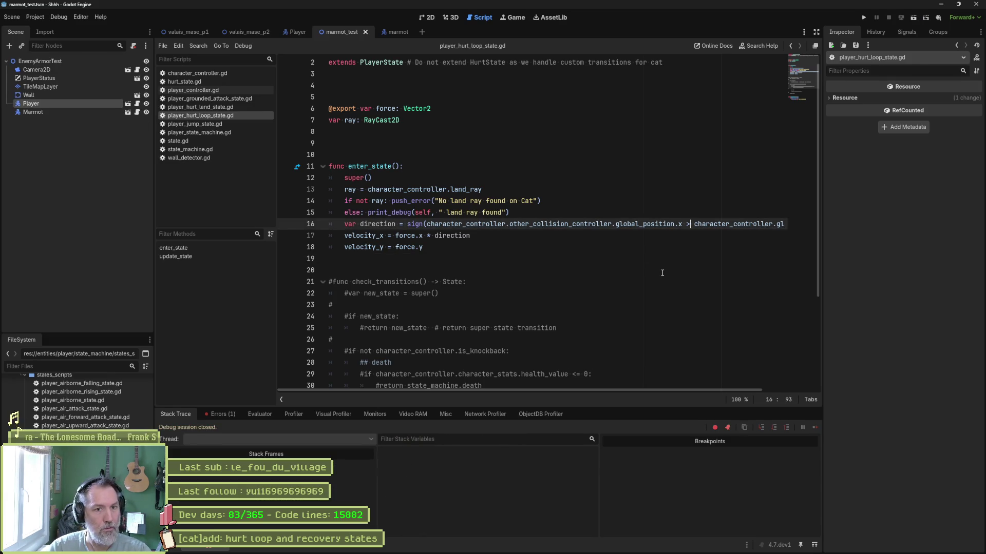
pyautogui.press('BackSpace')
pyautogui.write('-')
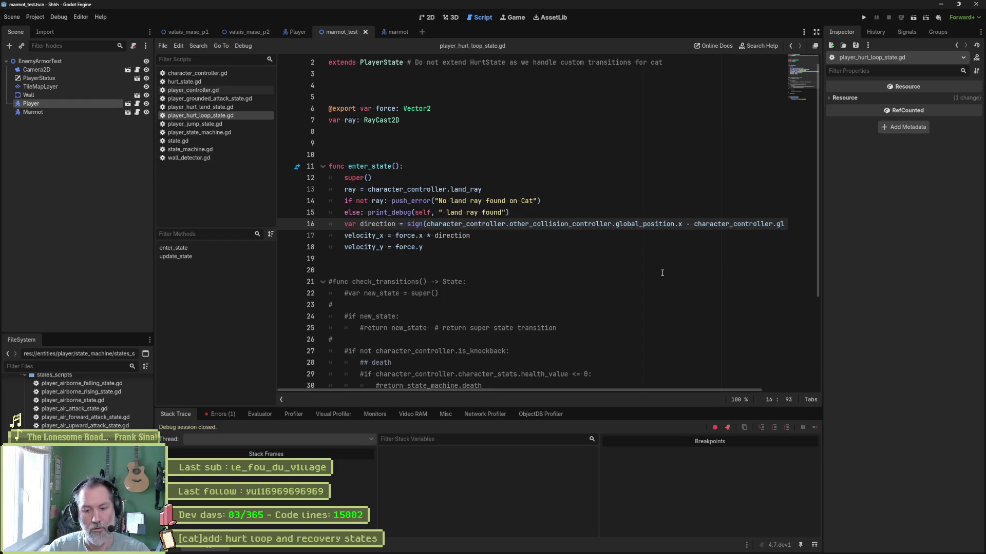
pyautogui.press('F6')
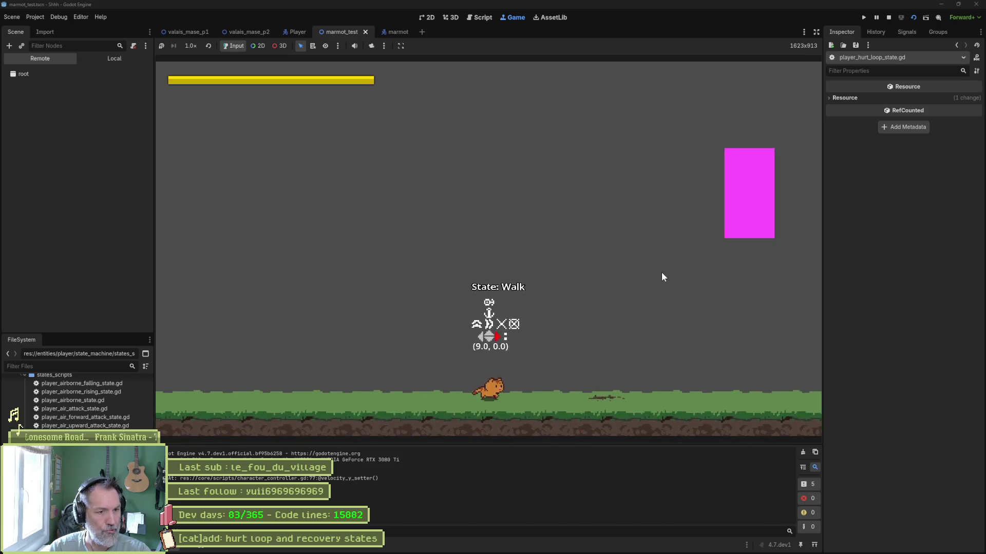
pyautogui.press('d')
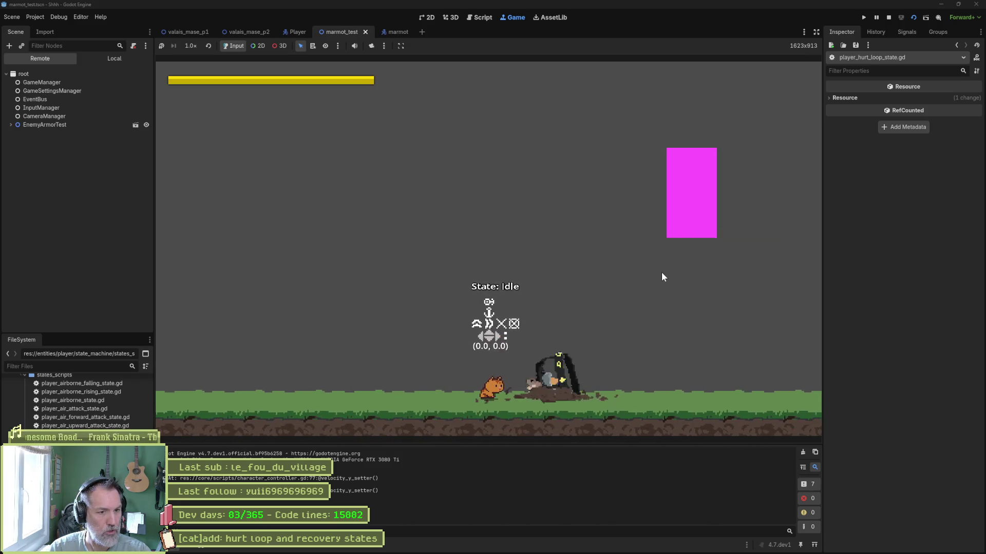
pyautogui.press('F8')
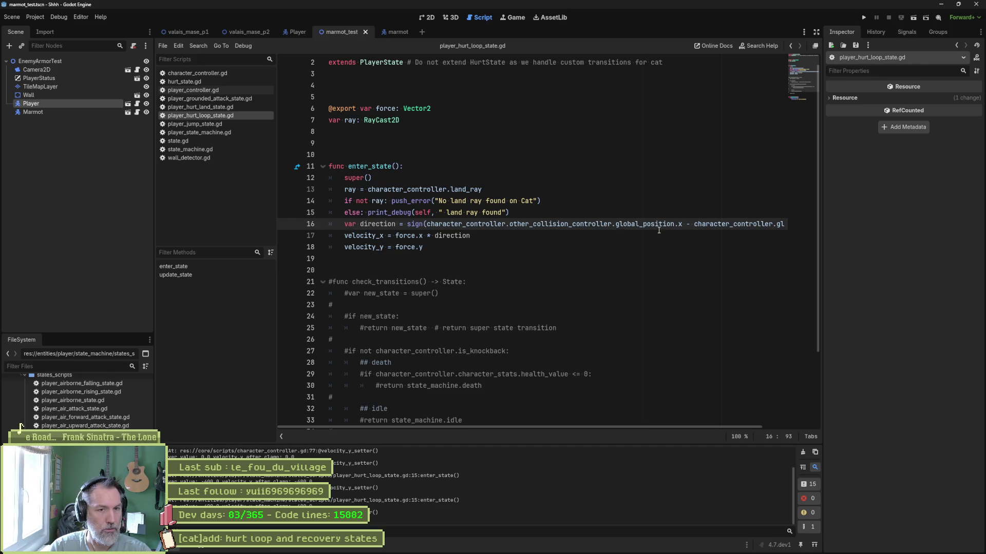
# - Reorder to own x minus the other collider's global_position.x, then test-run again
pyautogui.moveTo(427, 225); pyautogui.dragTo(678, 226)
pyautogui.hotkey('ctrl', 'c')
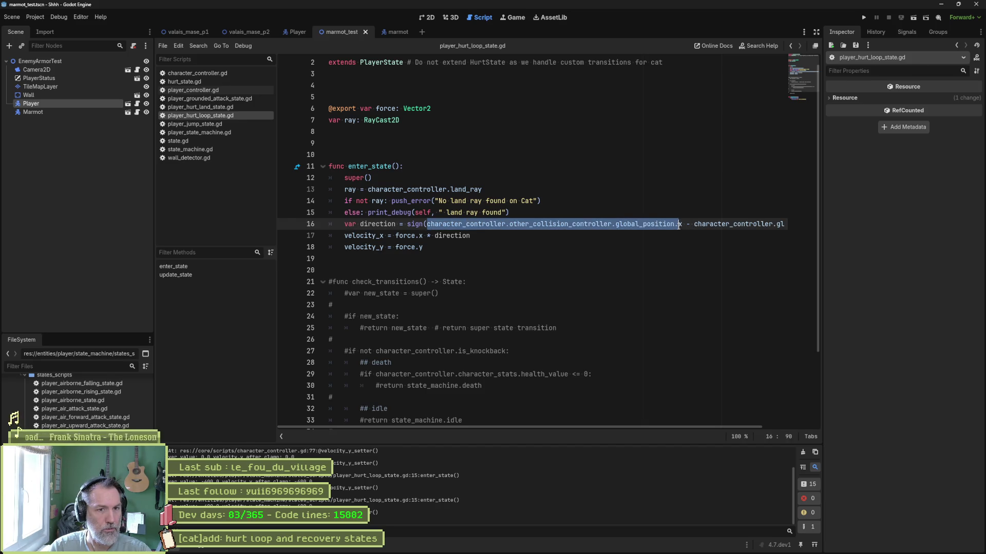
pyautogui.press('BackSpace')
pyautogui.press('Delete')
pyautogui.press('Delete')
pyautogui.press('Delete')
pyautogui.hotkey('ctrl', 'Right')
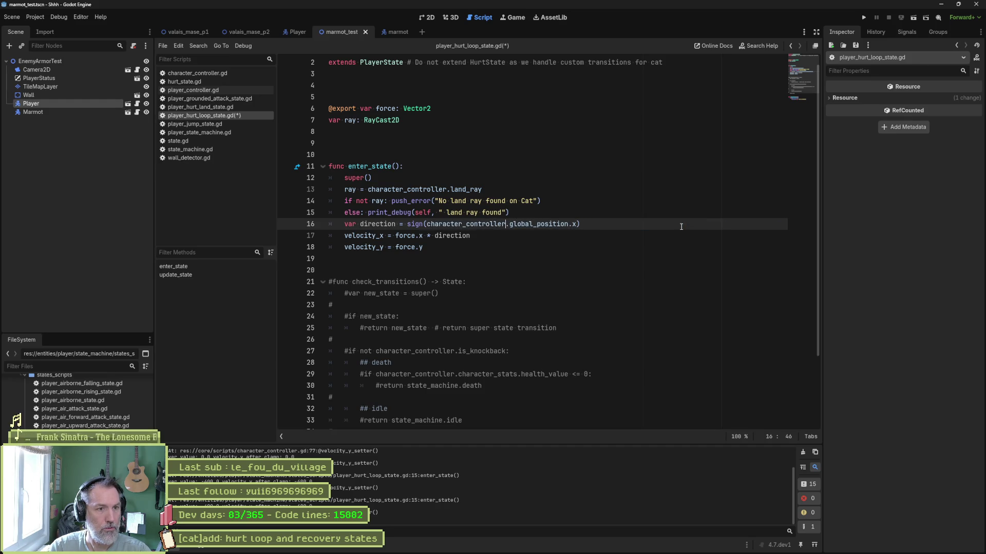
pyautogui.hotkey('ctrl', 'v')
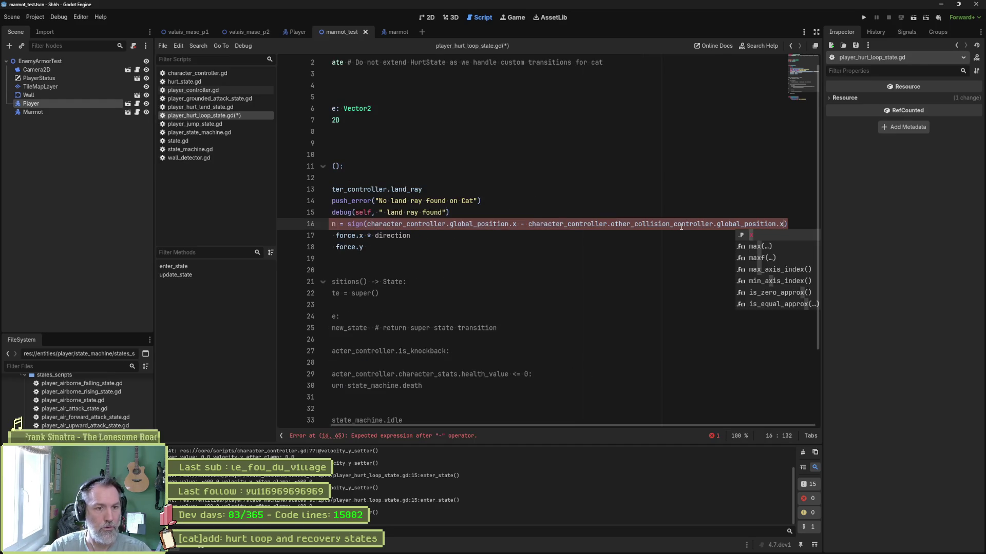
pyautogui.press('F6')
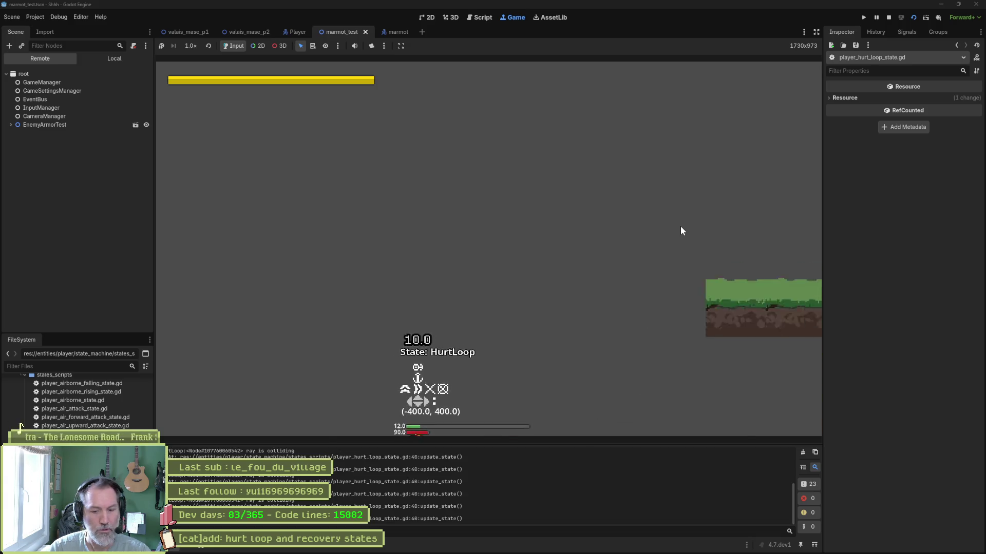
pyautogui.press('F8')
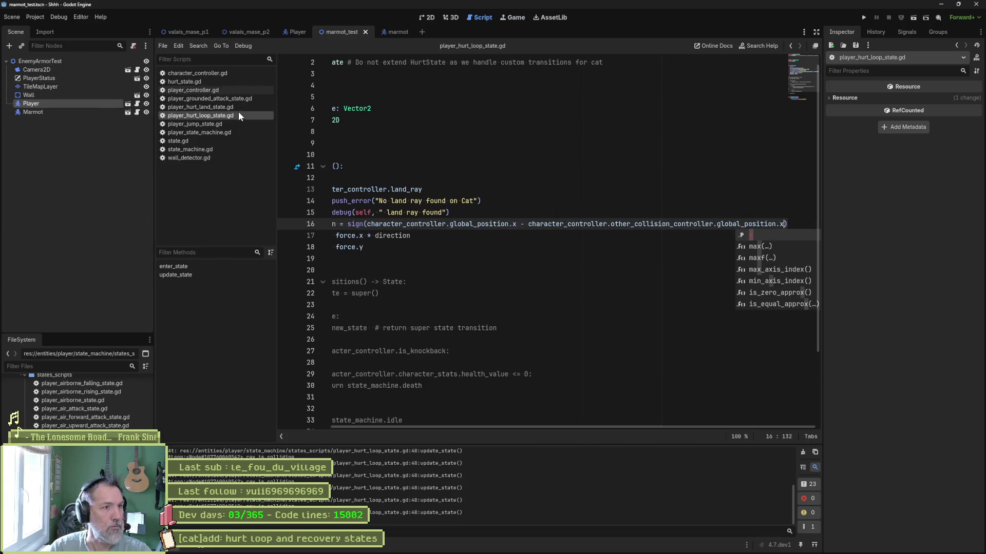
pyautogui.click(239, 108)
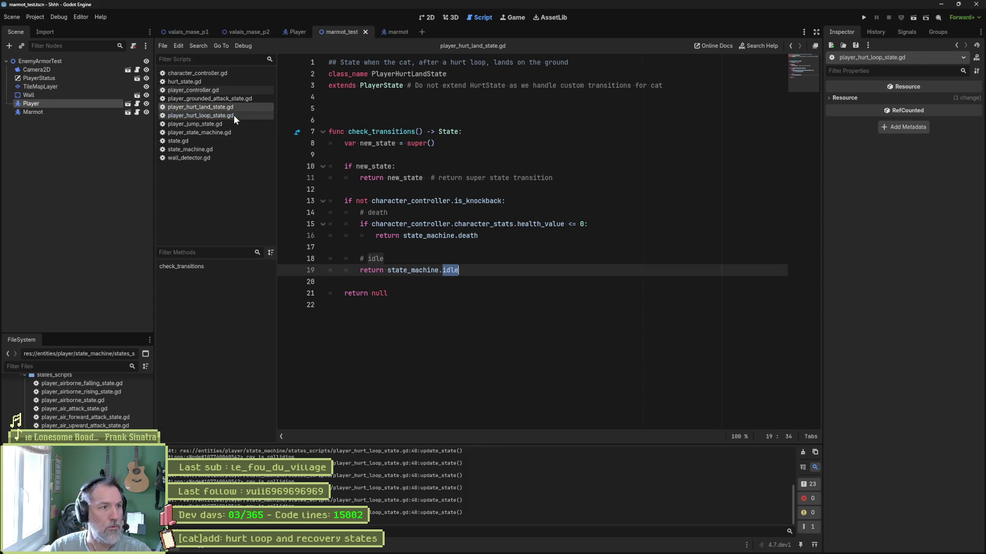
# - In the Player scene, set the HurtLoop state's Force to (200, -200)
pyautogui.click(233, 115)
pyautogui.click(294, 31)
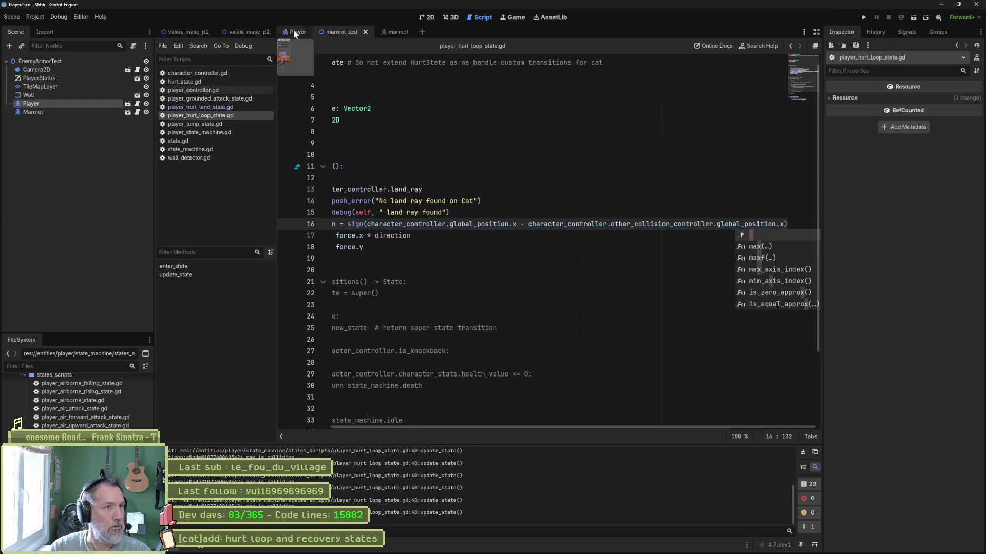
pyautogui.click(85, 257)
pyautogui.click(957, 98)
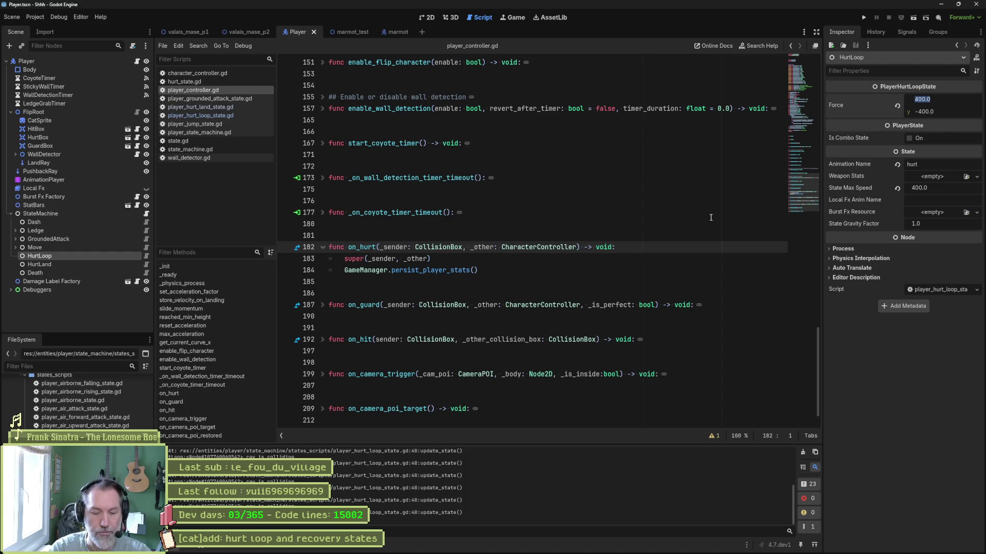
pyautogui.write('200')
pyautogui.press('Tab')
pyautogui.write('-200')
pyautogui.press('Return')
pyautogui.click(580, 295)
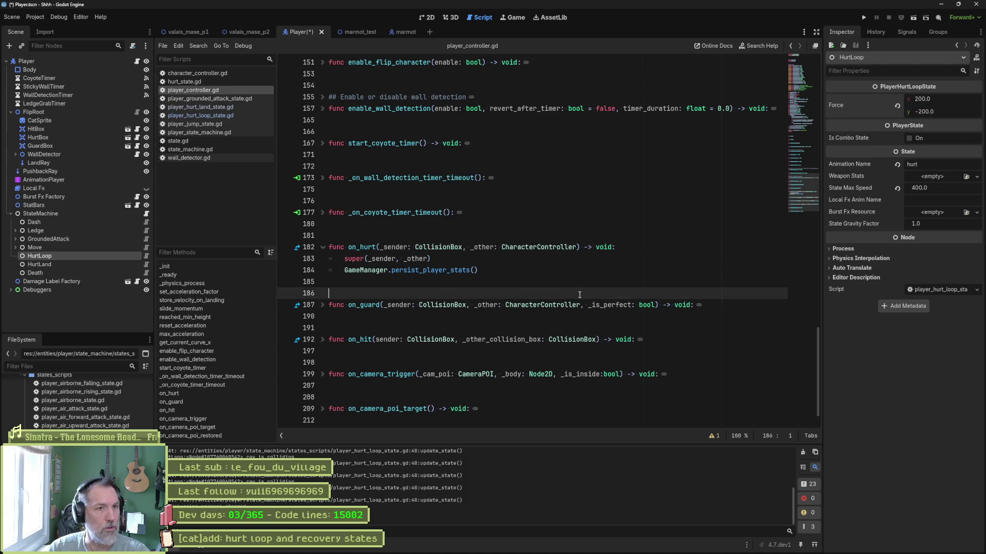
# - Test the weaker knockback in the marmot_test scene
pyautogui.click(352, 32)
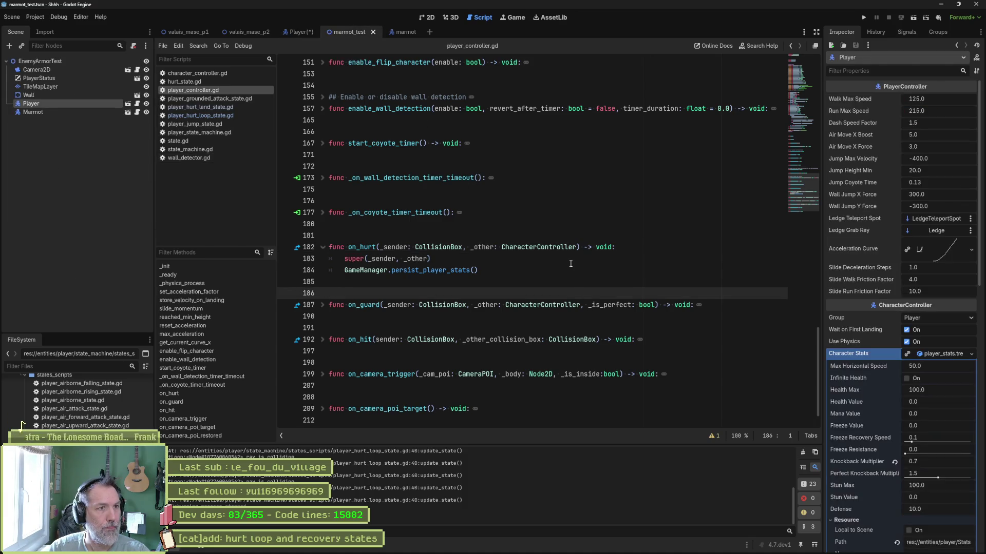
pyautogui.press('F6')
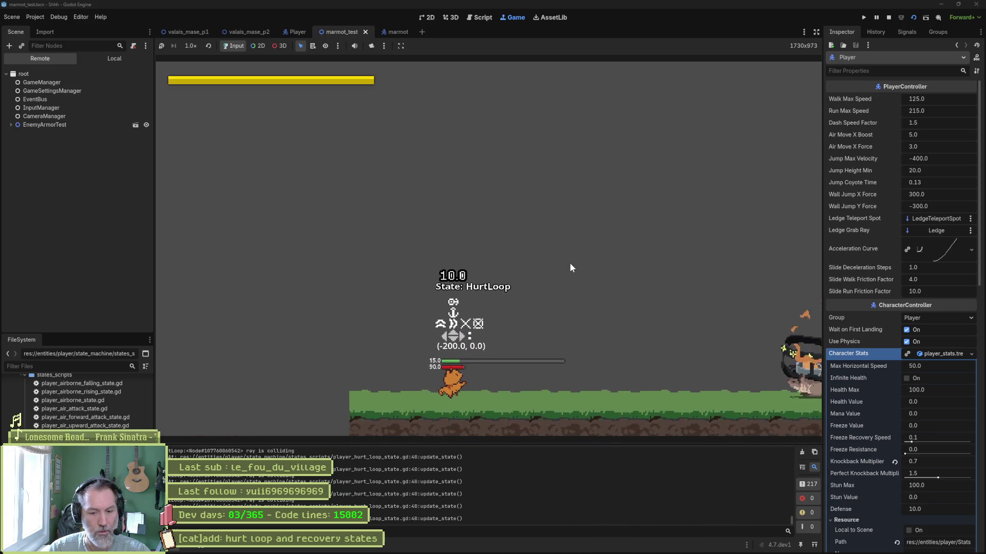
pyautogui.press('F8')
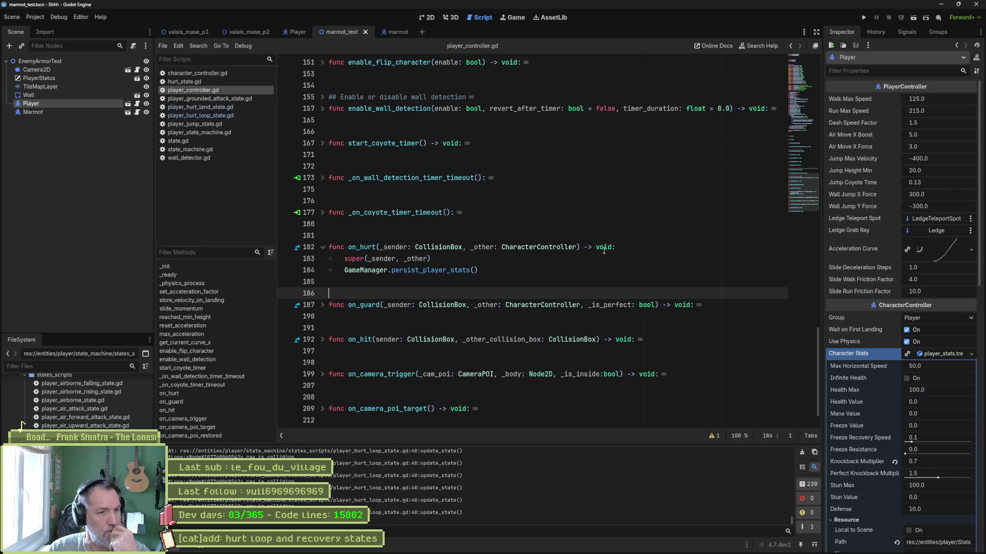
# - Check the animation names and rename HurtLoop's Animation Name to hurt_loop
pyautogui.click(301, 32)
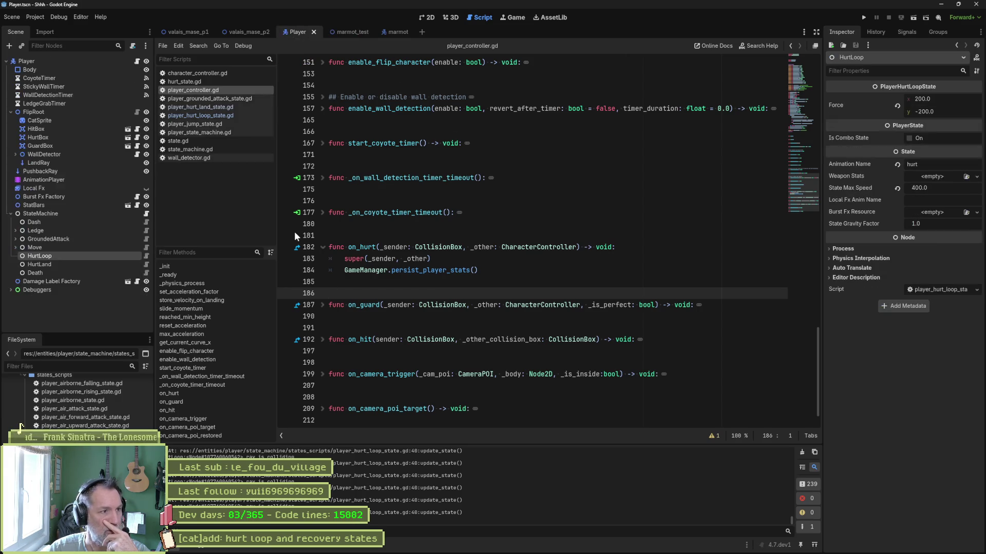
pyautogui.click(63, 177)
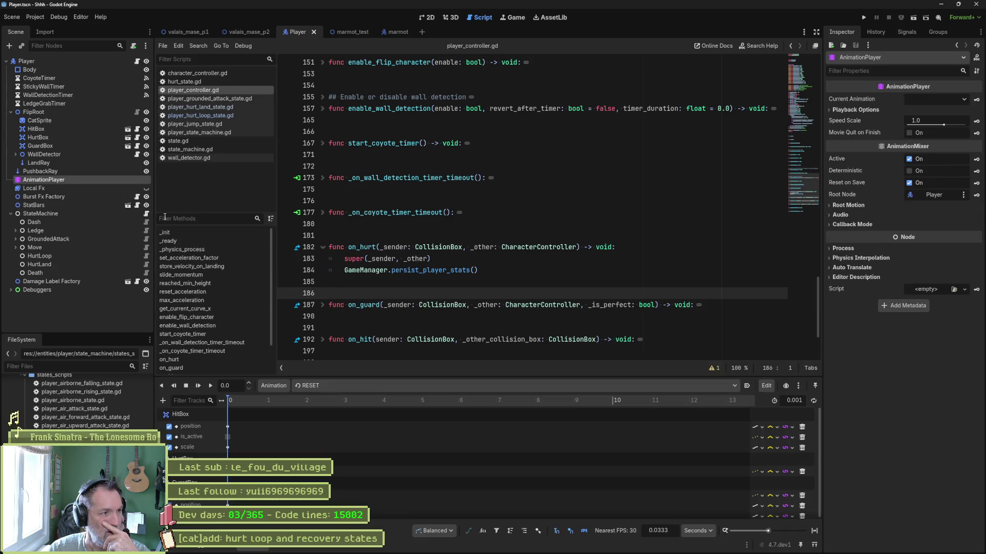
pyautogui.click(77, 120)
pyautogui.scroll(-5, 910, 410)
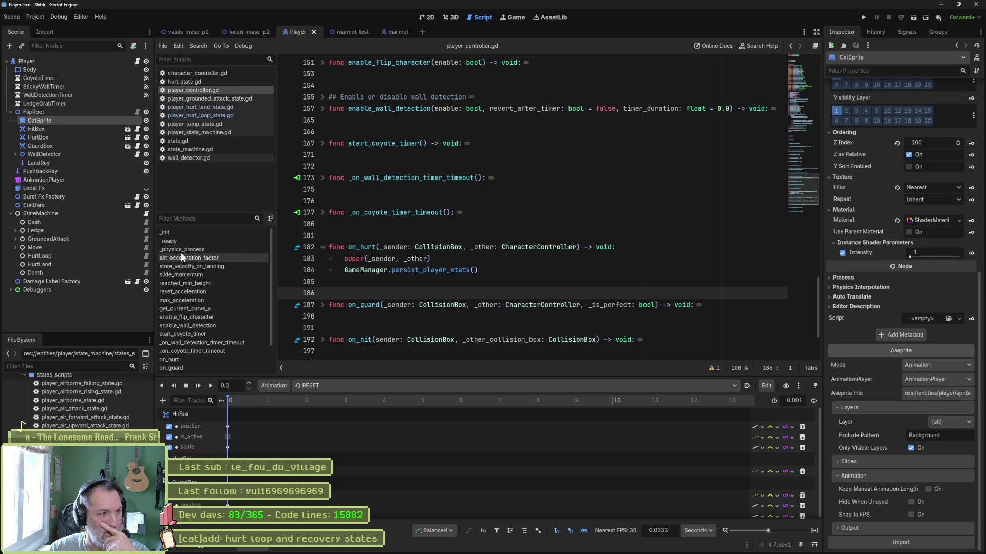
pyautogui.click(68, 255)
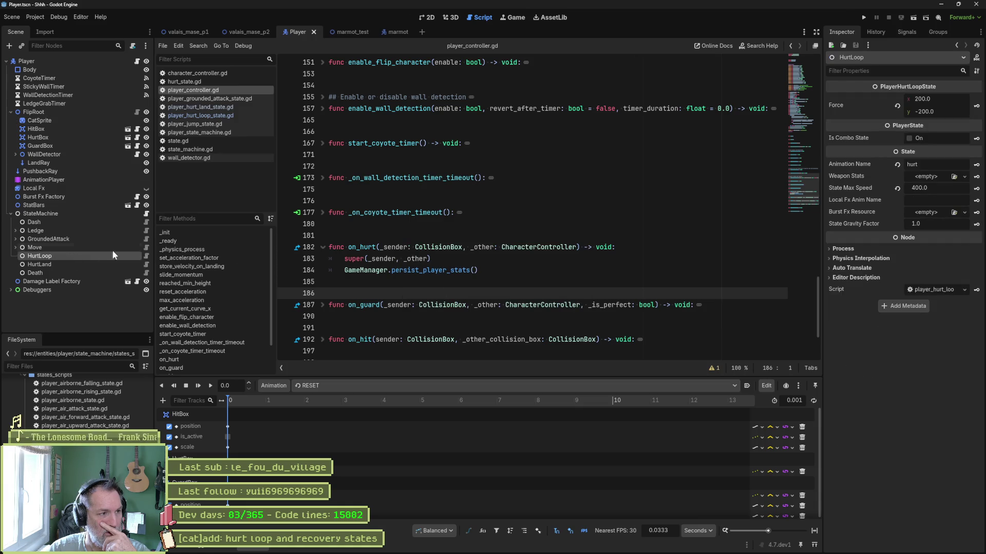
pyautogui.click(933, 165)
pyautogui.write('_loop')
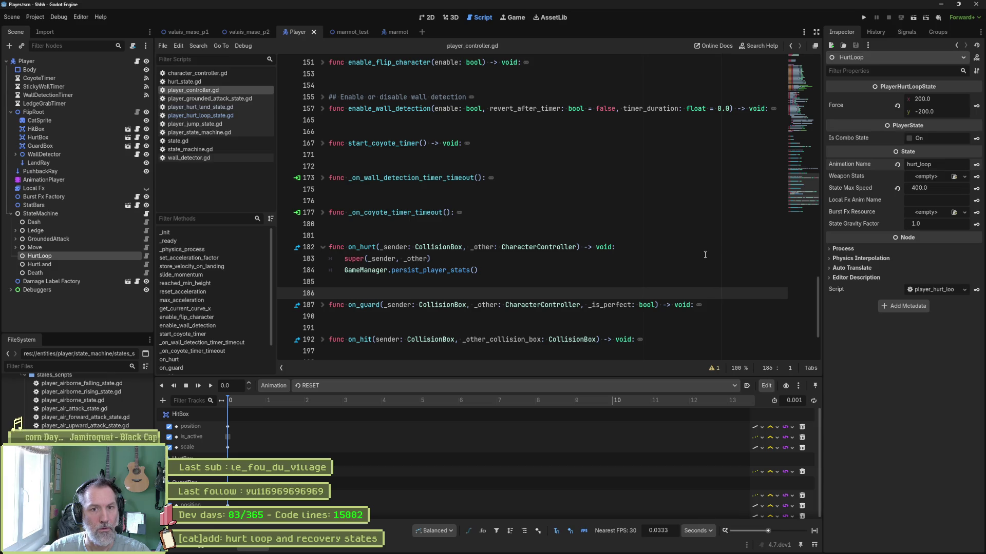
# - Set HurtLand's Animation Name to hurt_land and save the Player scene
pyautogui.click(96, 264)
pyautogui.click(936, 123)
pyautogui.write('hurt_land')
pyautogui.press('Return')
pyautogui.hotkey('ctrl', 's')
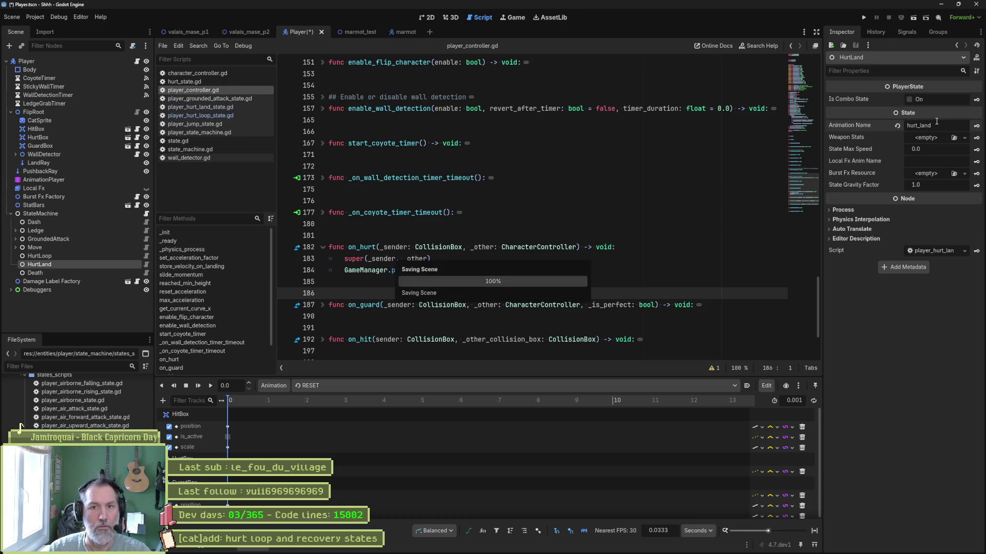
# - Open the HurtLoop node's script, player_hurt_loop_state.gd, and scroll to update_state's ray-collision branch
pyautogui.click(95, 256)
pyautogui.click(146, 255)
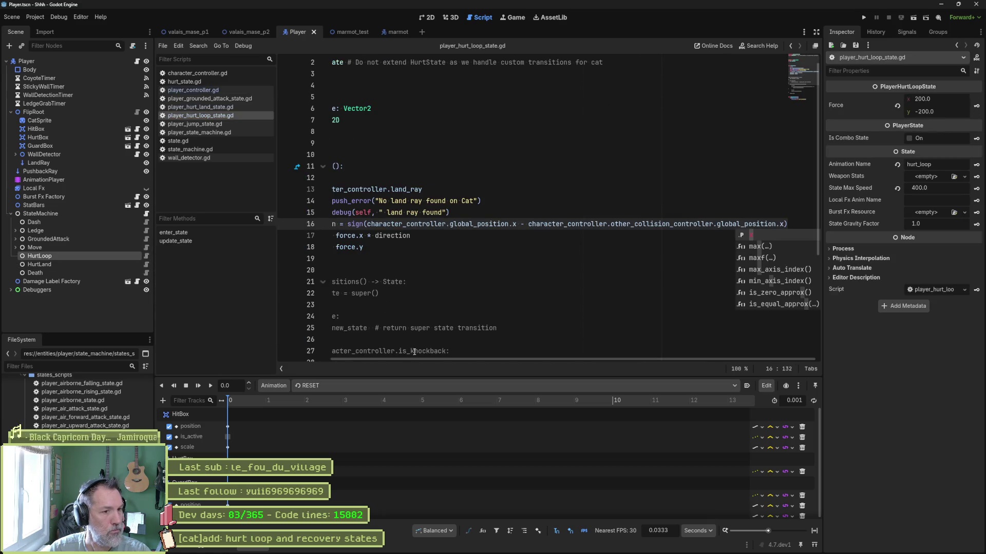
pyautogui.hscroll(-3, 339, 329)
pyautogui.scroll(-5, 401, 312)
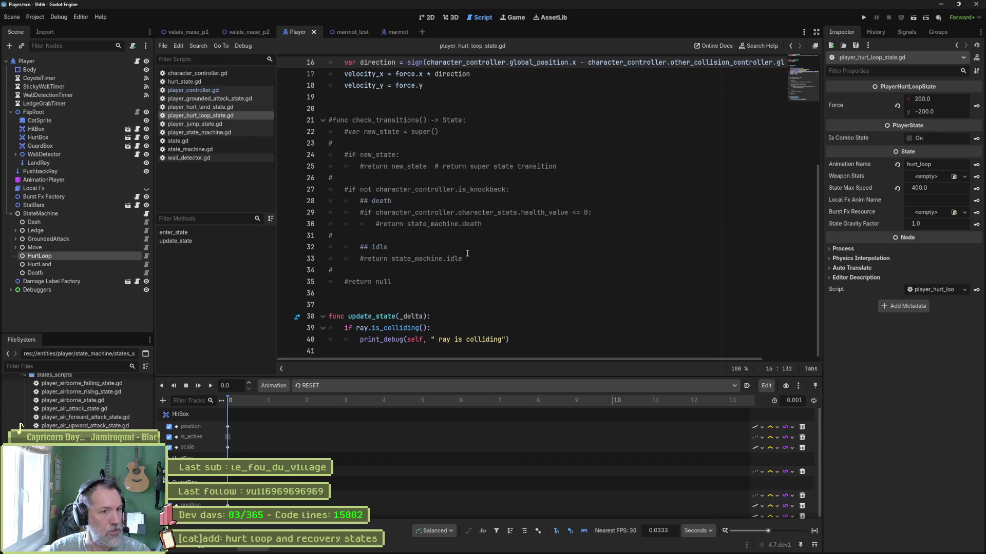
pyautogui.moveTo(391, 259); pyautogui.dragTo(464, 260)
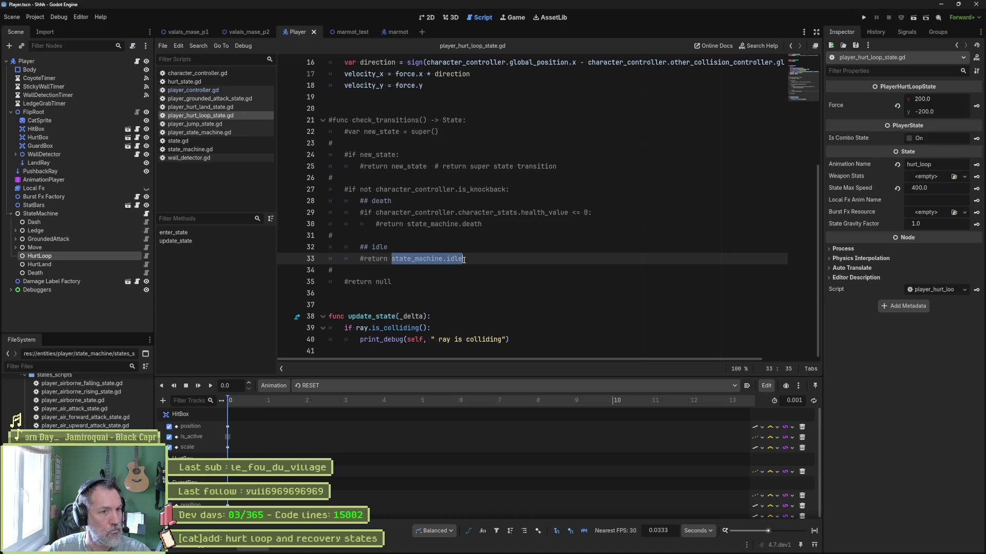
# - Replace line 40's print_debug with switch_state(state_machine.hurt_land), save, and run the scene
pyautogui.moveTo(507, 340)
pyautogui.mouseDown()
pyautogui.moveTo(344, 340)
pyautogui.moveTo(361, 340)
pyautogui.mouseUp()
pyautogui.write('swi')
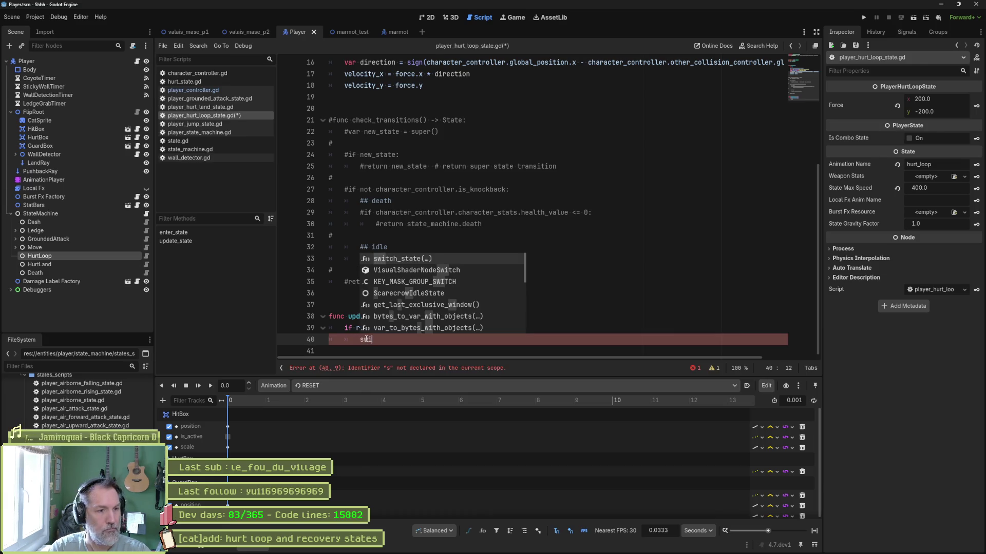
pyautogui.press('Return')
pyautogui.write('state(state')
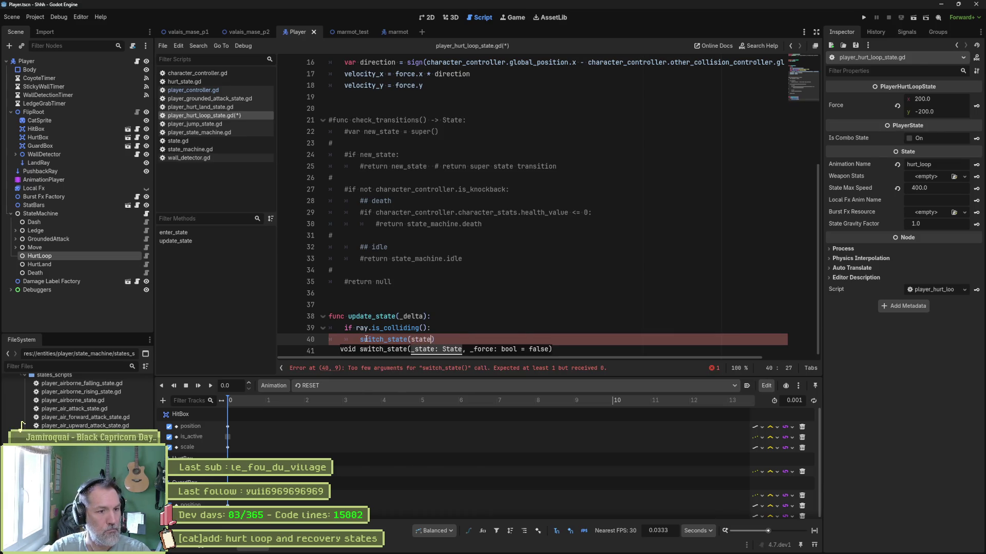
pyautogui.press('Return')
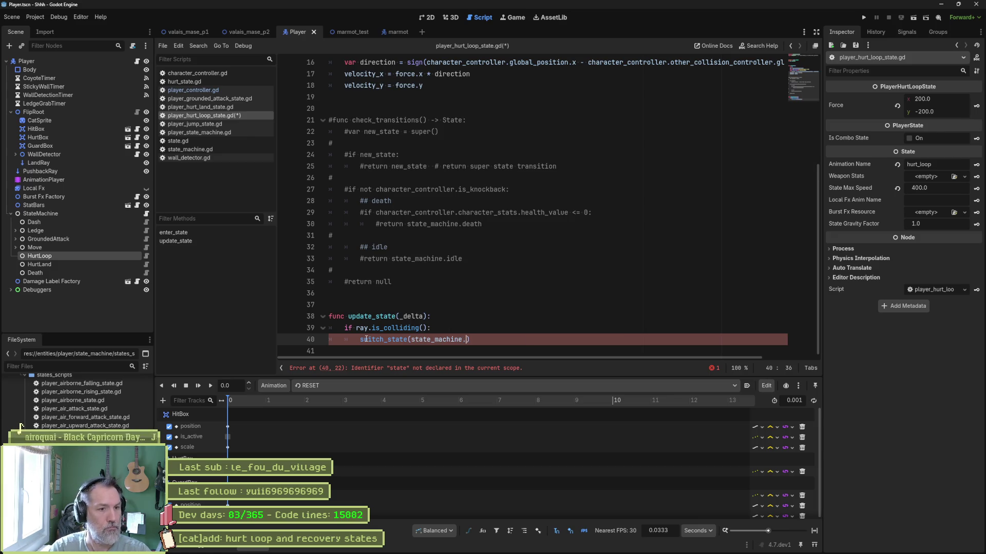
pyautogui.write('hurt')
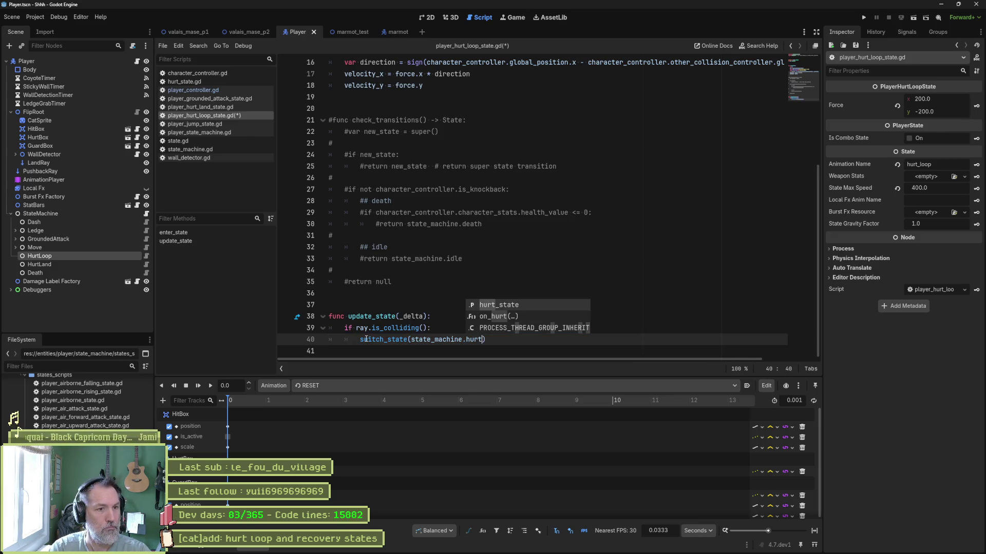
pyautogui.write('_land')
pyautogui.hotkey('ctrl', 's')
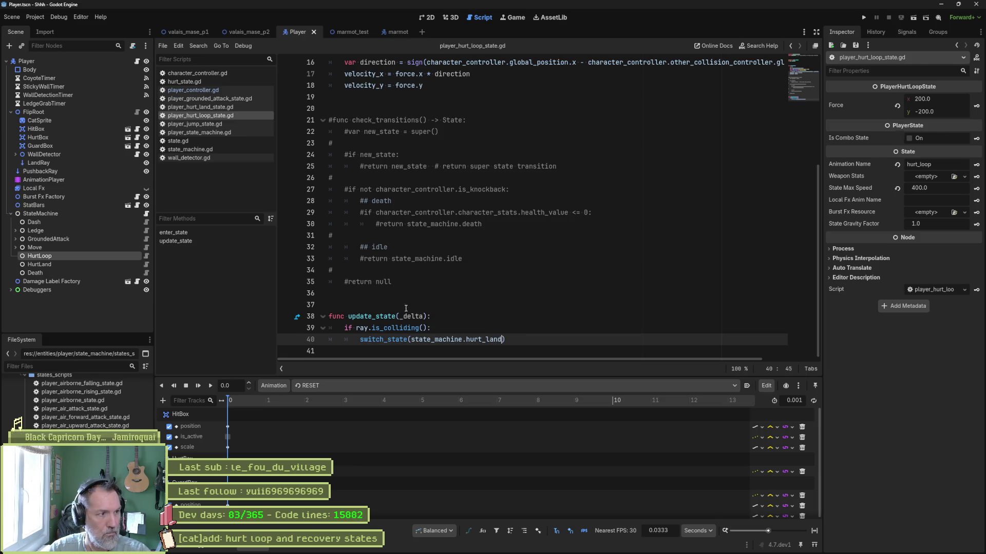
pyautogui.press('F6')
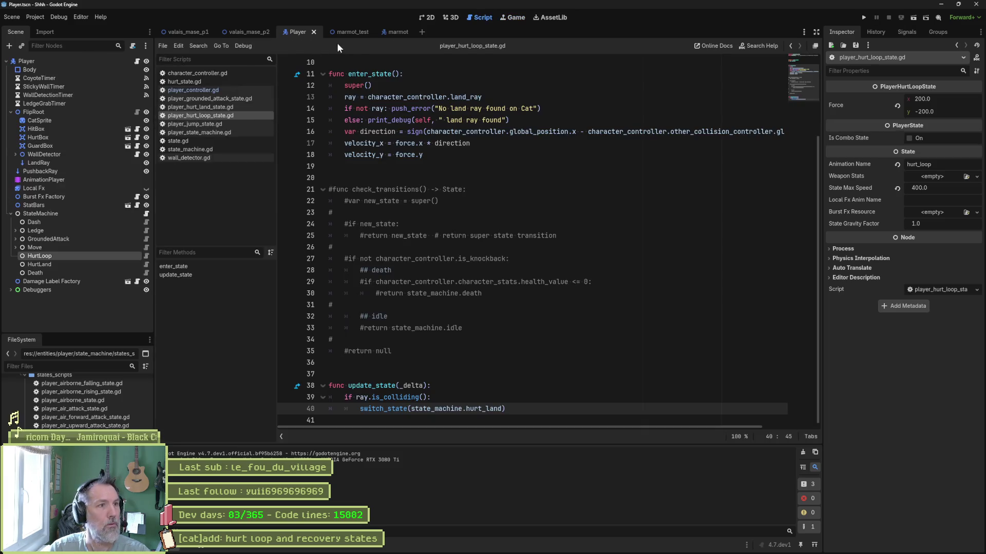
# - Run the marmot_test scene, stop it after it errors, and return to the Player scene
pyautogui.click(350, 32)
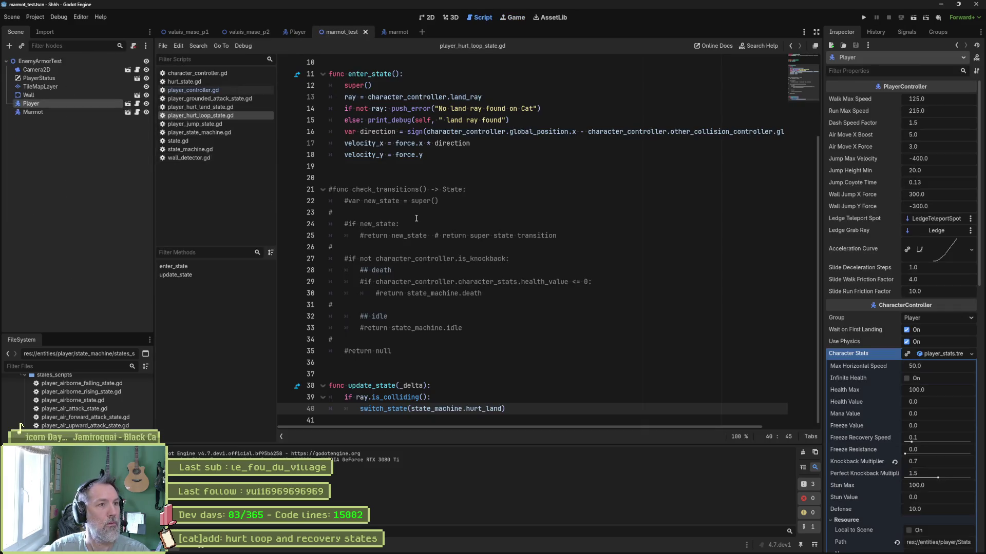
pyautogui.press('F6')
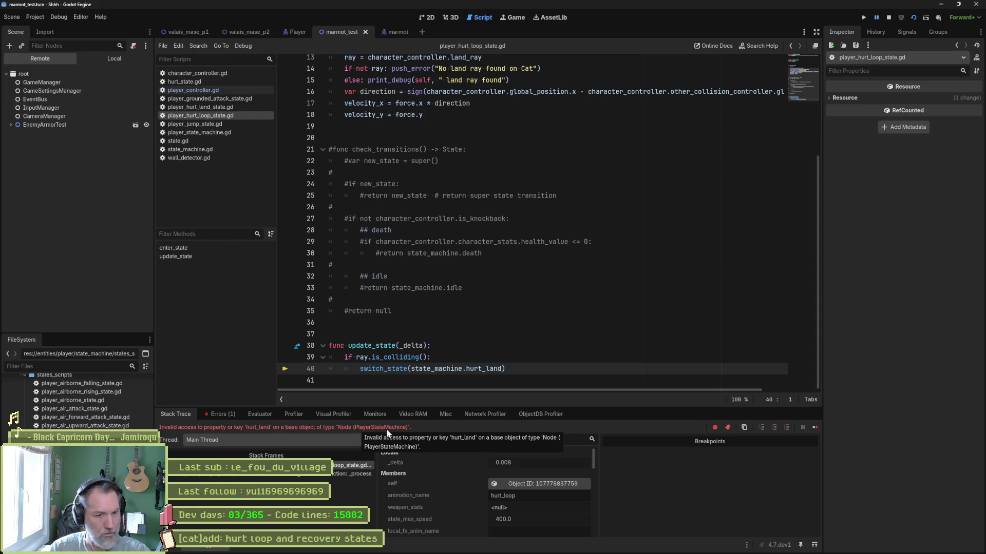
pyautogui.press('F8')
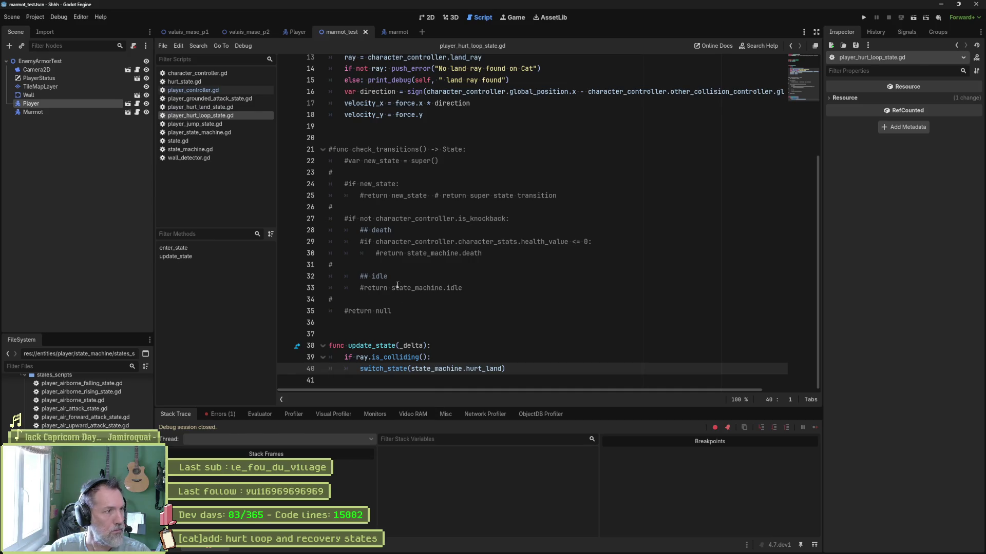
pyautogui.click(291, 32)
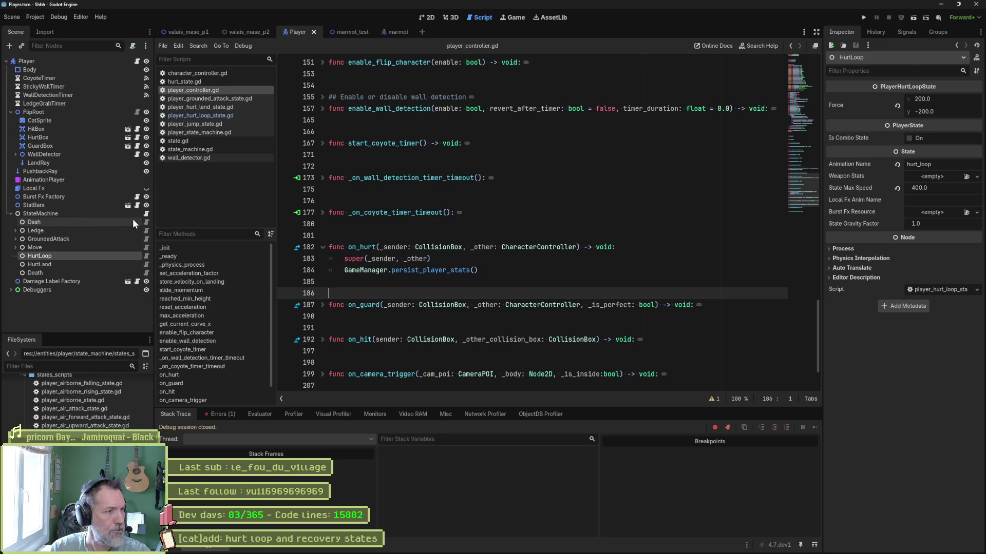
# - Add a hurt_land reference to the HurtLand node in player_state_machine.gd, above death, and save
pyautogui.click(148, 214)
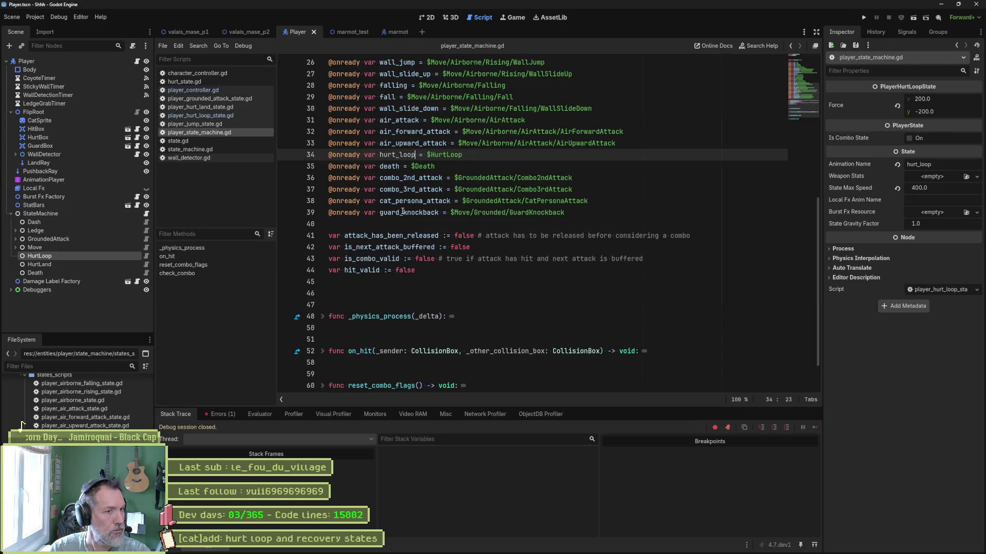
pyautogui.moveTo(631, 155); pyautogui.dragTo(630, 144)
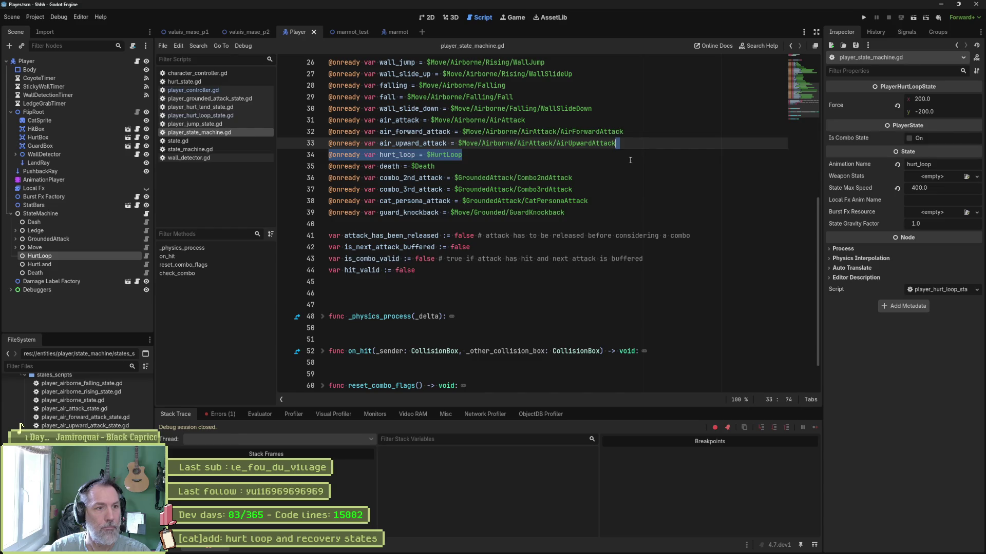
pyautogui.click(631, 160)
pyautogui.moveTo(46, 264)
pyautogui.mouseDown()
pyautogui.moveTo(325, 204)
pyautogui.moveTo(322, 177)
pyautogui.mouseUp()
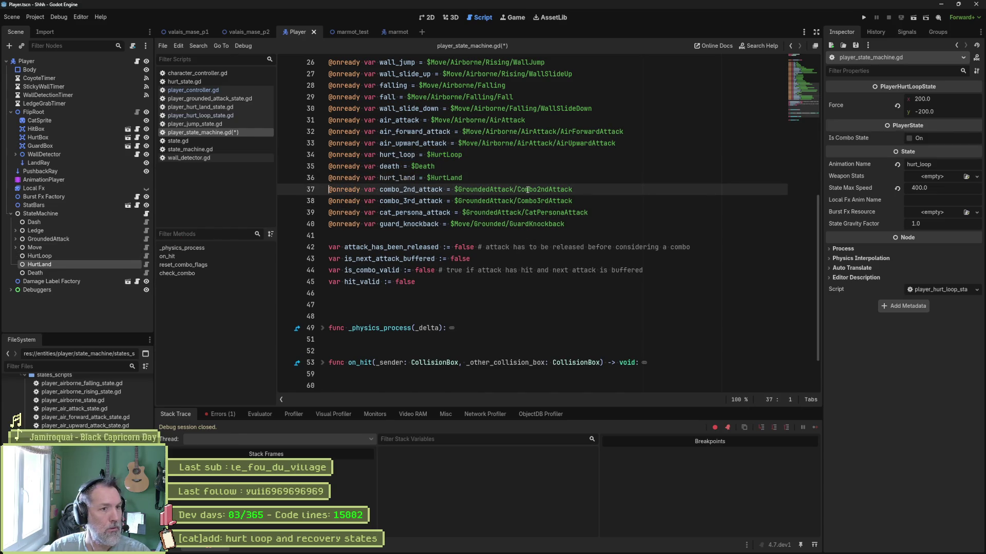
pyautogui.press('Up')
pyautogui.hotkey('alt', 'Up')
pyautogui.hotkey('ctrl', 's')
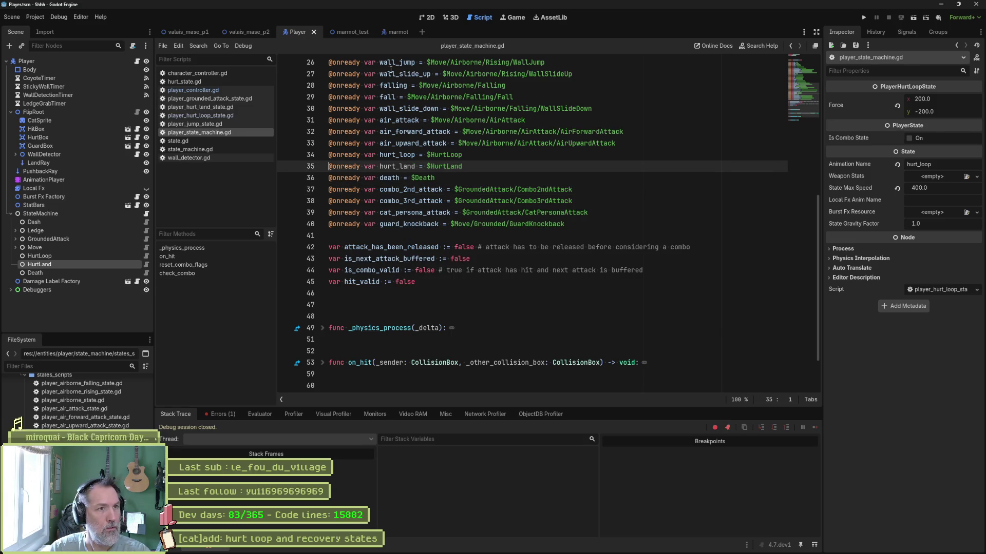
# - Run the test, walk the marmot right, stop, and review the missing hurt_land animation error
pyautogui.press('F5')
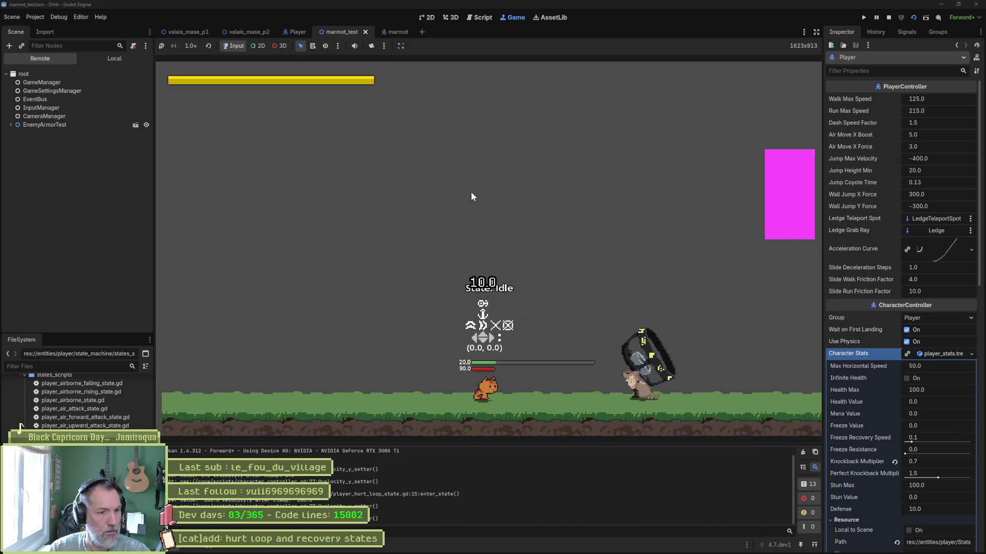
pyautogui.press('Right')
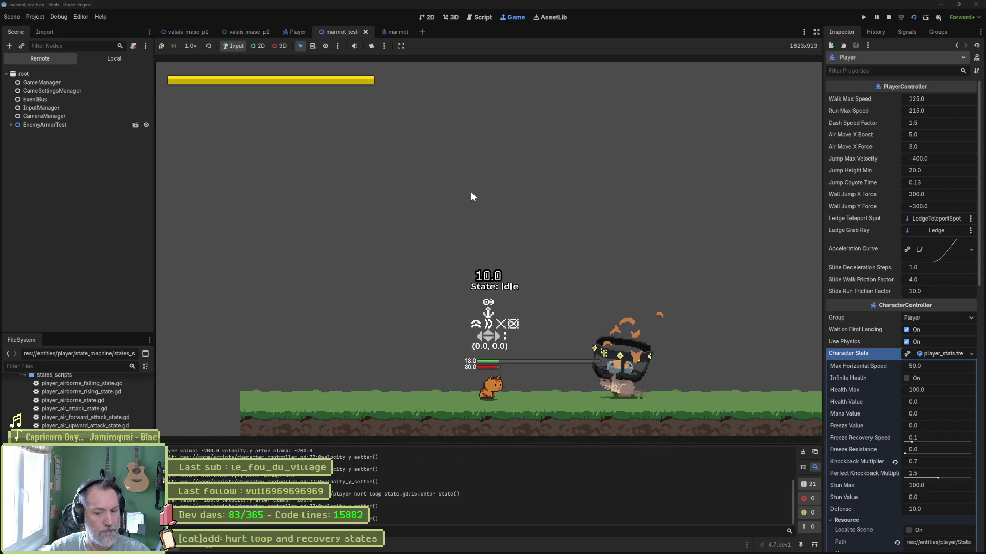
pyautogui.press('F8')
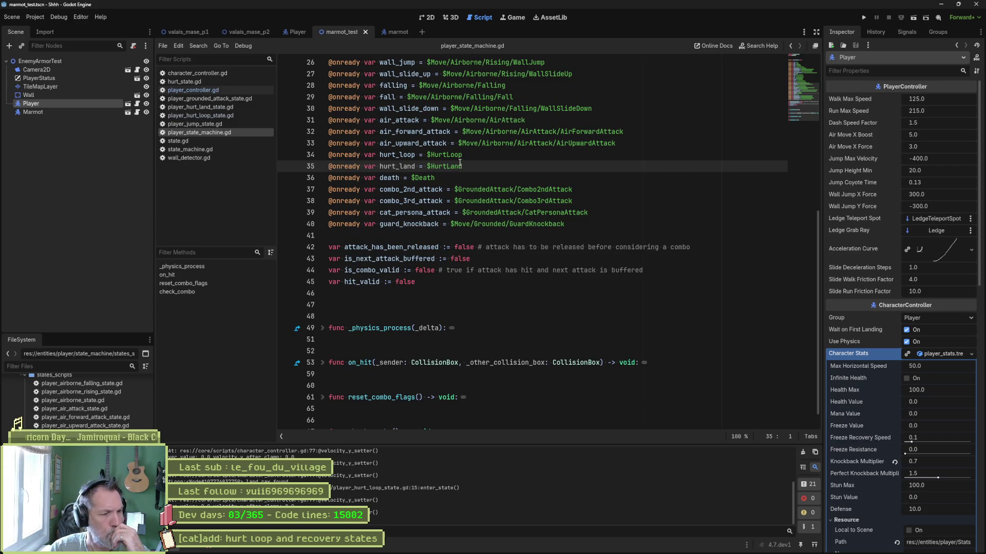
pyautogui.click(199, 548)
pyautogui.click(220, 413)
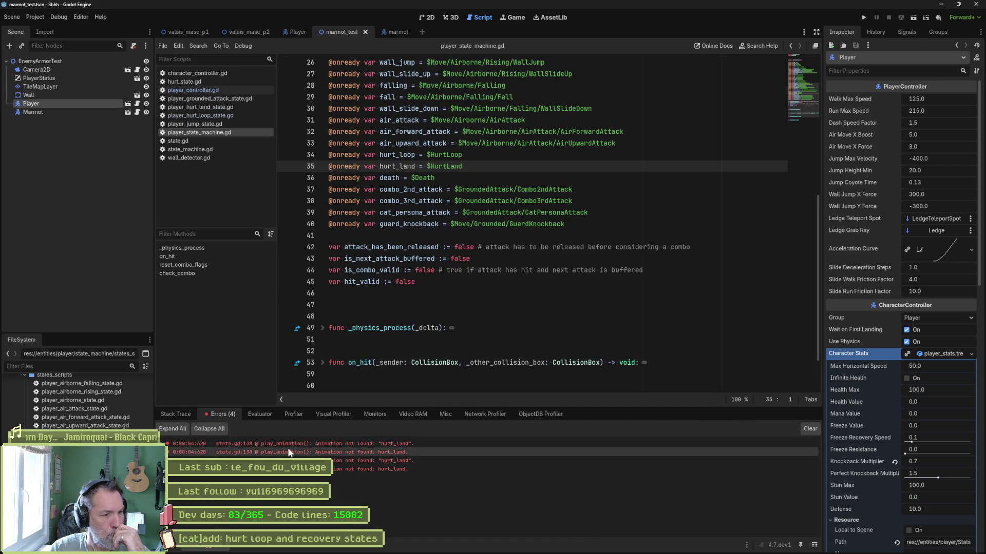
pyautogui.moveTo(356, 445)
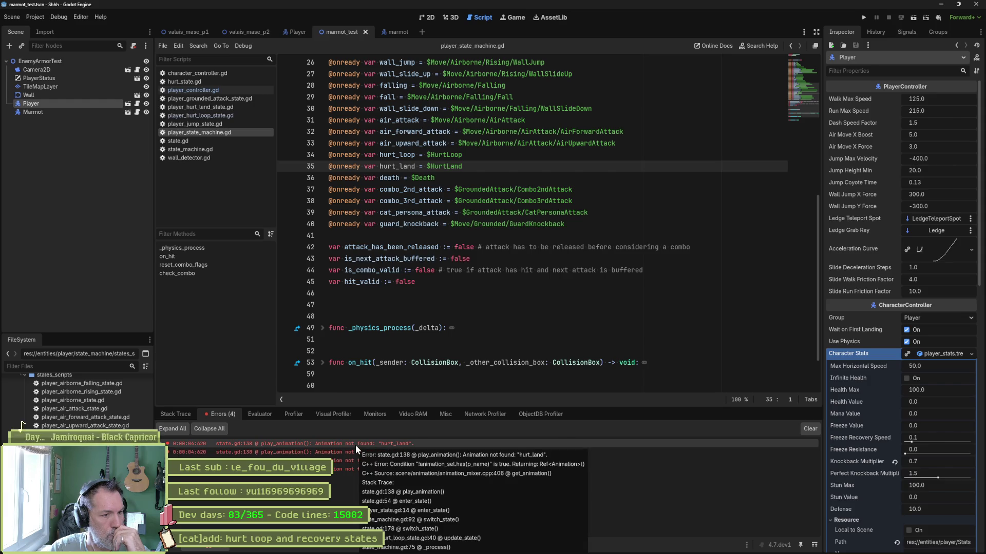
pyautogui.click(535, 546)
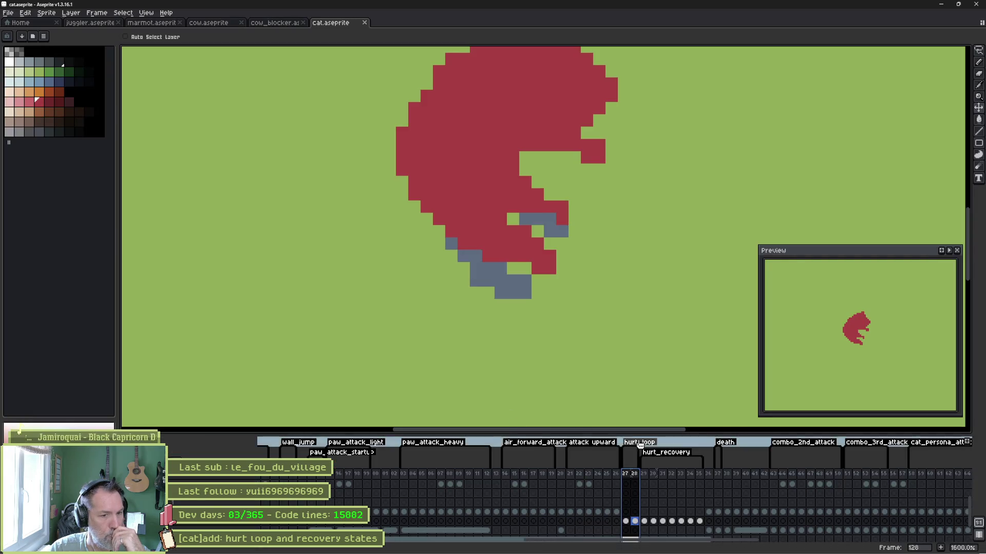
# - Rename cat.aseprite's hurt_recovery tag to hurt_land and save the file
pyautogui.doubleClick(680, 454)
pyautogui.press('End')
pyautogui.press('BackSpace')
pyautogui.press('BackSpace')
pyautogui.press('BackSpace')
pyautogui.press('BackSpace')
pyautogui.press('BackSpace')
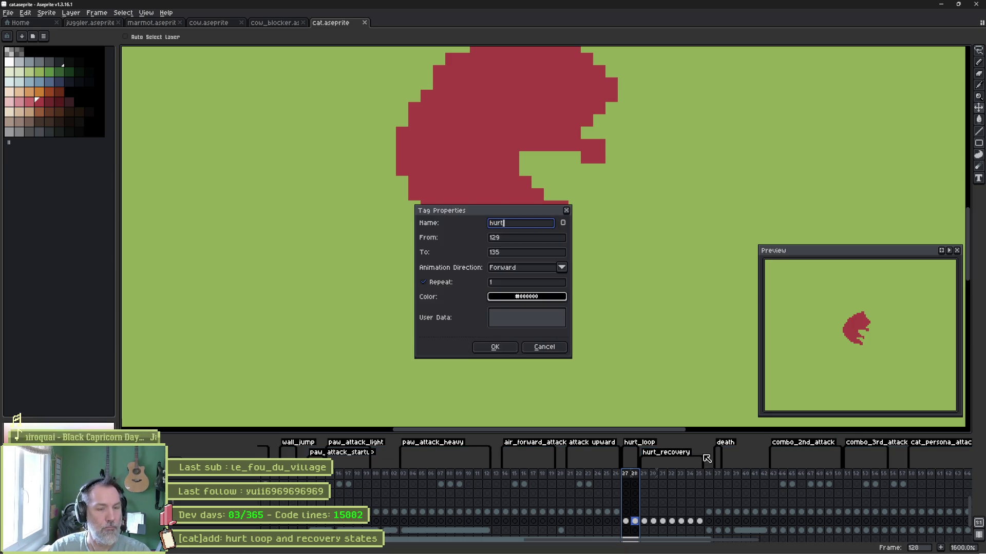
pyautogui.write('_land')
pyautogui.press('Return')
pyautogui.hotkey('ctrl', 's')
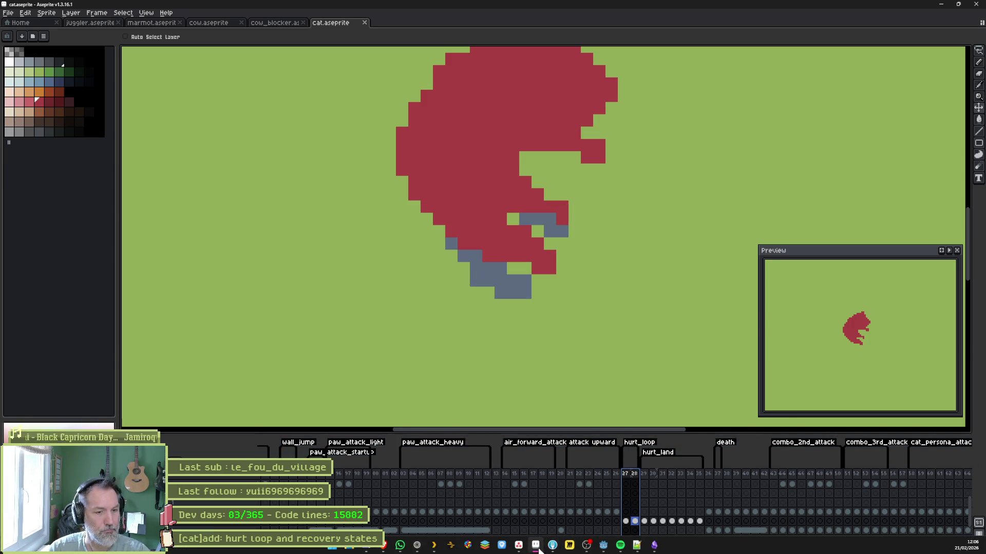
pyautogui.click(602, 546)
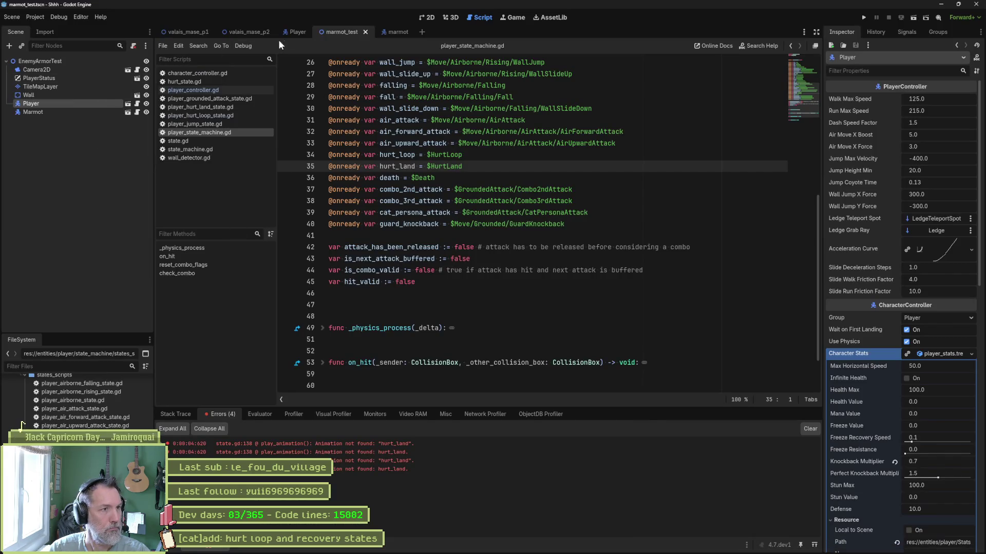
# - Reimport the CatSprite animations from the Aseprite file via the Inspector
pyautogui.click(39, 121)
pyautogui.scroll(-1, 923, 418)
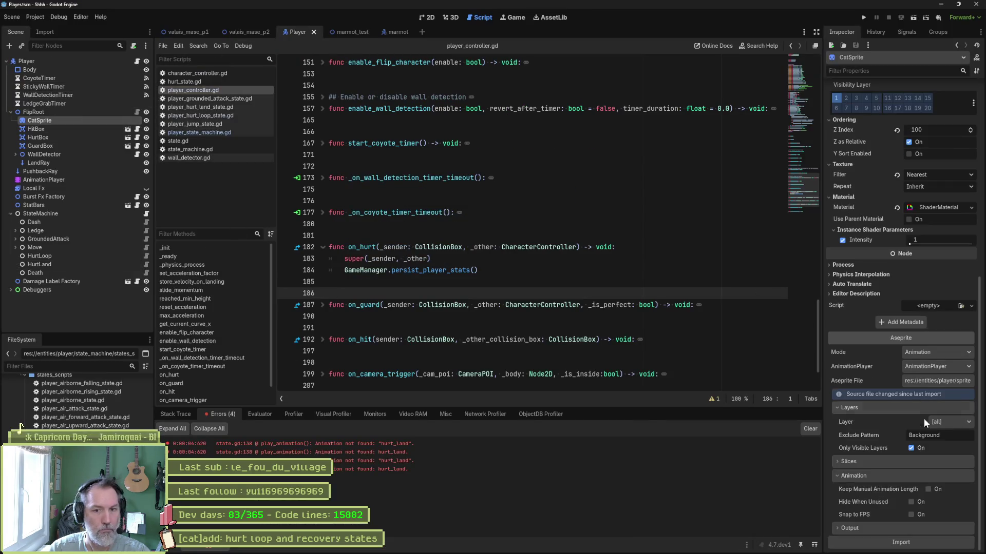
pyautogui.click(913, 539)
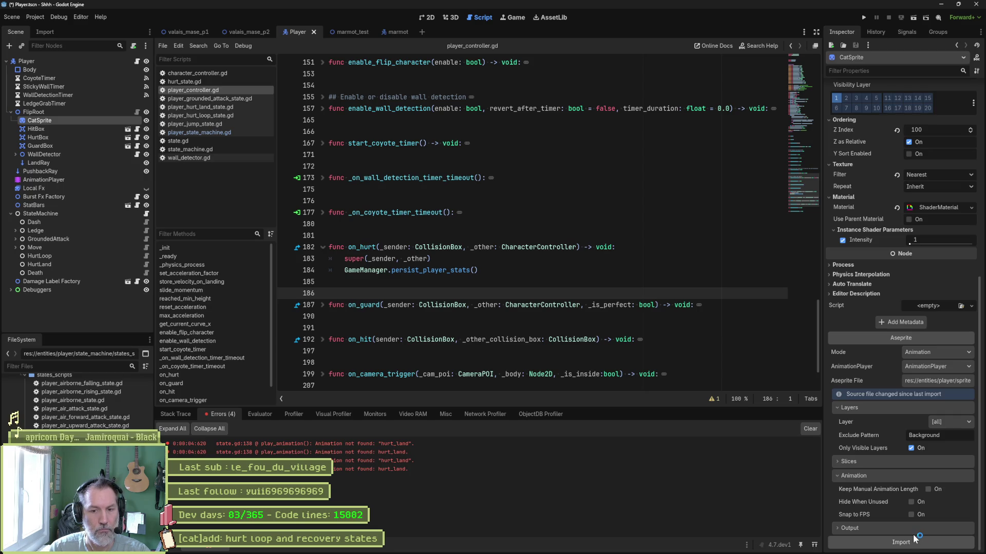
# - Run the marmot_test scene again and stop it
pyautogui.click(350, 34)
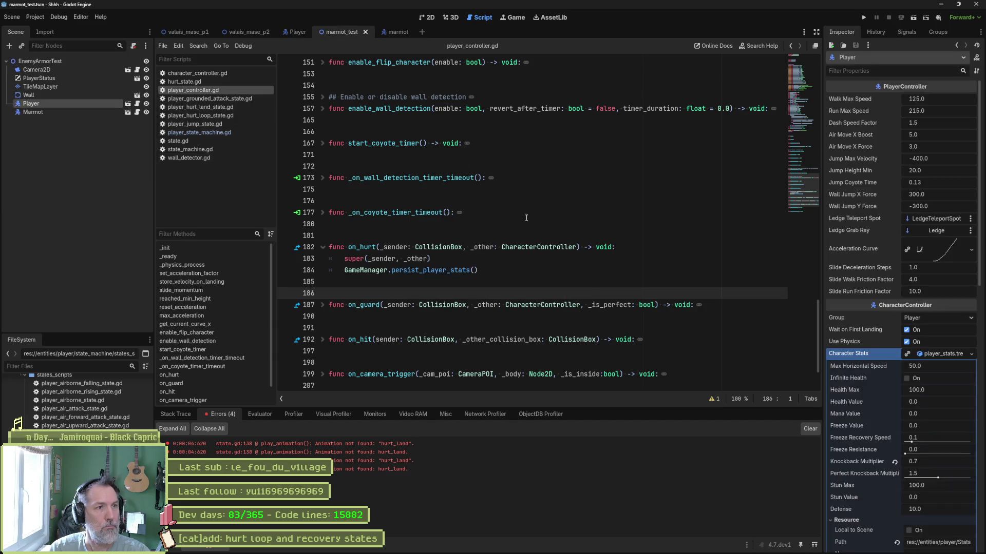
pyautogui.press('F6')
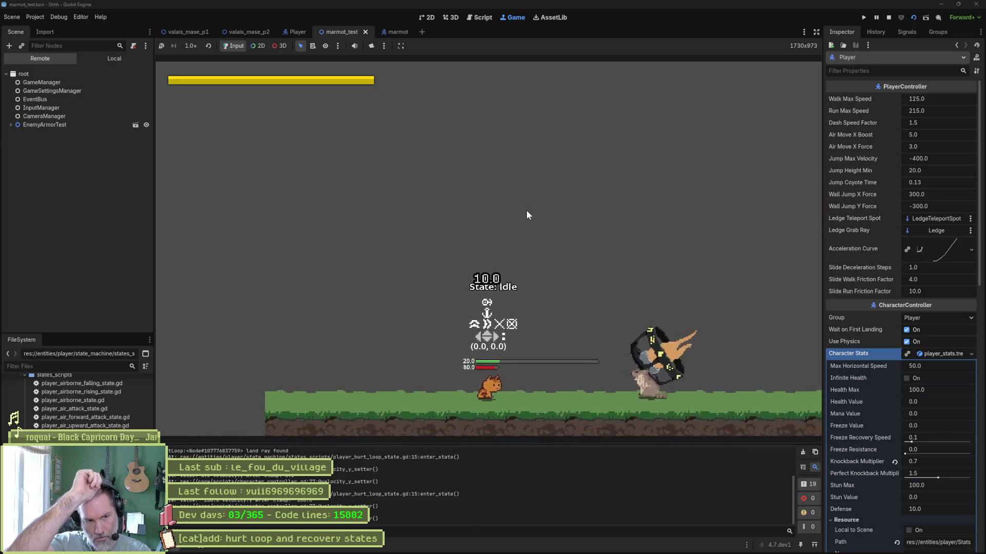
pyautogui.press('F8')
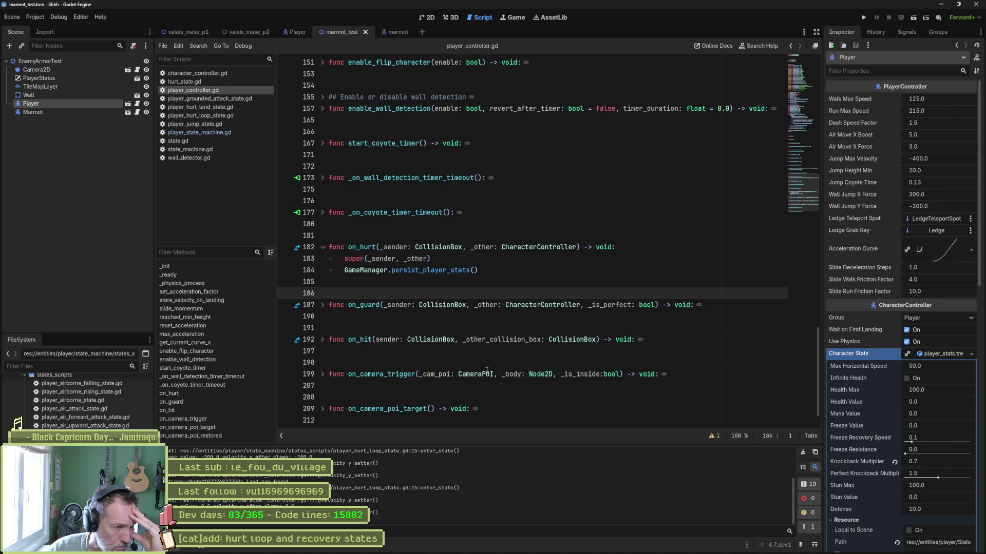
# - Remove the velocity_y print_debug line from character_controller.gd and save
pyautogui.click(210, 75)
pyautogui.click(483, 267)
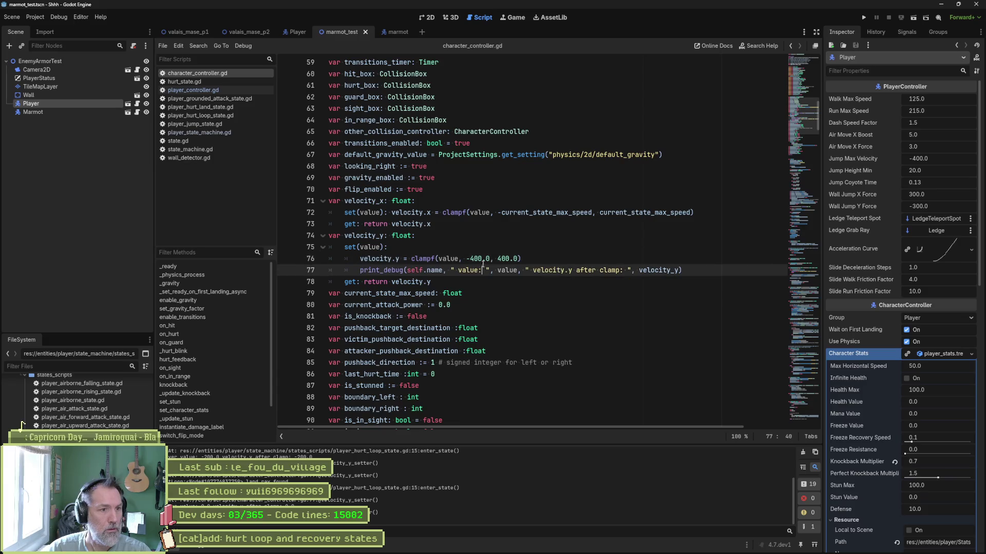
pyautogui.hotkey('ctrl', 'shift', 'k')
pyautogui.click(528, 247)
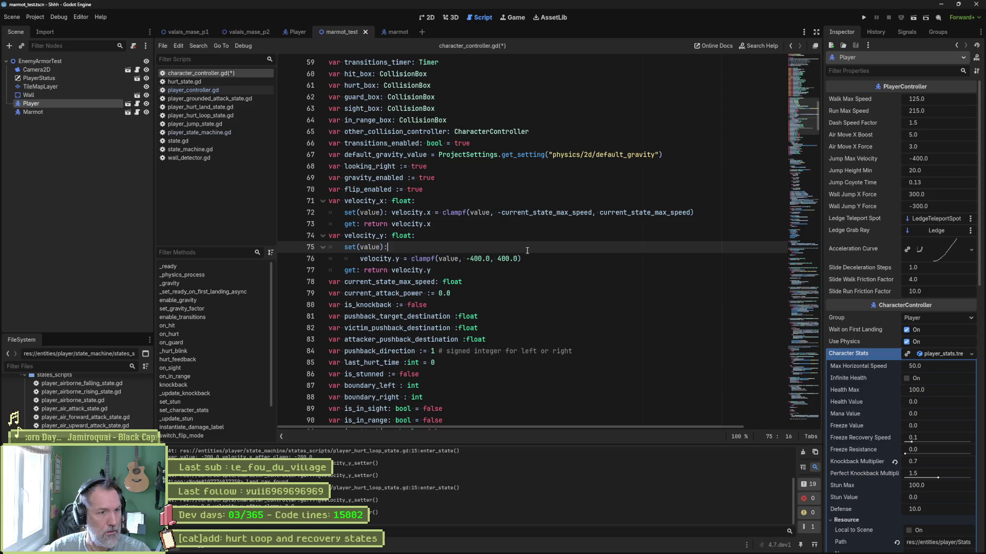
pyautogui.press('Delete')
pyautogui.press('Delete')
pyautogui.press('Delete')
pyautogui.hotkey('ctrl', 's')
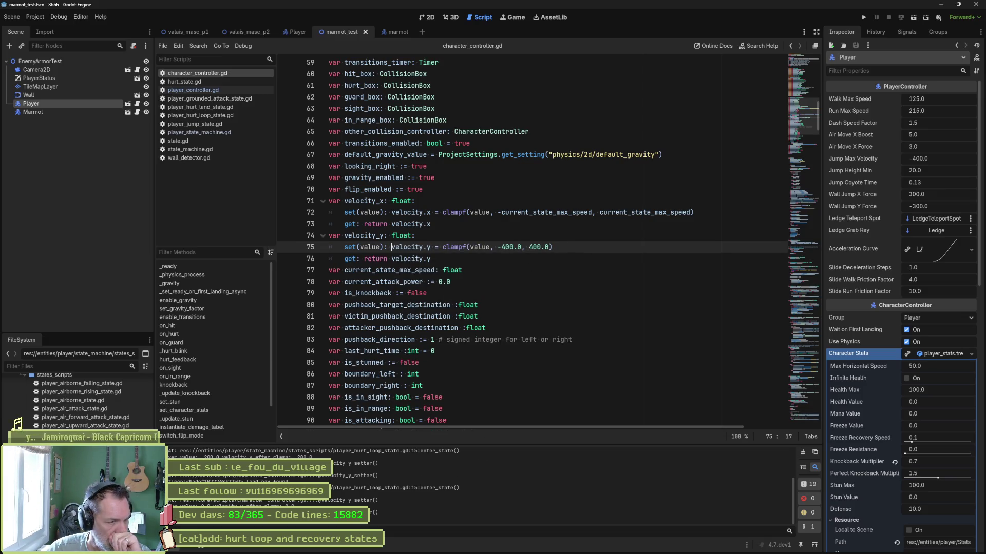
# - Delete the else print_debug land-ray line in player_hurt_loop_state.gd and save
pyautogui.click(214, 116)
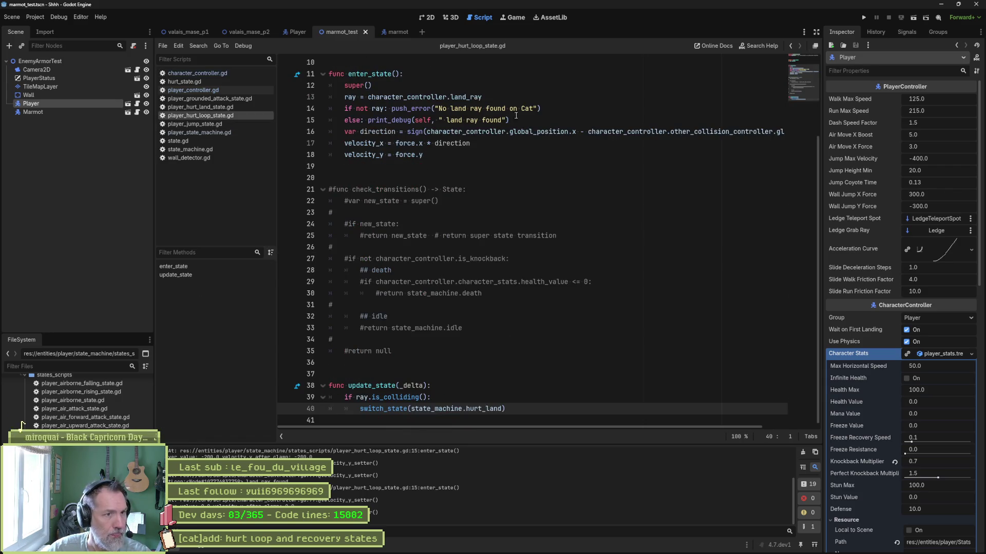
pyautogui.moveTo(521, 123); pyautogui.dragTo(544, 109)
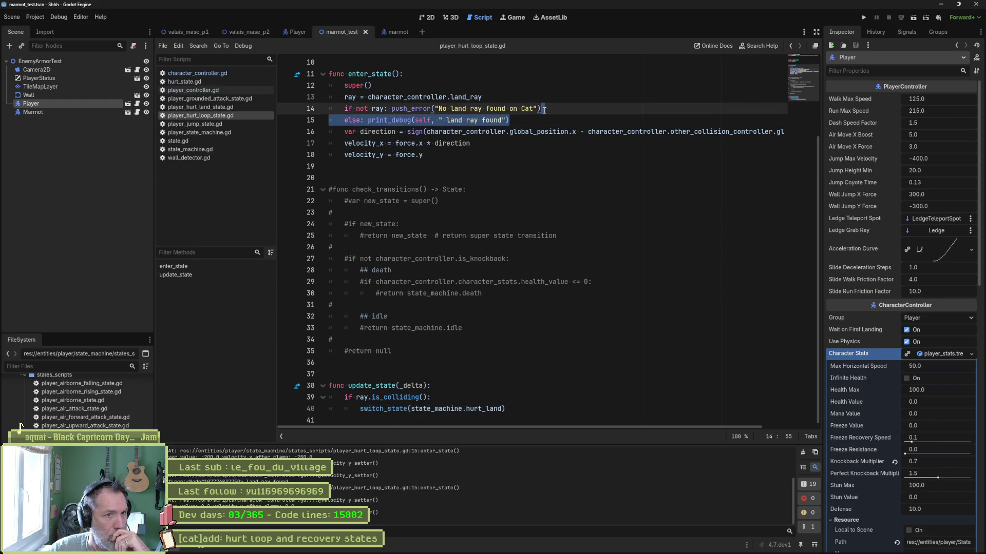
pyautogui.press('BackSpace')
pyautogui.hotkey('ctrl', 's')
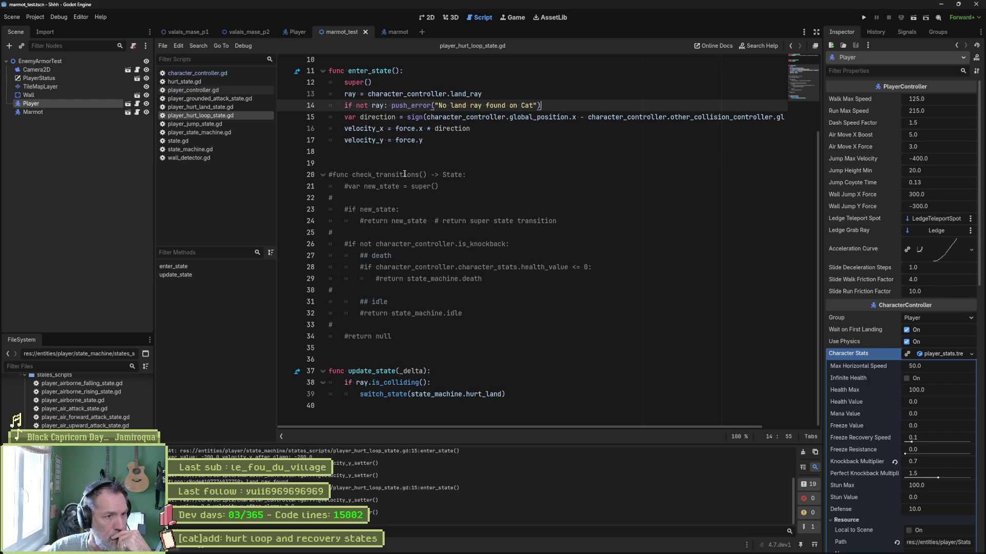
# - Uncomment check_transitions and review its death and idle return lines
pyautogui.moveTo(404, 175)
pyautogui.mouseDown()
pyautogui.moveTo(441, 318)
pyautogui.moveTo(398, 336)
pyautogui.mouseUp()
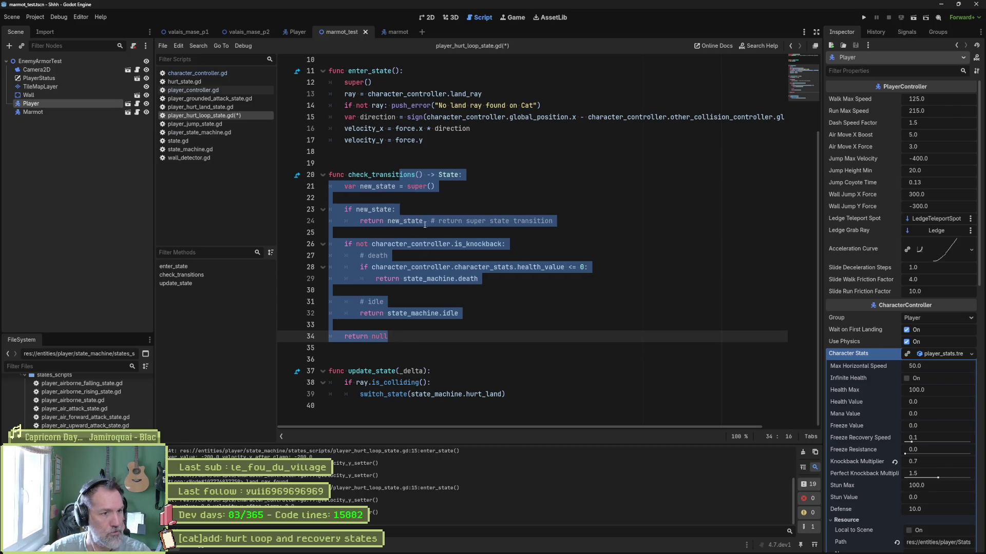
pyautogui.hotkey('ctrl', 'k')
pyautogui.click(486, 211)
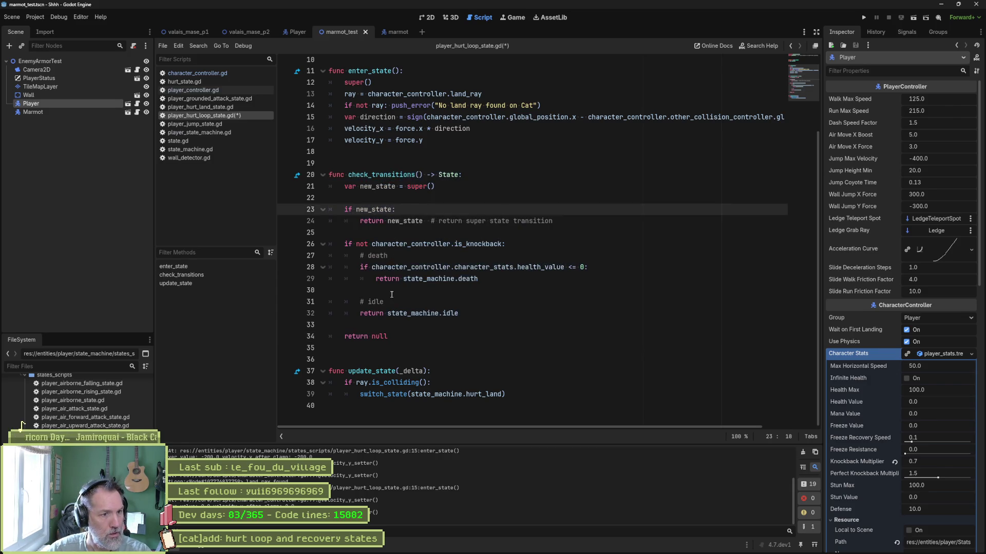
pyautogui.click(391, 294)
pyautogui.click(459, 314)
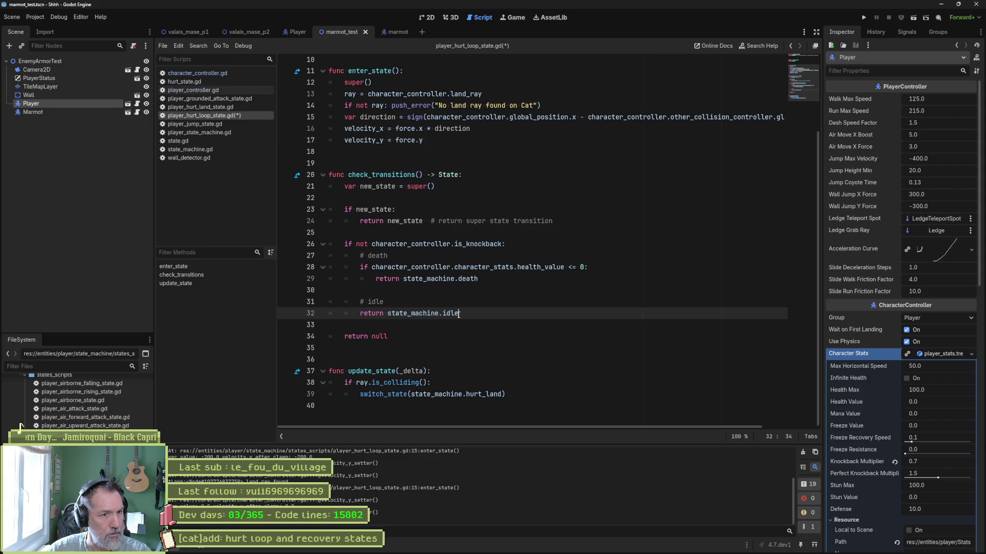
# - Comment out the check_transitions function again and save the hurt loop script
pyautogui.click(502, 244)
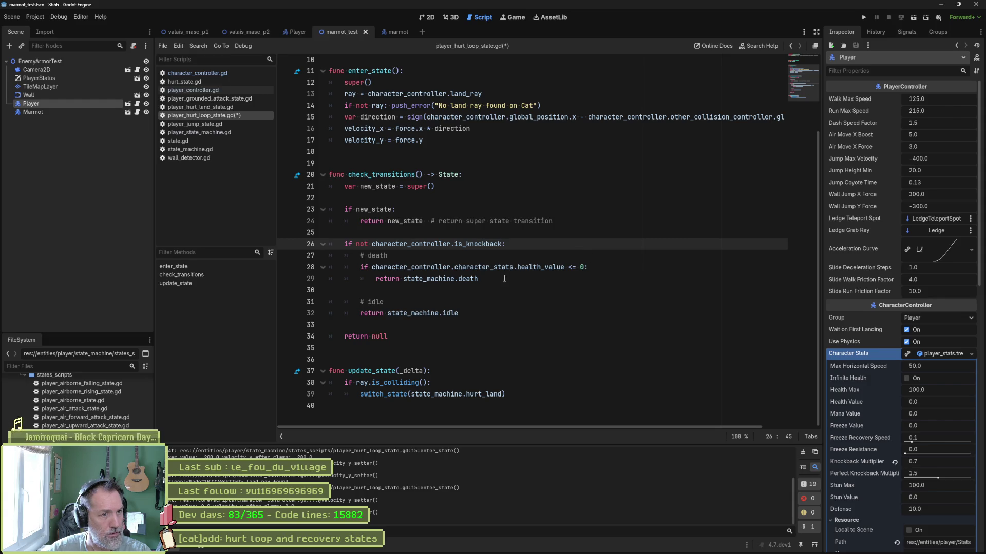
pyautogui.moveTo(392, 176)
pyautogui.mouseDown()
pyautogui.moveTo(437, 187)
pyautogui.moveTo(395, 336)
pyautogui.mouseUp()
pyautogui.hotkey('ctrl', 'k')
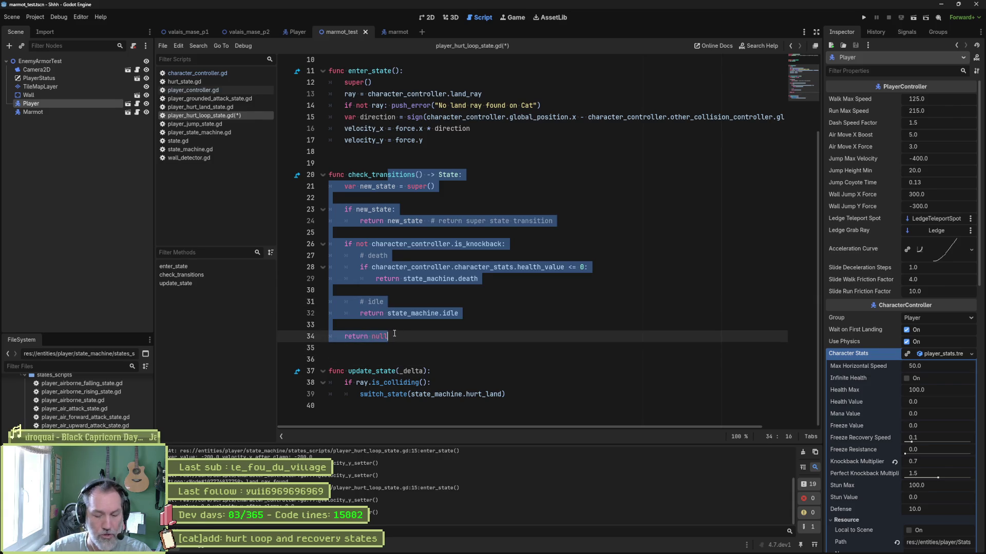
pyautogui.hotkey('ctrl', 's')
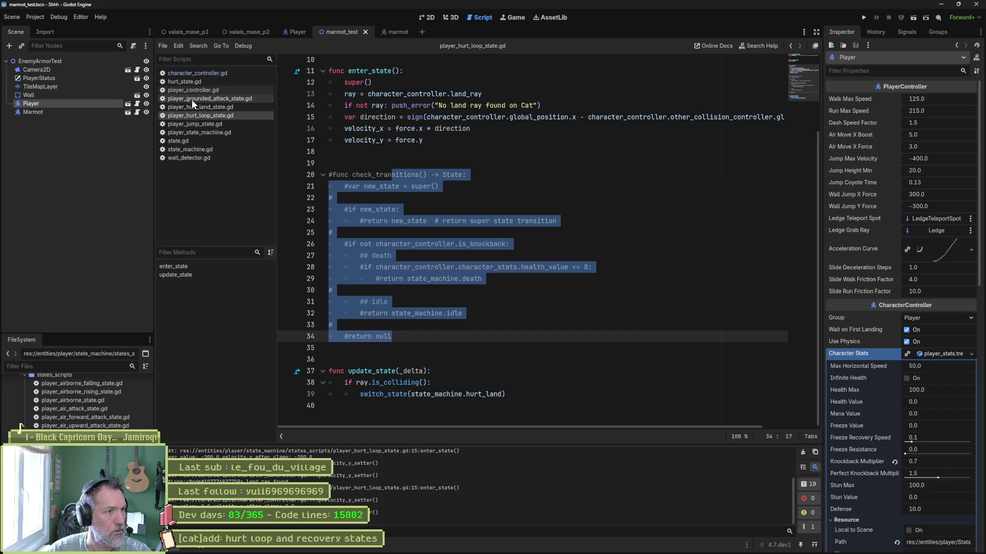
# - Check the health-to-death logic in the state machine, then delete the commented check_transitions block
pyautogui.click(190, 148)
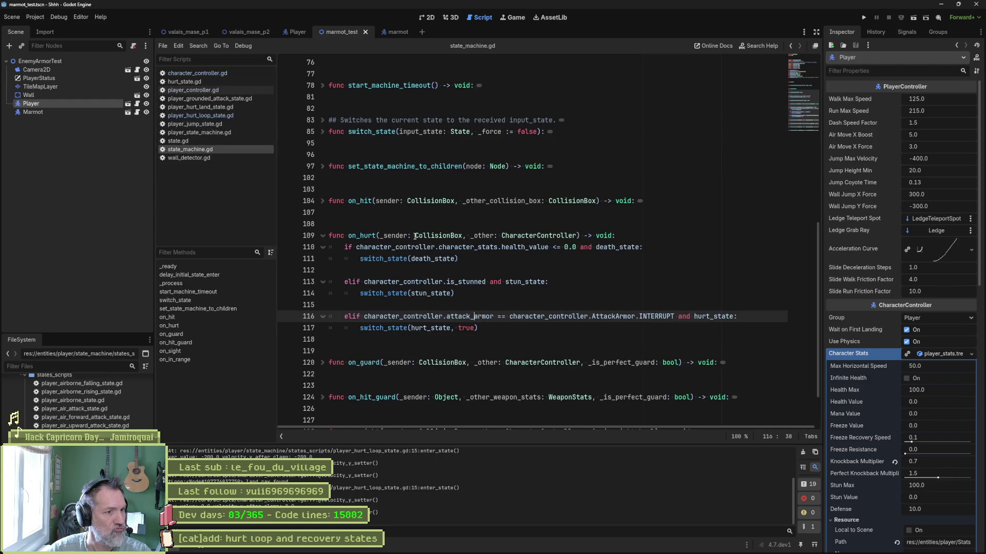
pyautogui.moveTo(508, 247); pyautogui.dragTo(459, 259)
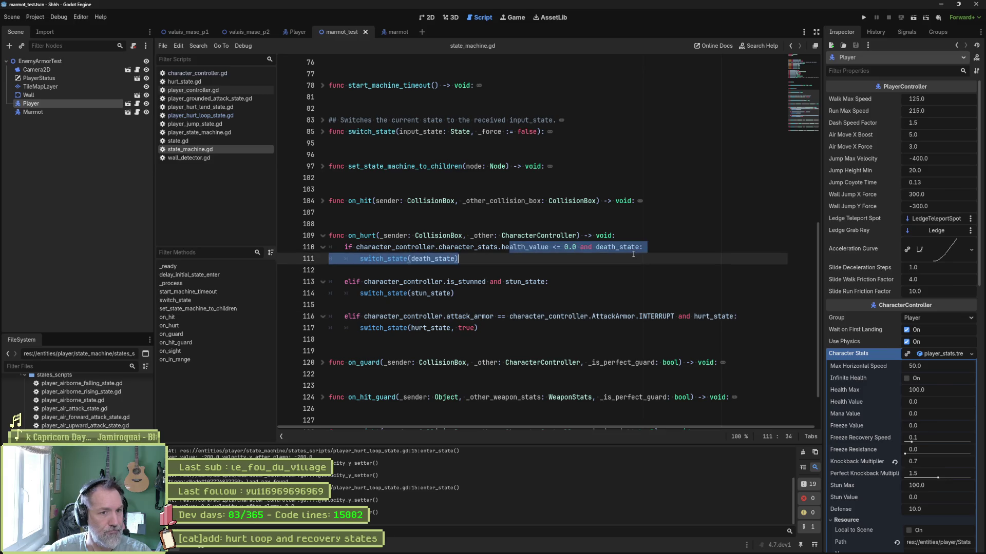
pyautogui.click(222, 114)
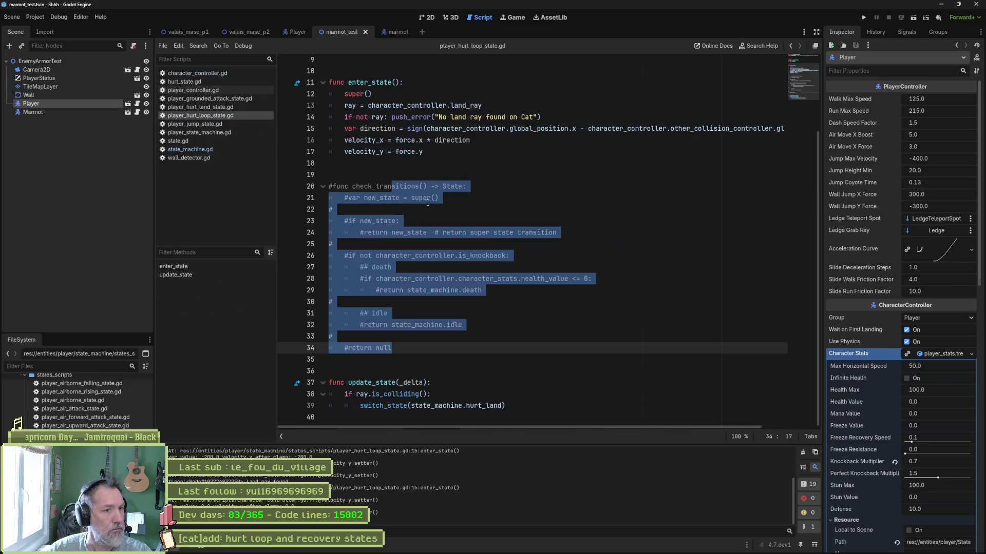
pyautogui.hotkey('shift', 'Up')
pyautogui.hotkey('shift', 'Up')
pyautogui.hotkey('shift', 'Up')
pyautogui.press('BackSpace')
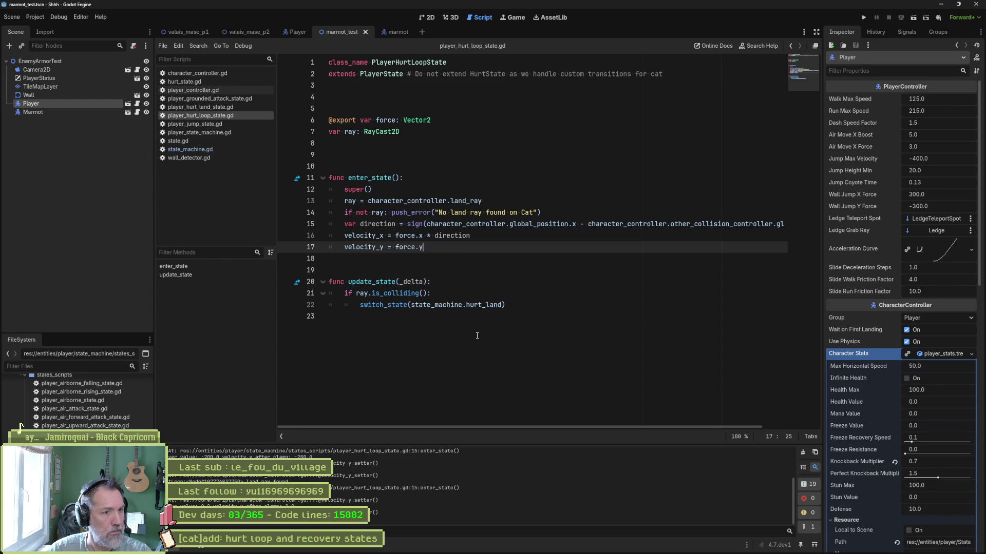
pyautogui.doubleClick(483, 305)
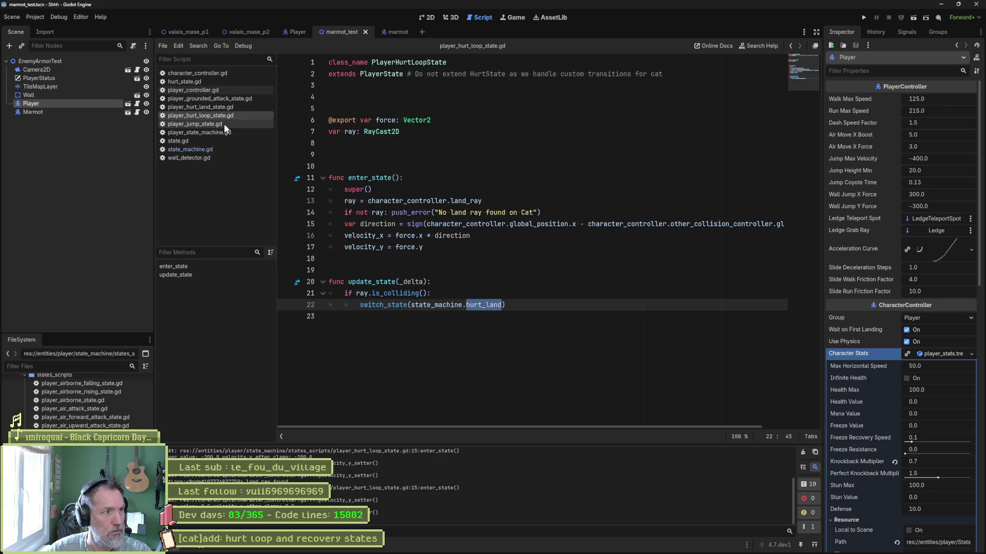
pyautogui.click(295, 32)
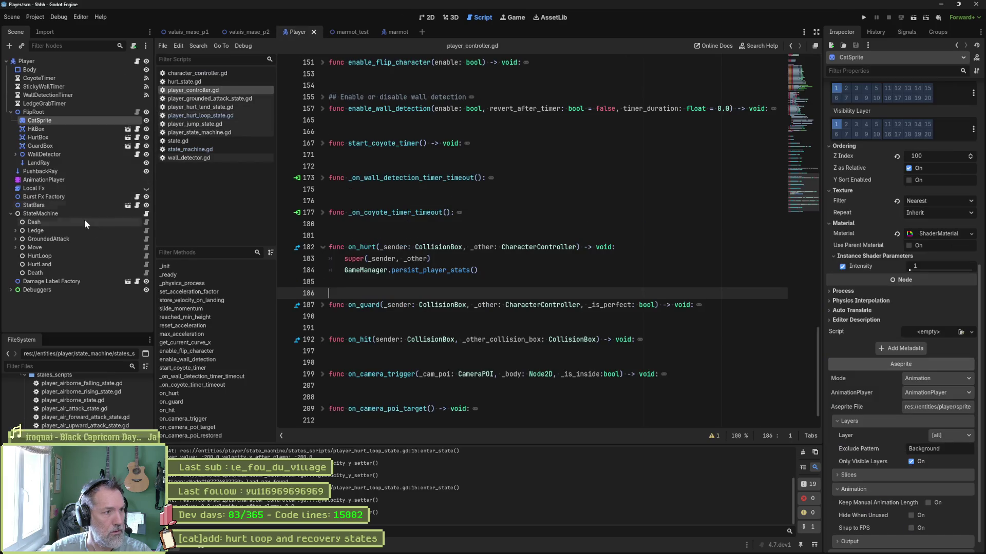
# - Comment out check_transitions in the HurtLand state script and start a new line below it
pyautogui.click(145, 264)
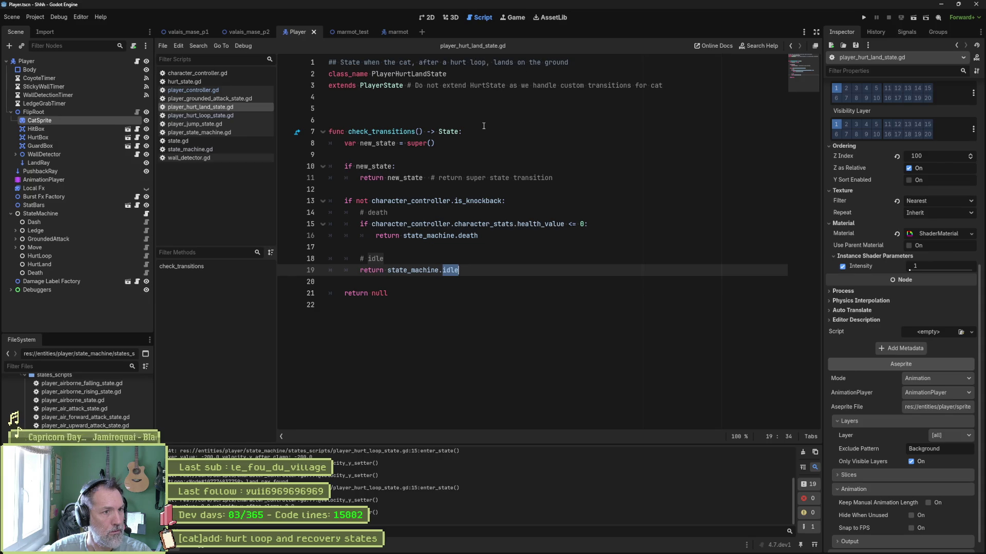
pyautogui.moveTo(486, 125); pyautogui.dragTo(421, 306)
pyautogui.click(419, 270)
pyautogui.moveTo(330, 131); pyautogui.dragTo(373, 304)
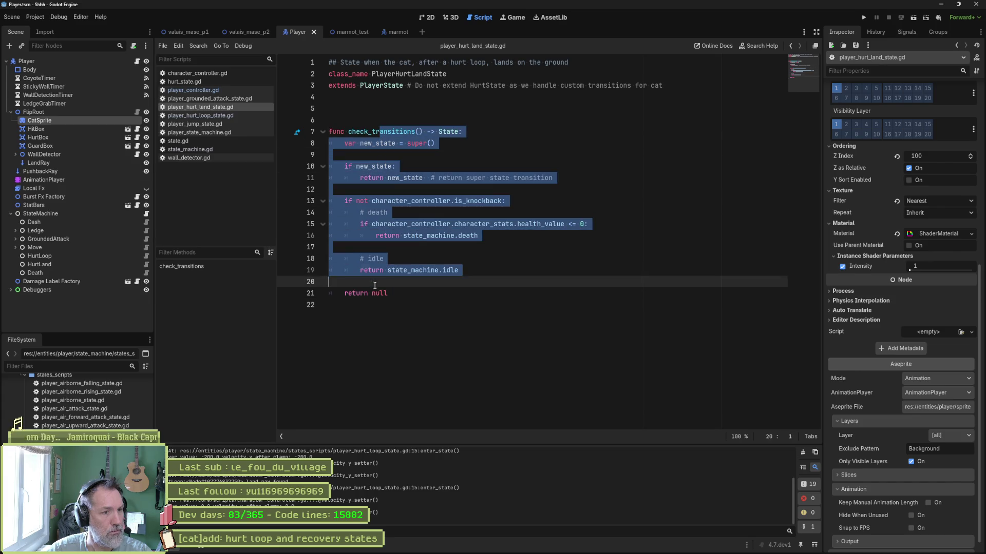
pyautogui.hotkey('ctrl', 'k')
pyautogui.press('Escape')
pyautogui.press('Return')
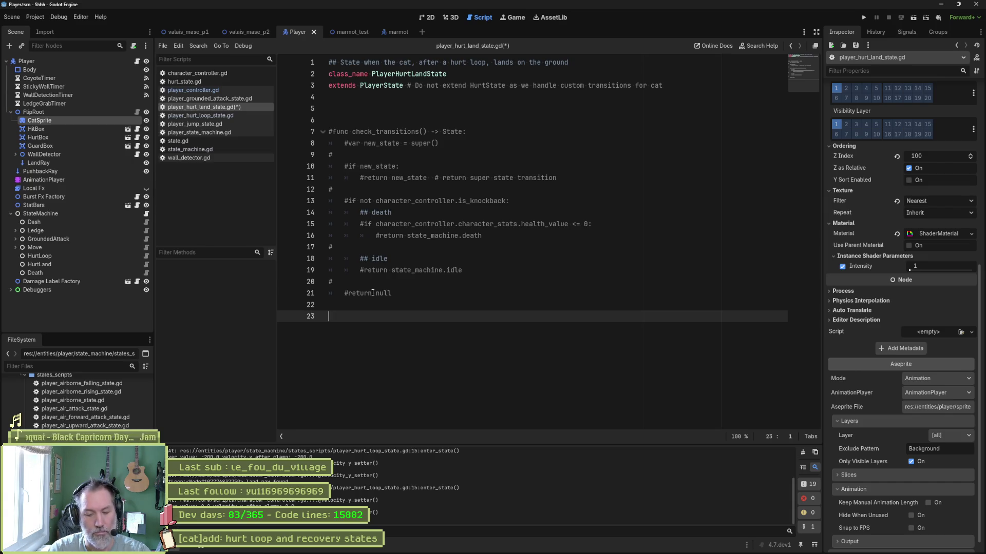
# - Add func on_animation_finished calling switch_state(state_machine.idle), then run the project
pyautogui.write('func upda')
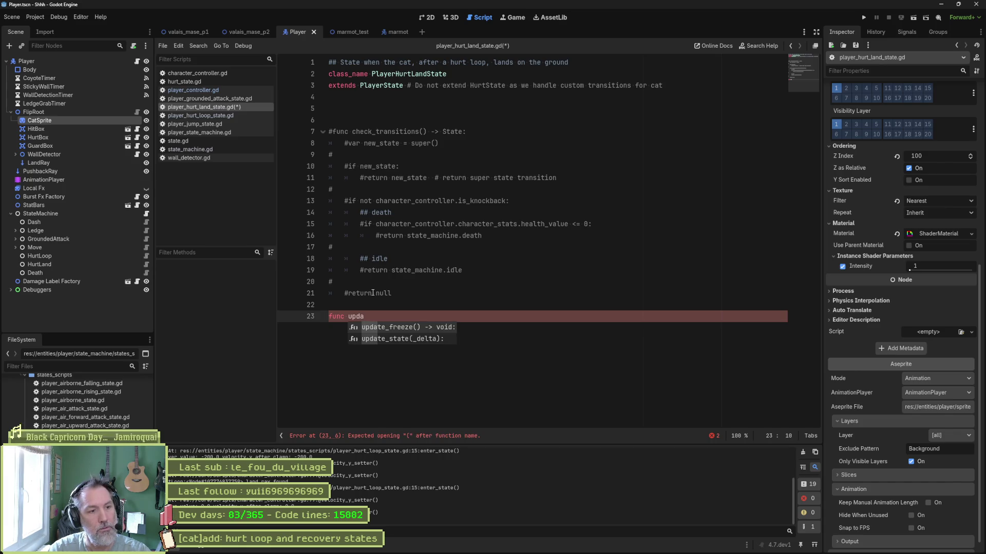
pyautogui.press('BackSpace')
pyautogui.press('BackSpace')
pyautogui.press('BackSpace')
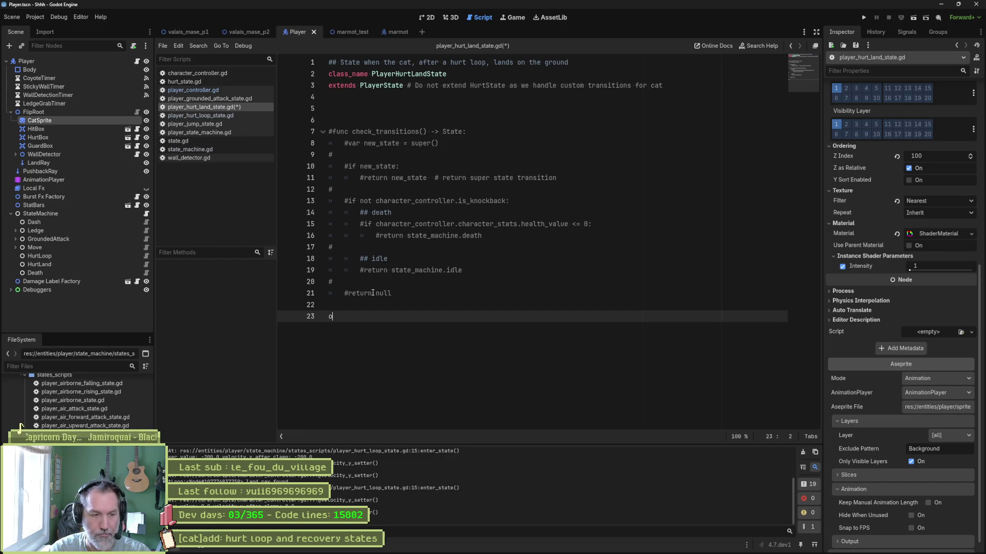
pyautogui.write('n')
pyautogui.press('BackSpace')
pyautogui.press('BackSpace')
pyautogui.write('func on_an')
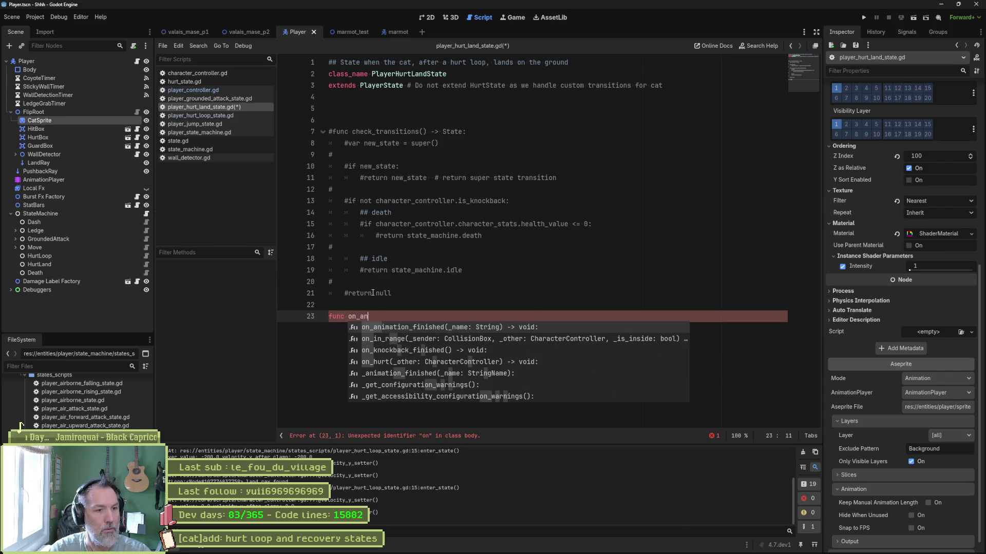
pyautogui.press('Return')
pyautogui.press('Return')
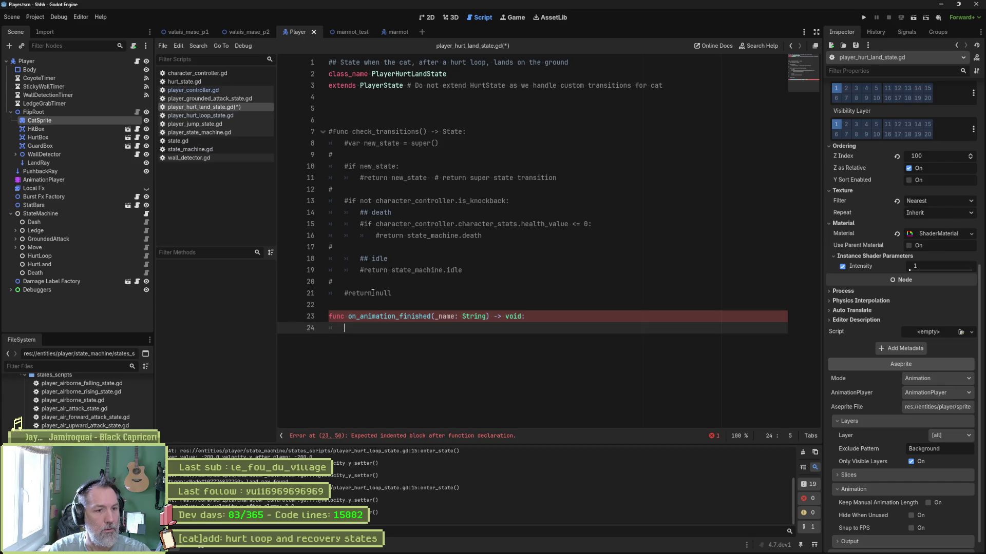
pyautogui.write('switch_state(')
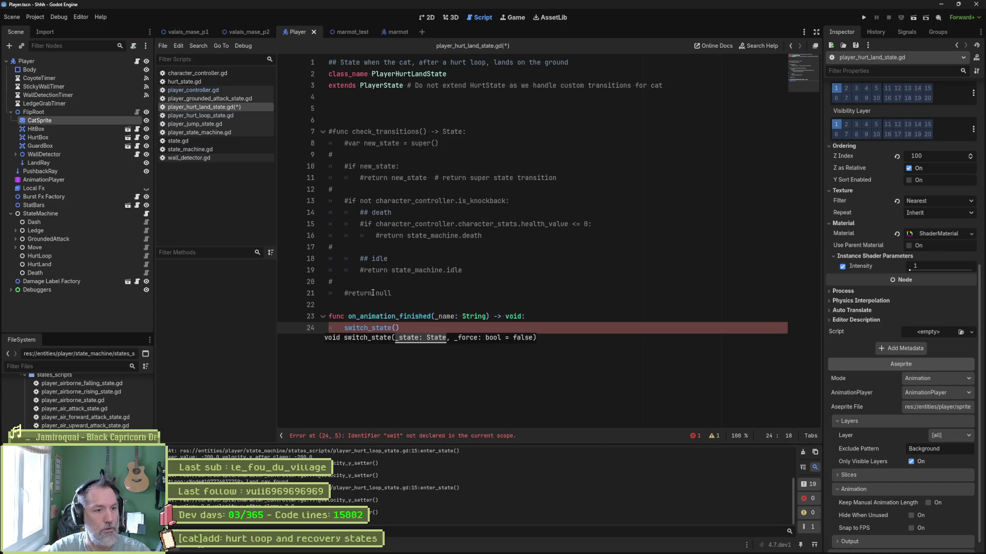
pyautogui.write('state_machine')
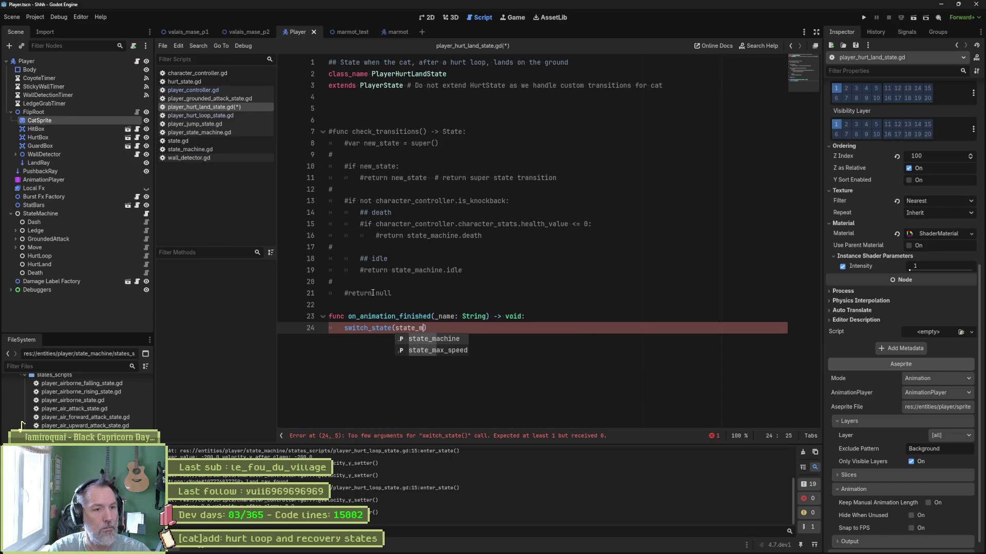
pyautogui.write('.')
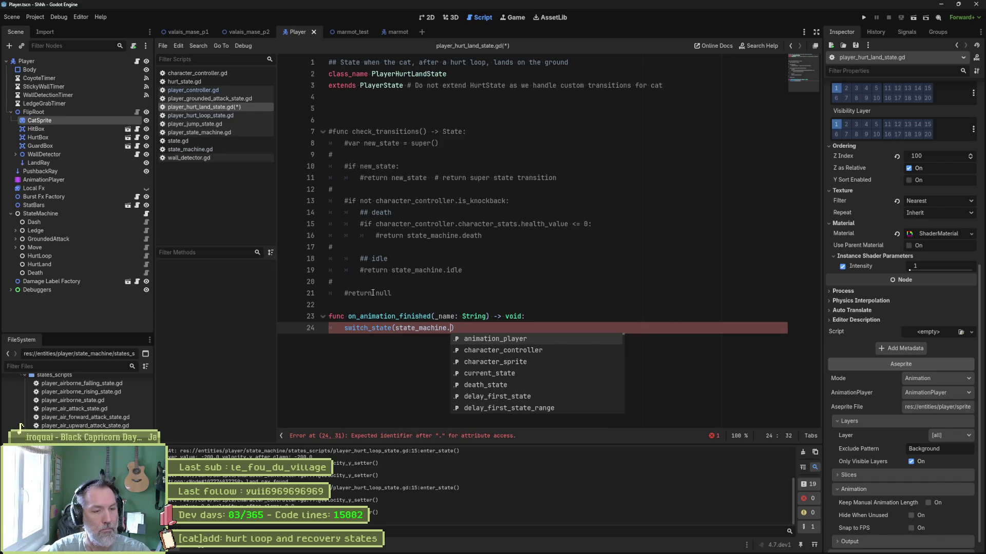
pyautogui.write('idle')
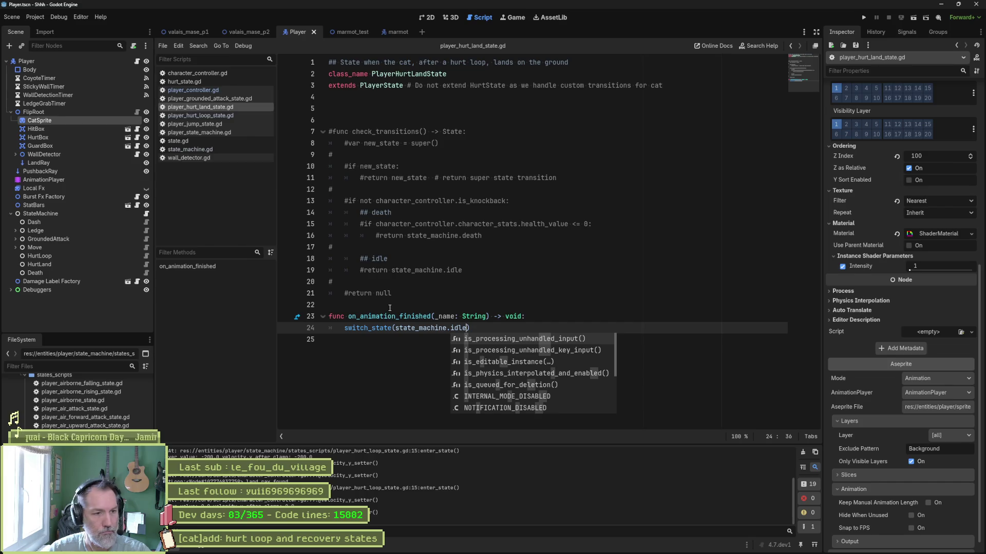
pyautogui.press('F5')
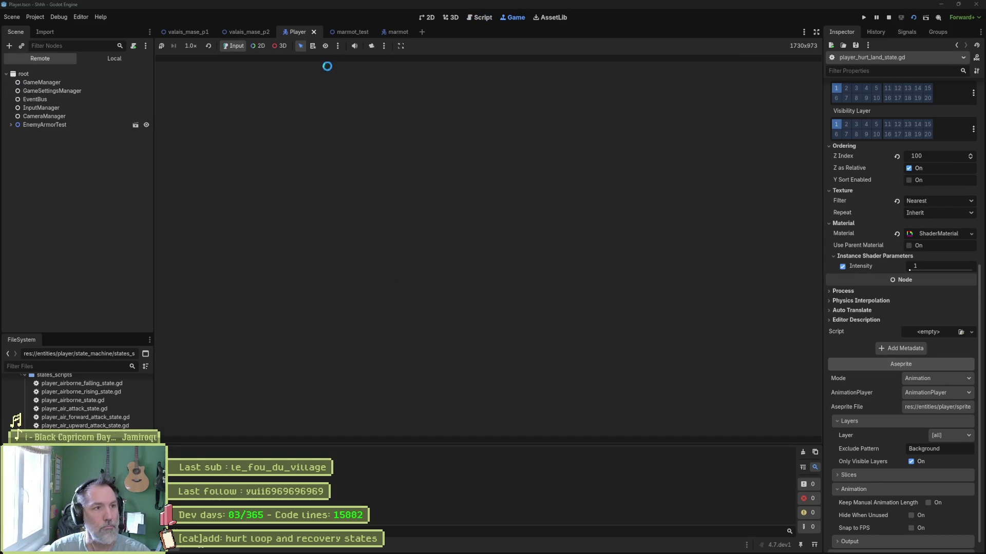
# - Run the marmot_test scene, stop it, and return to the Script workspace
pyautogui.click(350, 32)
pyautogui.press('F6')
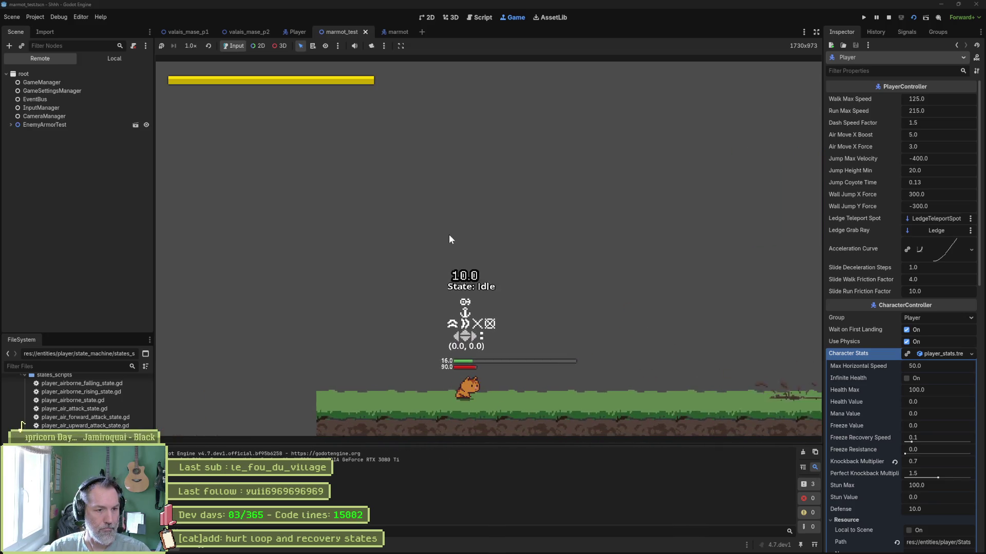
pyautogui.press('F8')
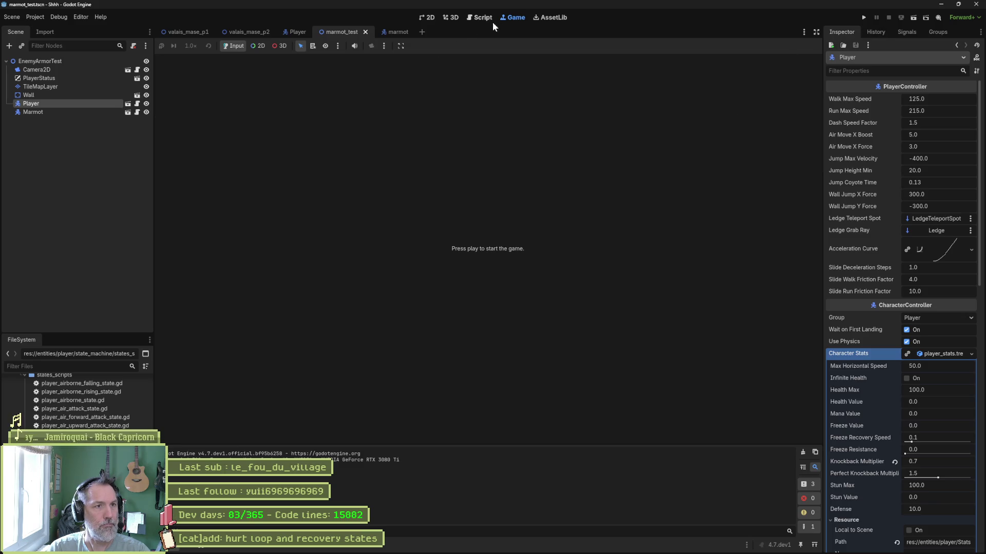
pyautogui.click(431, 17)
pyautogui.click(480, 18)
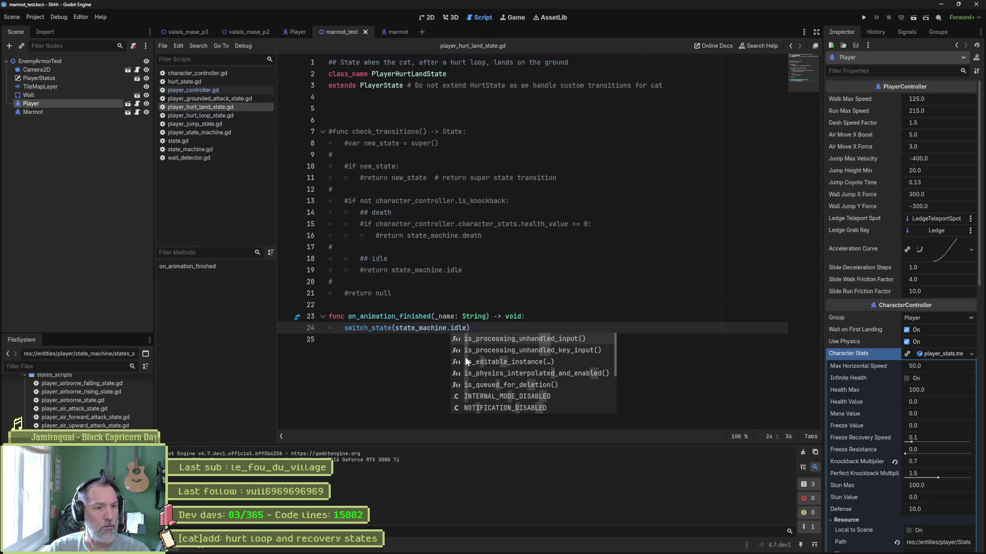
# - Delete the commented check_transitions block (lines 6–21) and add blank lines above on_animation_finished
pyautogui.click(454, 299)
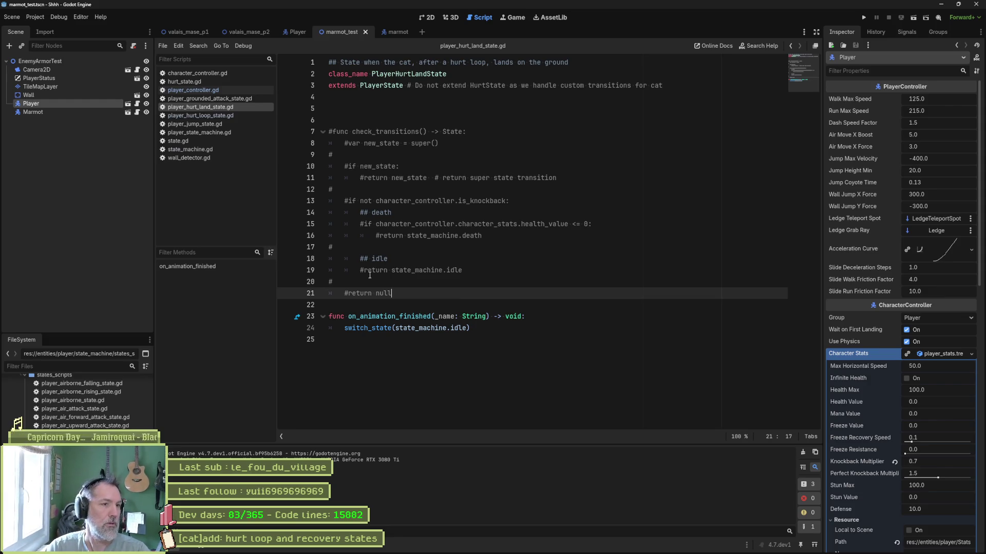
pyautogui.keyDown('shift'); pyautogui.click(478, 129); pyautogui.keyUp('shift')
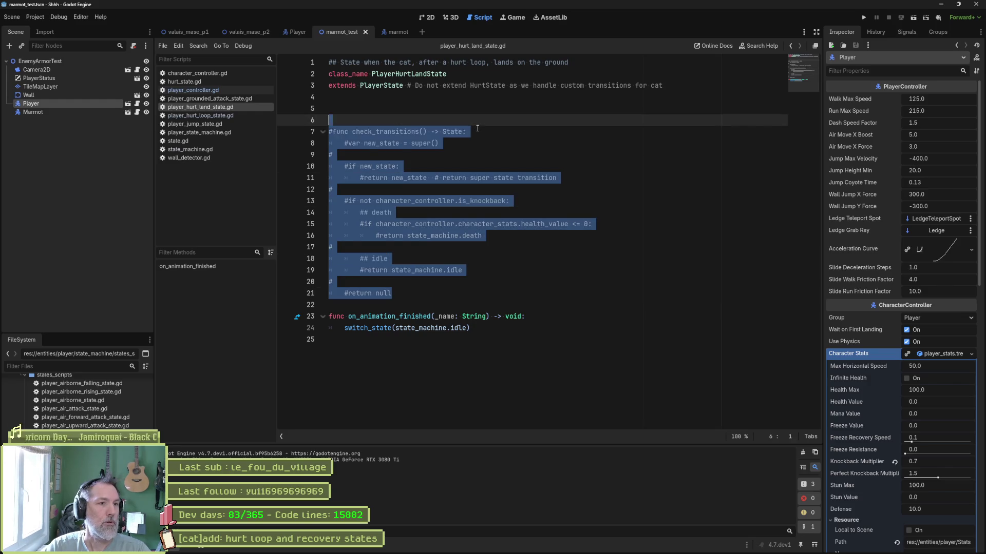
pyautogui.press('Delete')
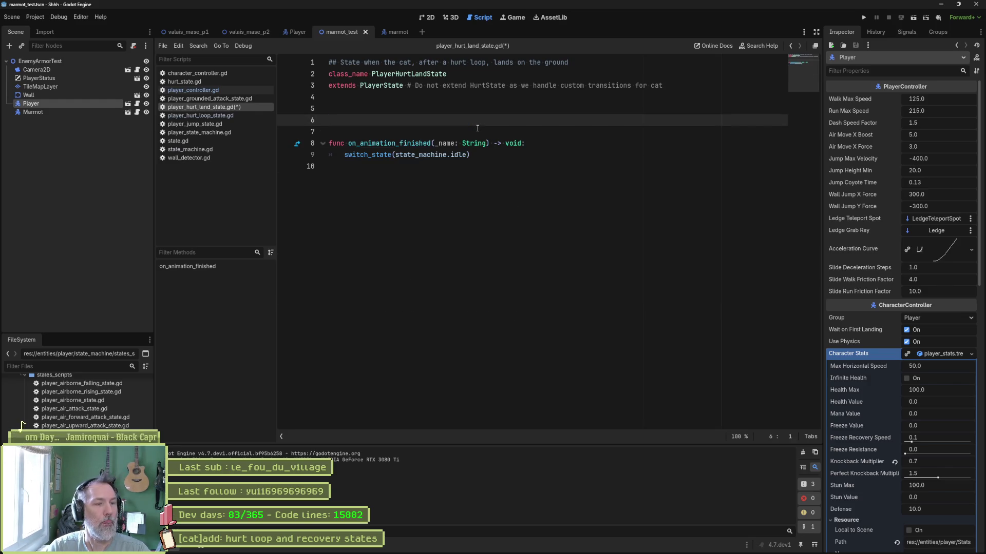
pyautogui.press('Up')
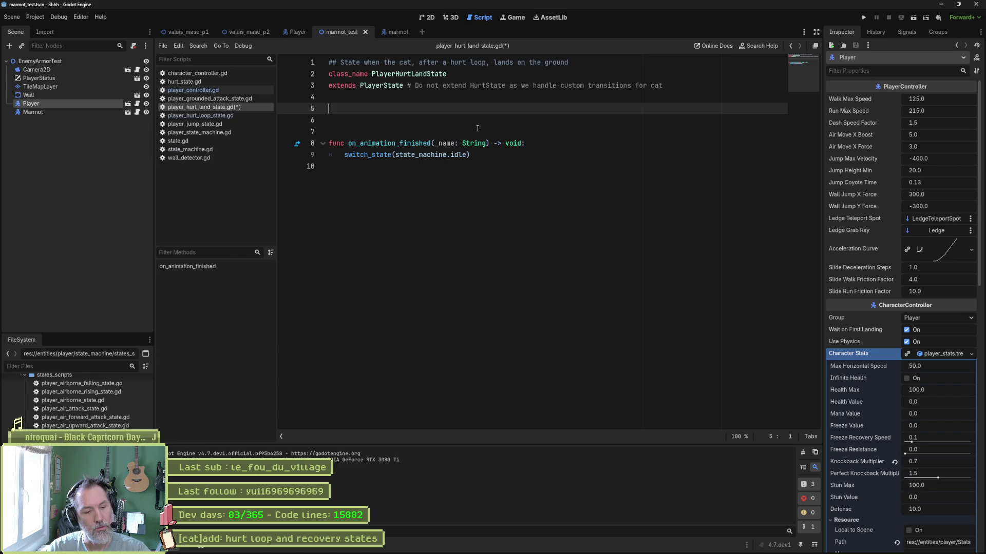
pyautogui.press('Return')
pyautogui.press('Return')
pyautogui.press('Return')
pyautogui.press('Up')
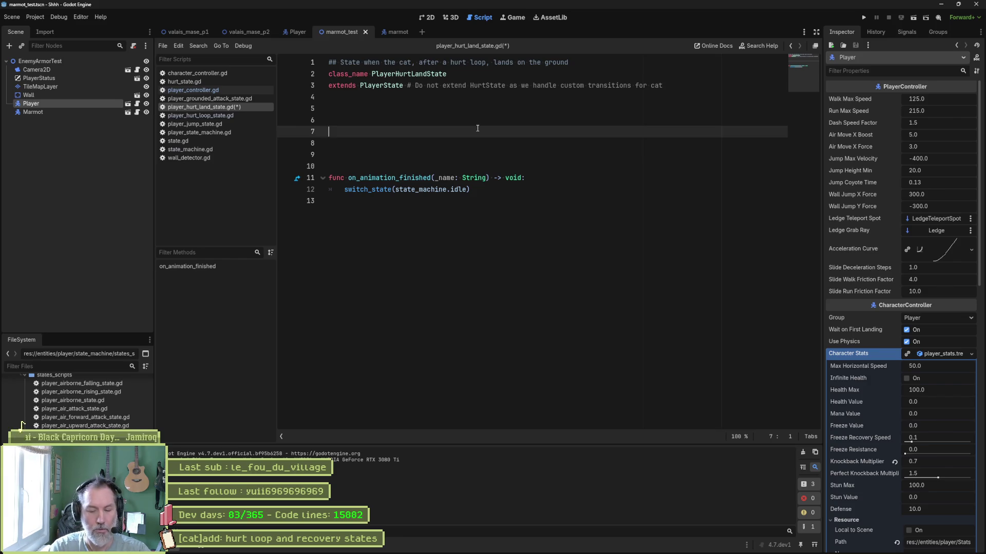
# - Declare a drag variable defaulting to 40.0 (drag := 40.0)
pyautogui.write('@exportg v')
pyautogui.press('BackSpace')
pyautogui.press('BackSpace')
pyautogui.press('BackSpace')
pyautogui.write('var ')
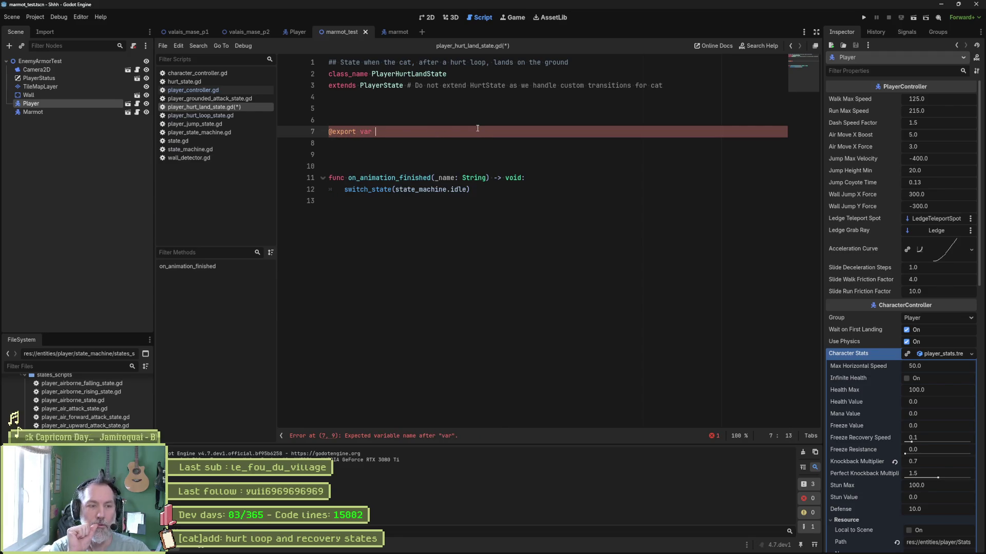
pyautogui.write('drag: ')
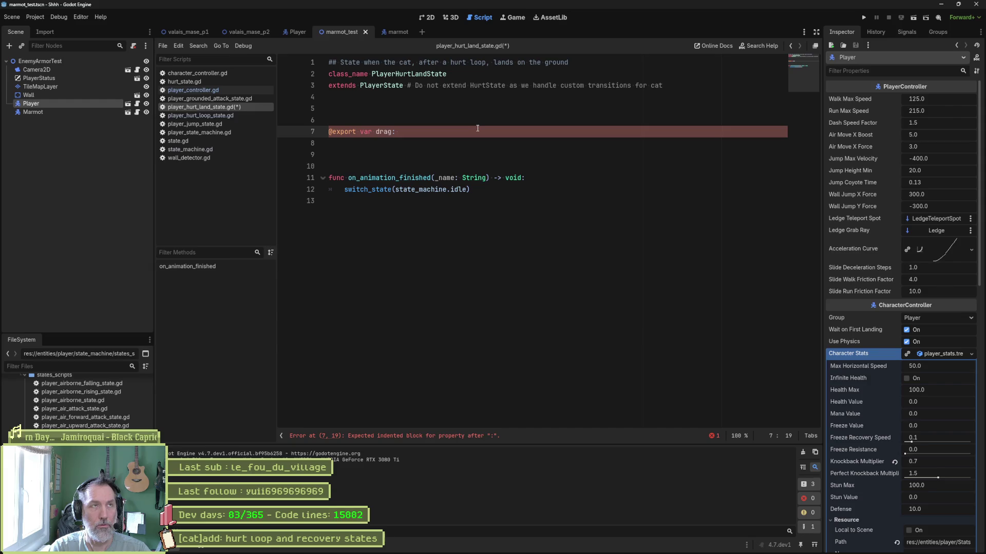
pyautogui.write('= ')
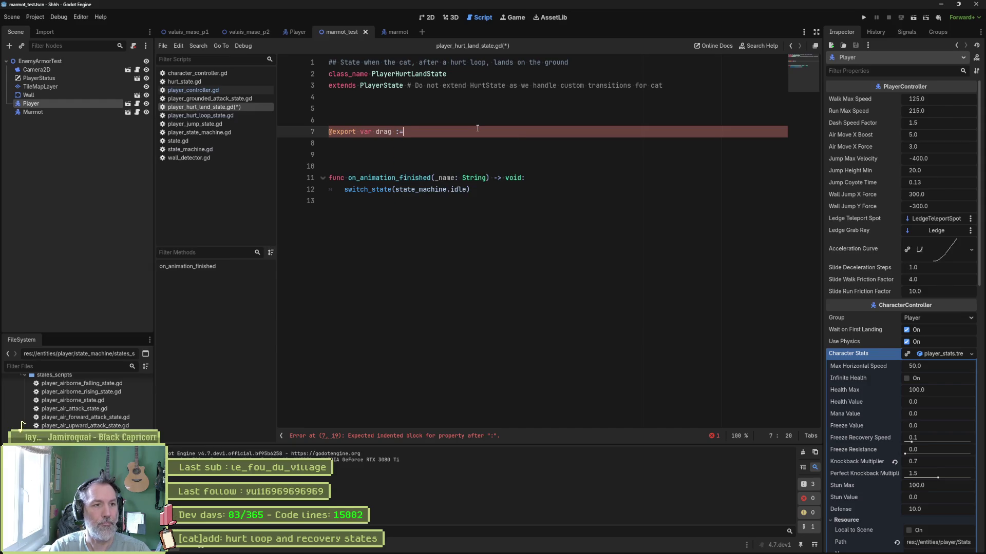
pyautogui.write('40.0')
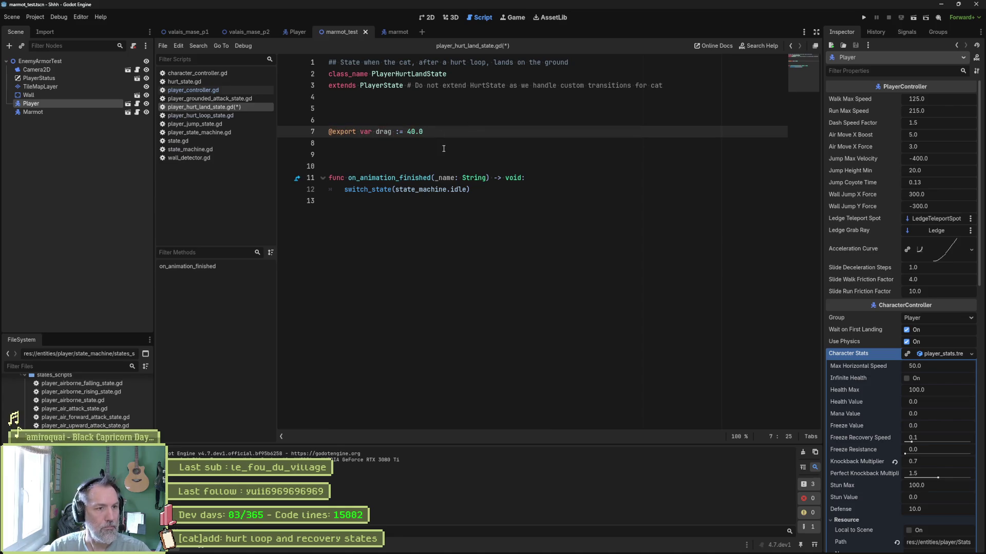
# - Add an update_state(_delta) function above the animation-finished handler
pyautogui.click(419, 167)
pyautogui.press('Return')
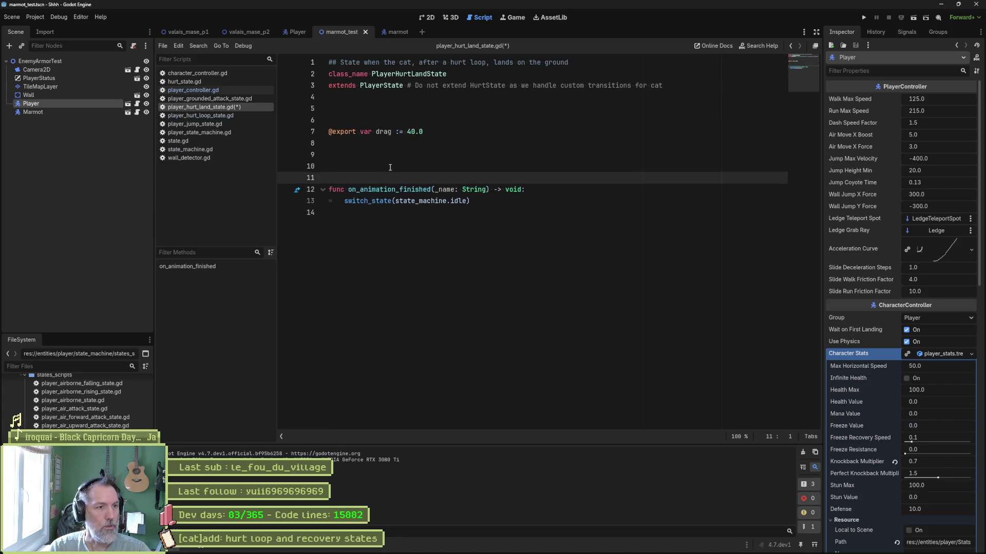
pyautogui.write('func upda')
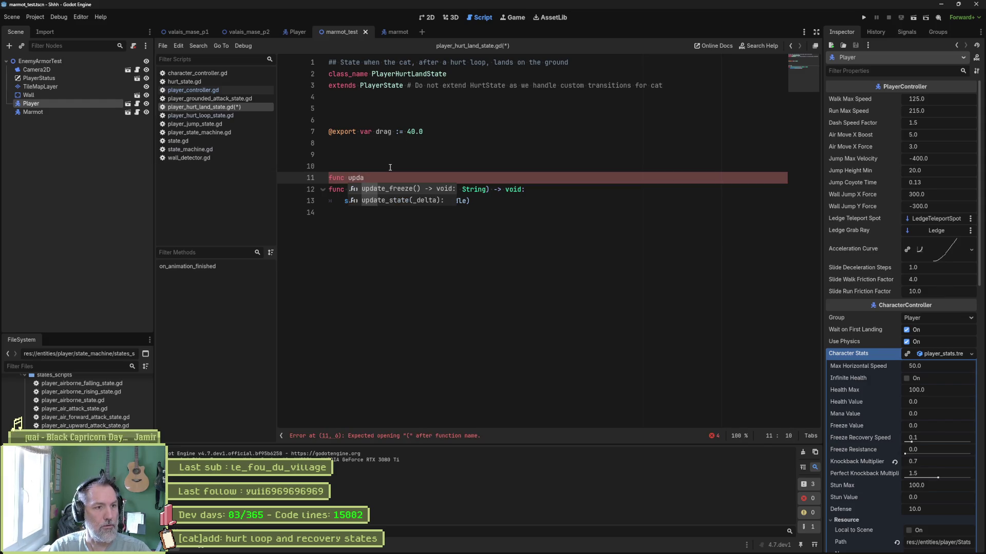
pyautogui.press('Return')
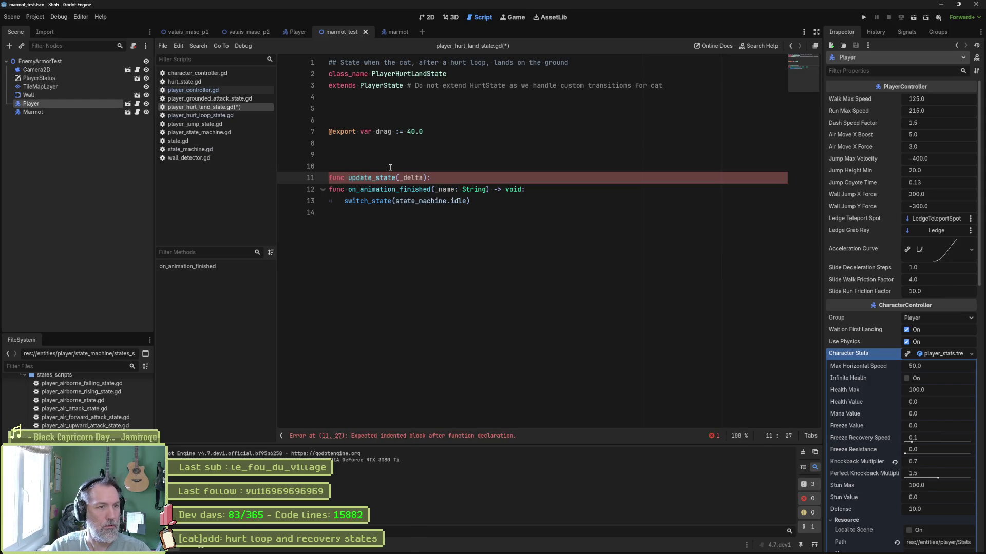
pyautogui.press('Return')
pyautogui.write('s')
pyautogui.press('Return')
pyautogui.press('Return')
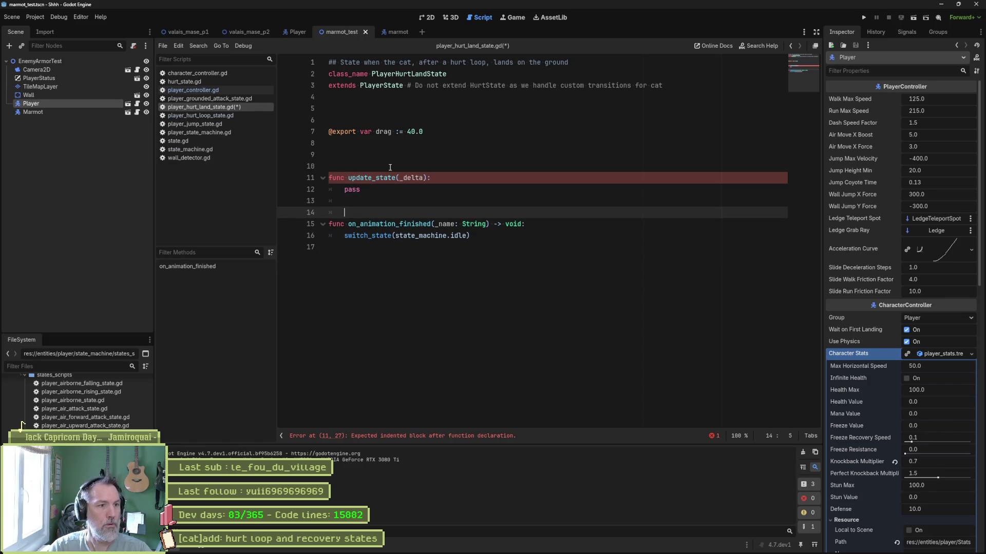
pyautogui.press('Up')
pyautogui.press('Up')
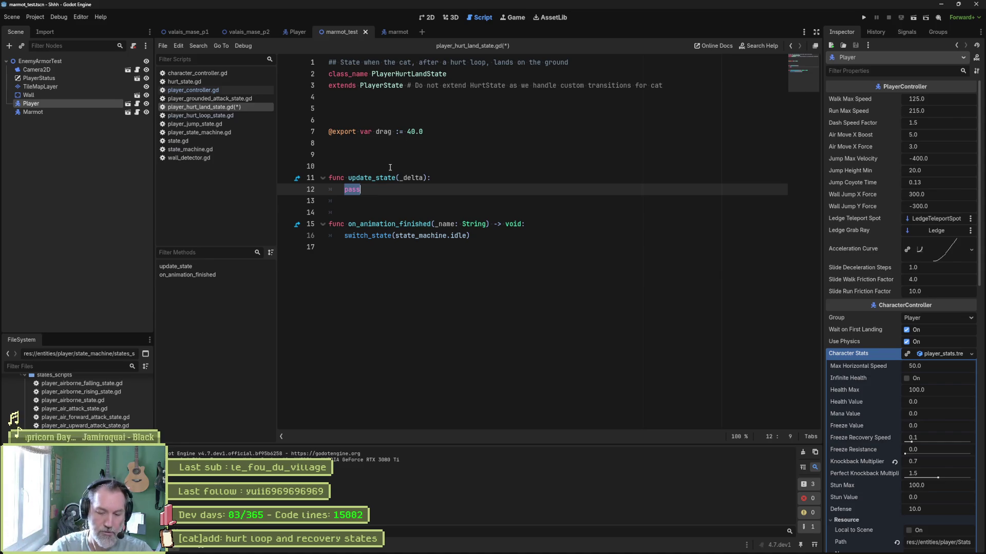
# - Write velocity_x = move_toward(velocity_x, 0.0, drag) in its body and open move_toward's help
pyautogui.write('vel')
pyautogui.press('Return')
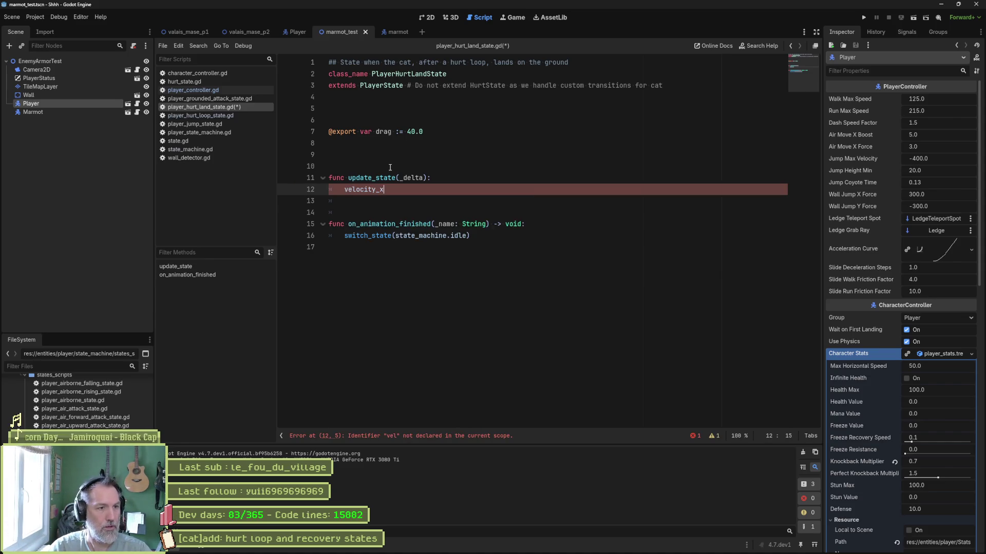
pyautogui.write('= ve')
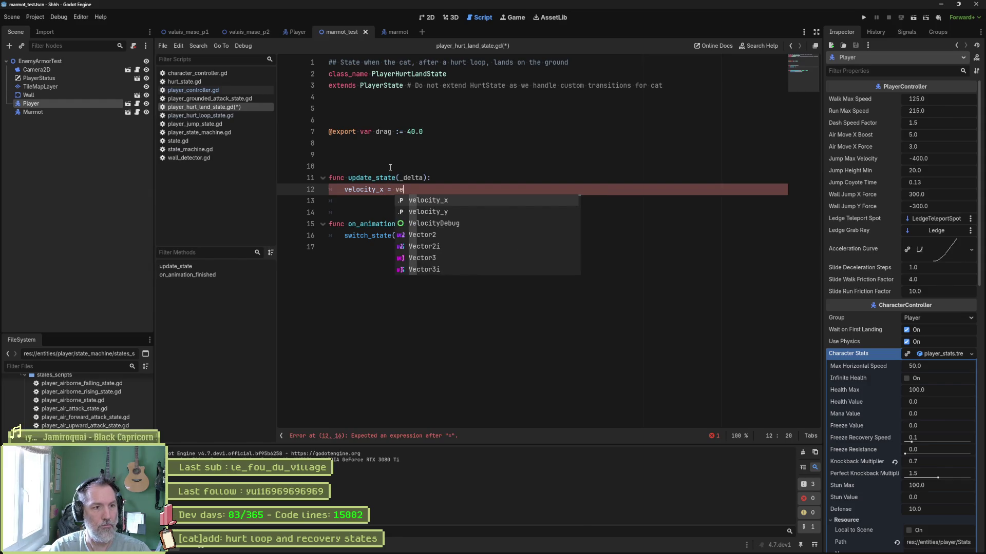
pyautogui.press('Return')
pyautogui.write('.move')
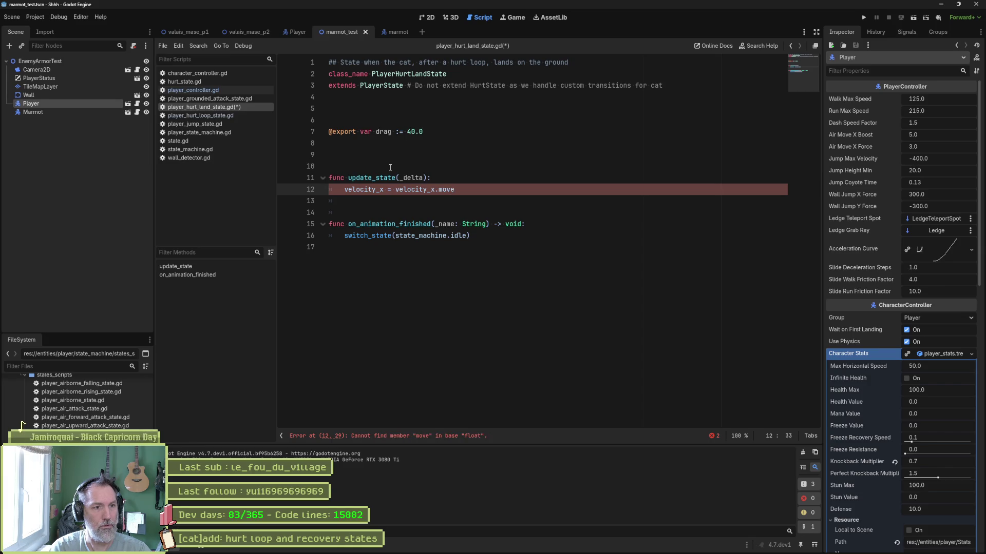
pyautogui.press('BackSpace')
pyautogui.press('BackSpace')
pyautogui.press('BackSpace')
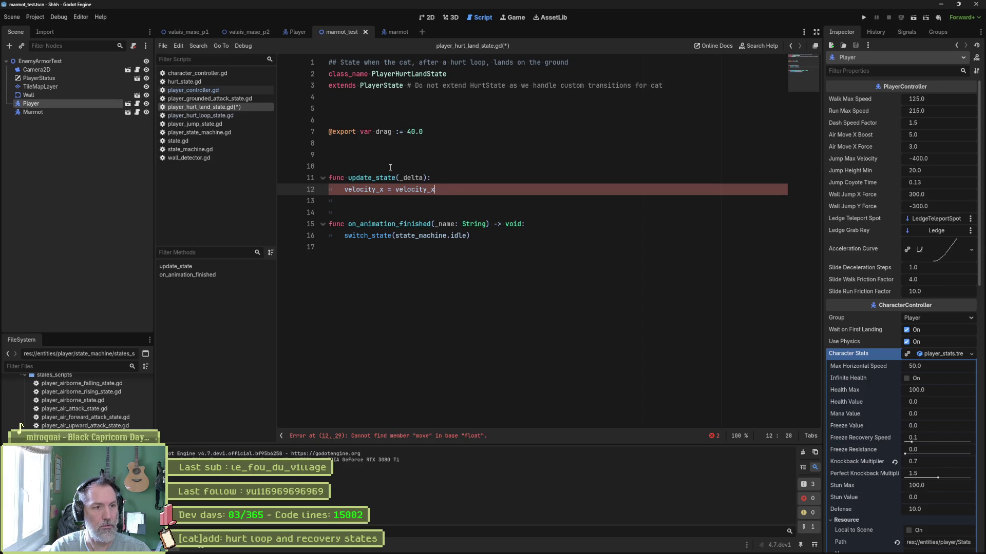
pyautogui.write('move')
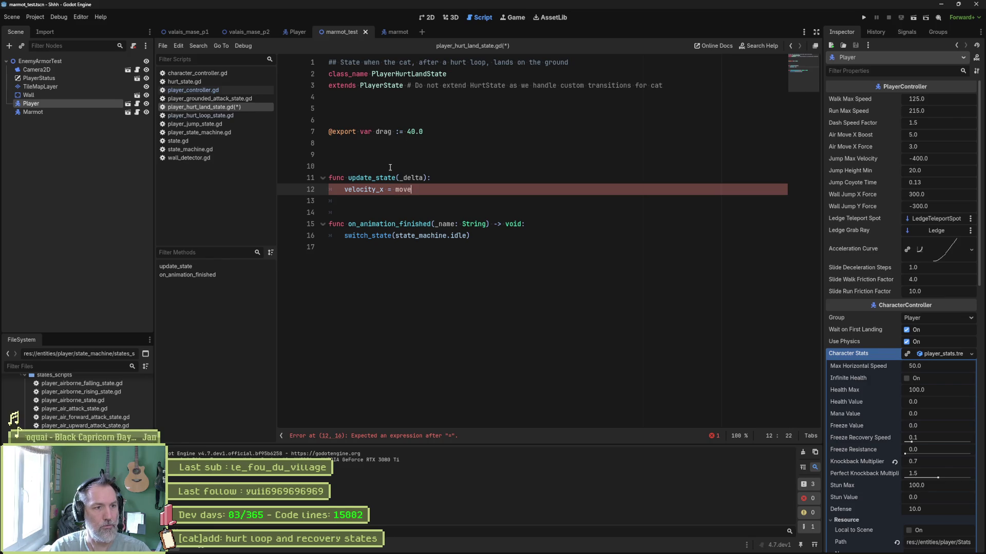
pyautogui.press('Down')
pyautogui.press('Return')
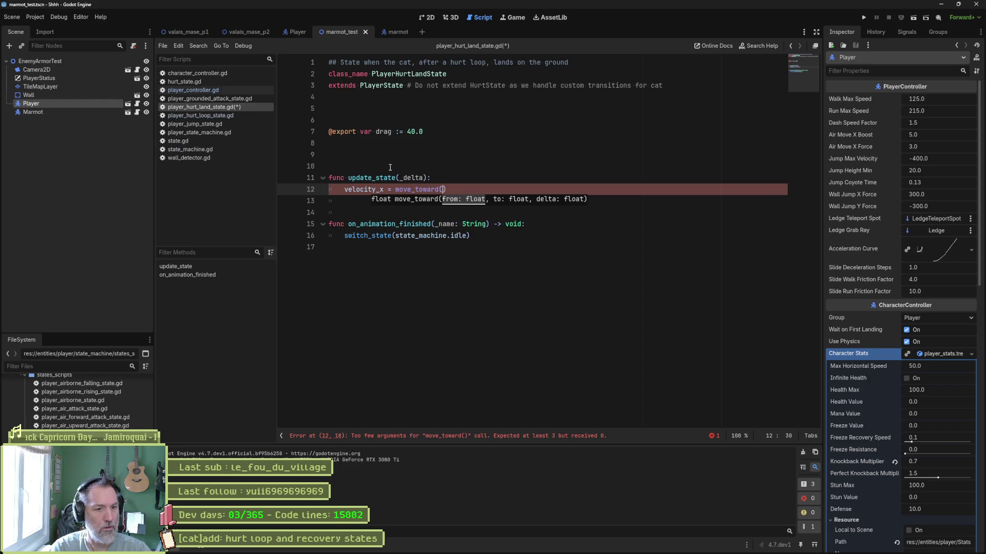
pyautogui.write('0.')
pyautogui.press('BackSpace')
pyautogui.press('BackSpace')
pyautogui.press('BackSpace')
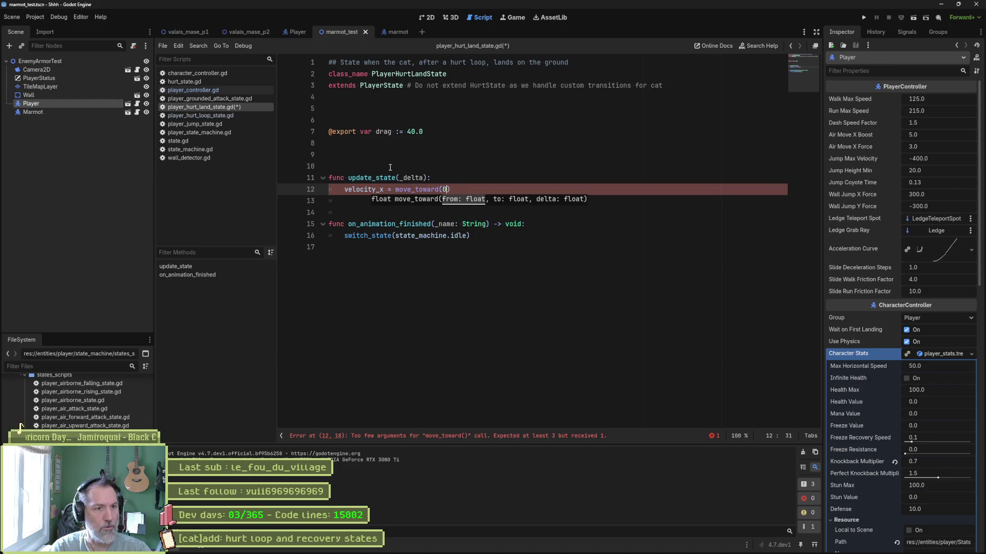
pyautogui.write('ve')
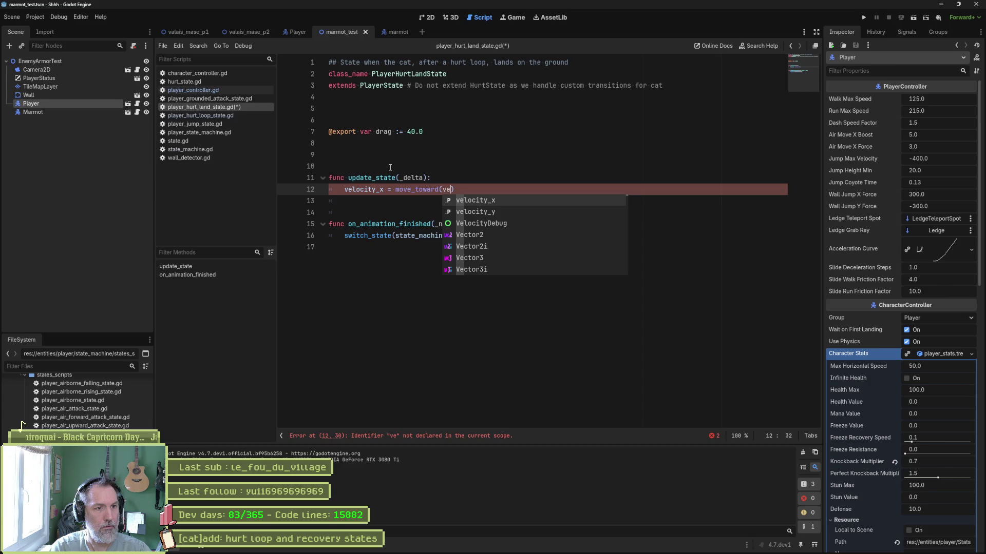
pyautogui.press('Return')
pyautogui.write(', 0.')
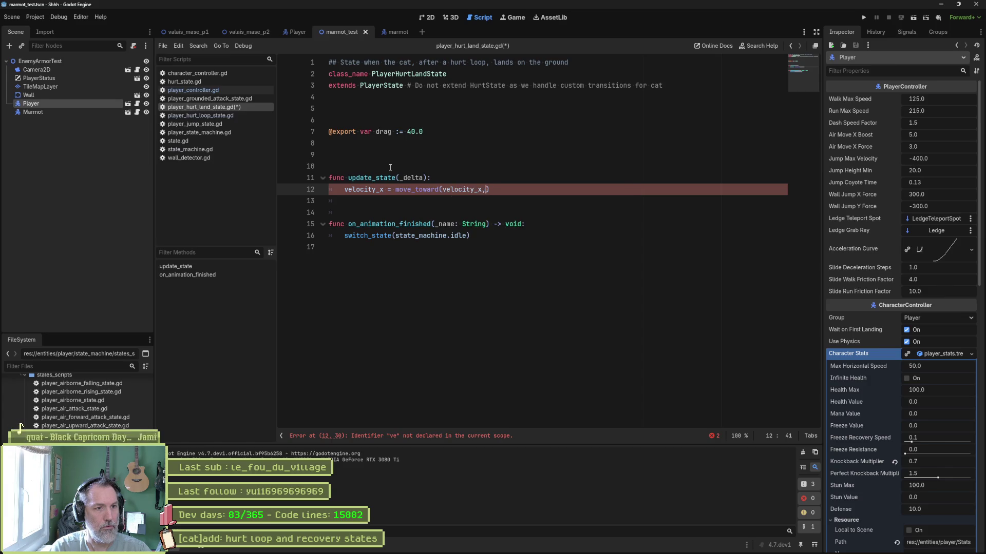
pyautogui.write('0, ')
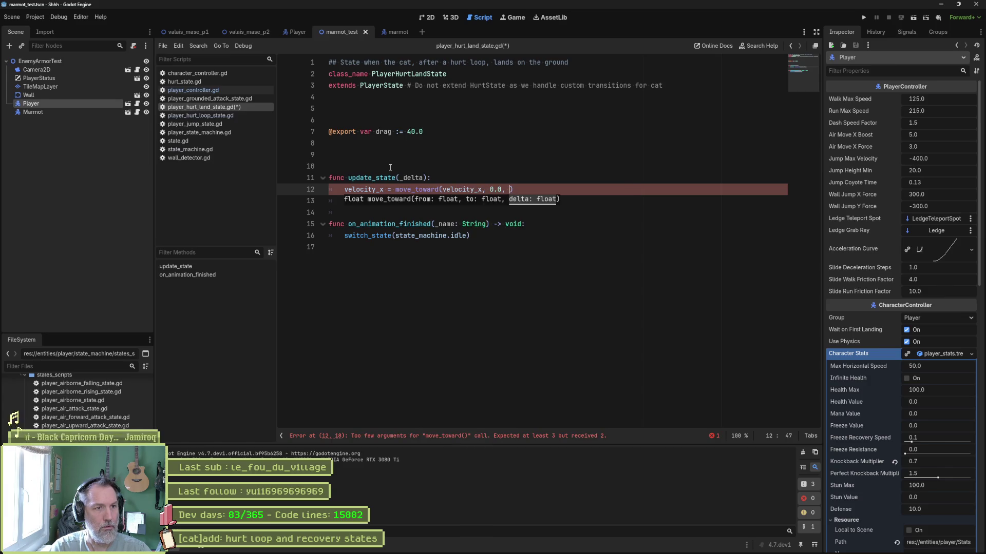
pyautogui.write('drag')
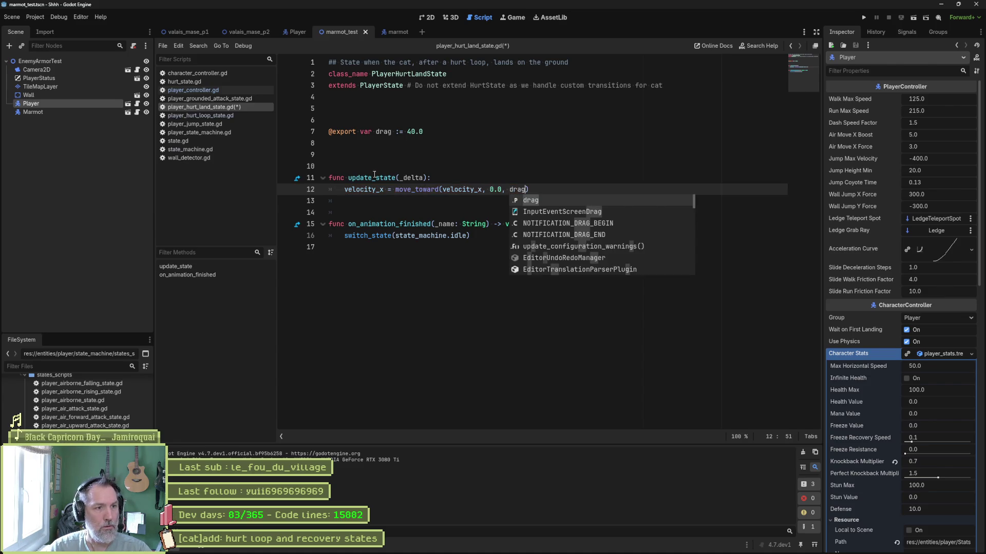
pyautogui.keyDown('ctrl'); pyautogui.click(411, 189); pyautogui.keyUp('ctrl')
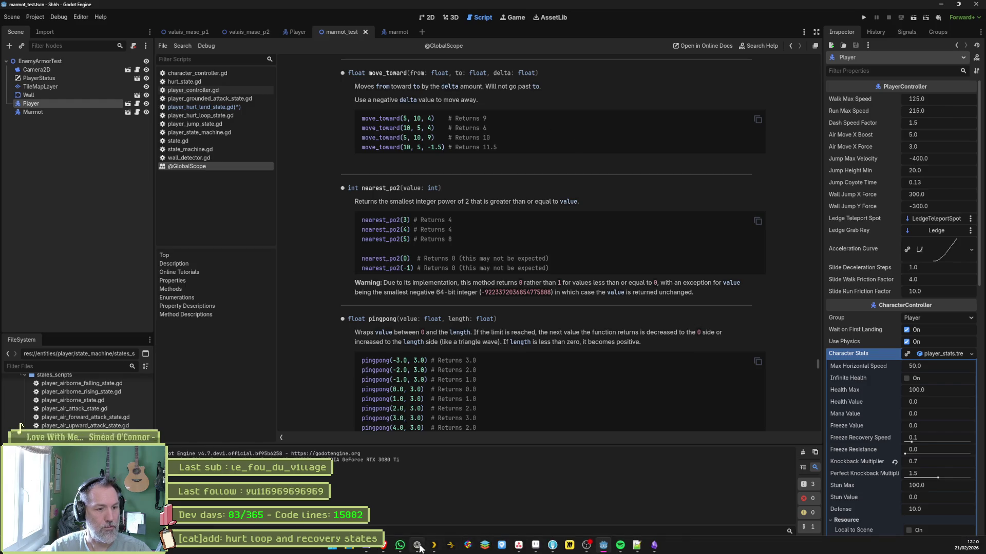
# - Switch to ChatGPT and start asking, in French, whether move_toward is used inside a loop
pyautogui.click(417, 547)
pyautogui.write("dans godot, move_toward s'utilise dans une boucle ?")
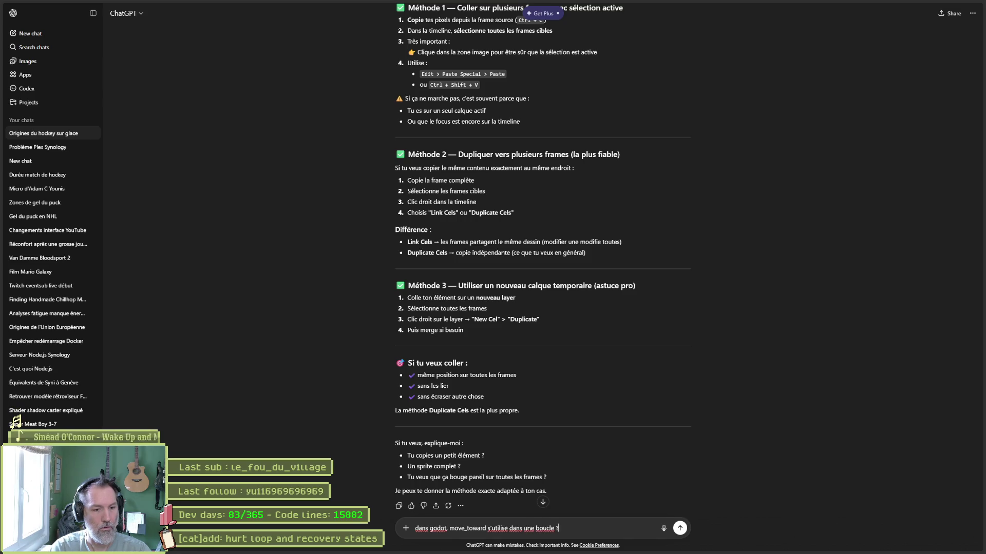
# - Send the move_toward question, read the per-frame answer, and return to the Godot script
pyautogui.press('Return')
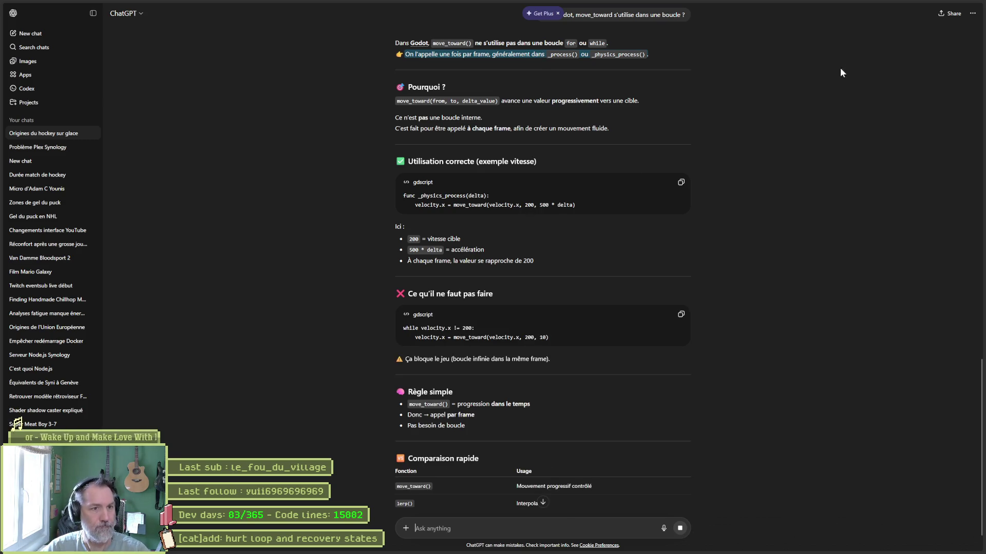
pyautogui.click(948, 6)
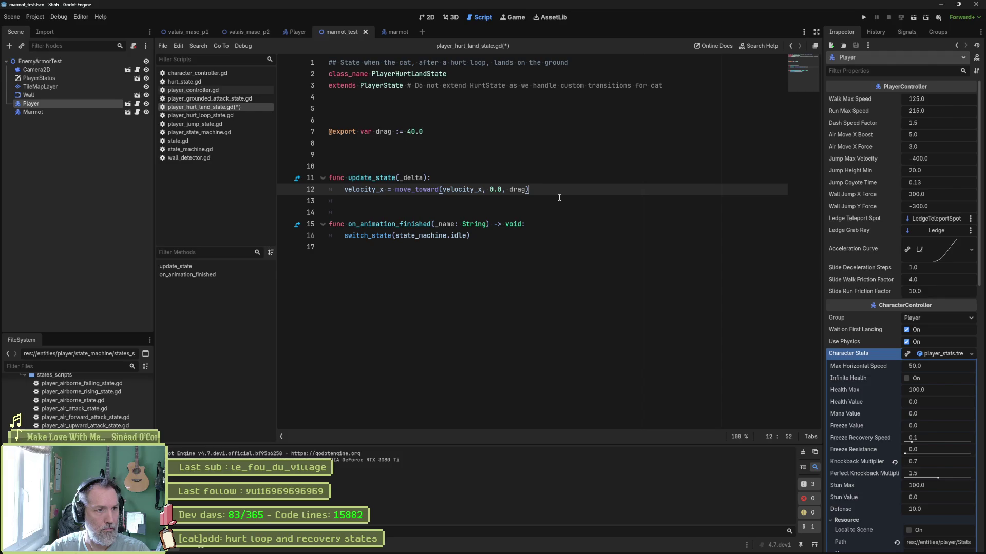
# - Add if velocity_x <= 0.0: with an indented switch_state(state_machine.idle) below it
pyautogui.press('Return')
pyautogui.press('Return')
pyautogui.write('if (')
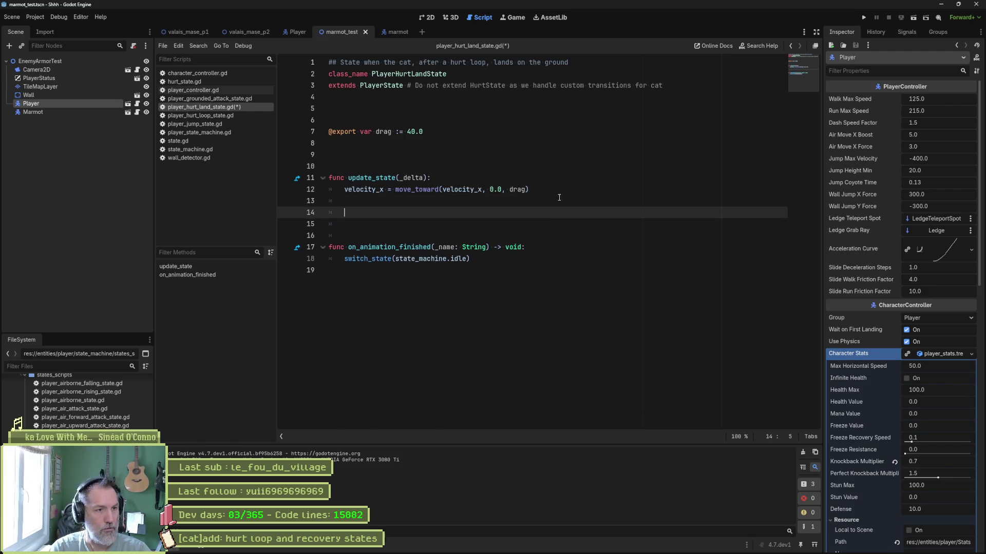
pyautogui.write('l')
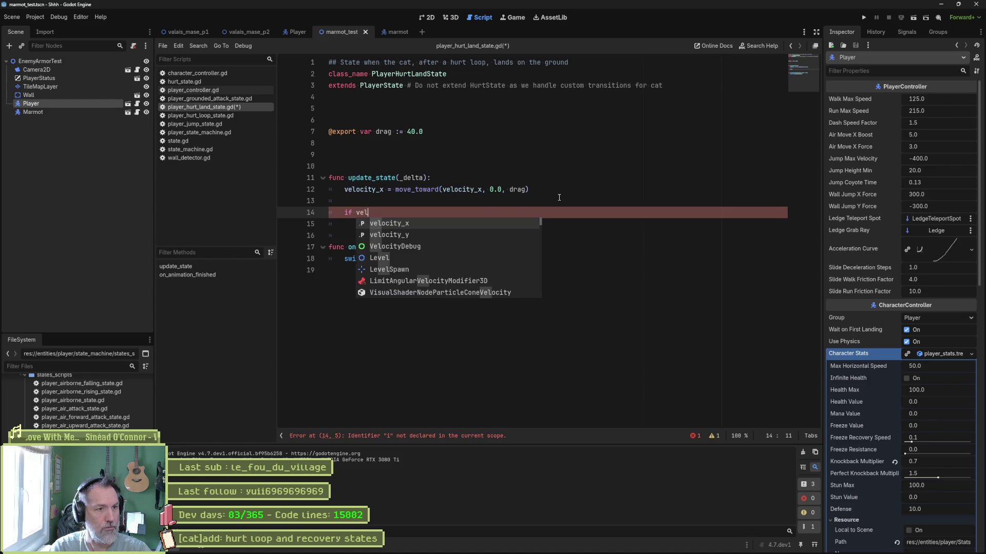
pyautogui.press('Return')
pyautogui.write('<')
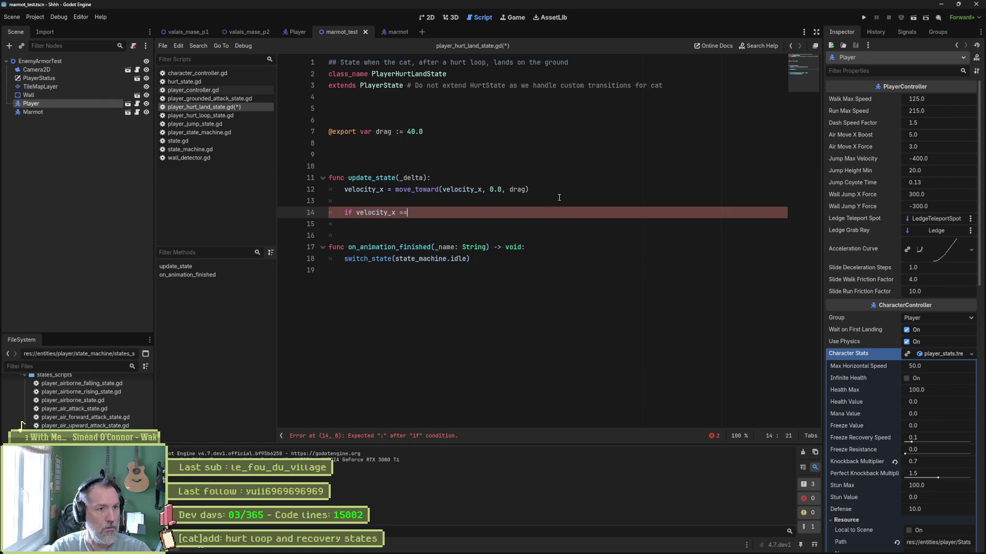
pyautogui.write('= 0.0:')
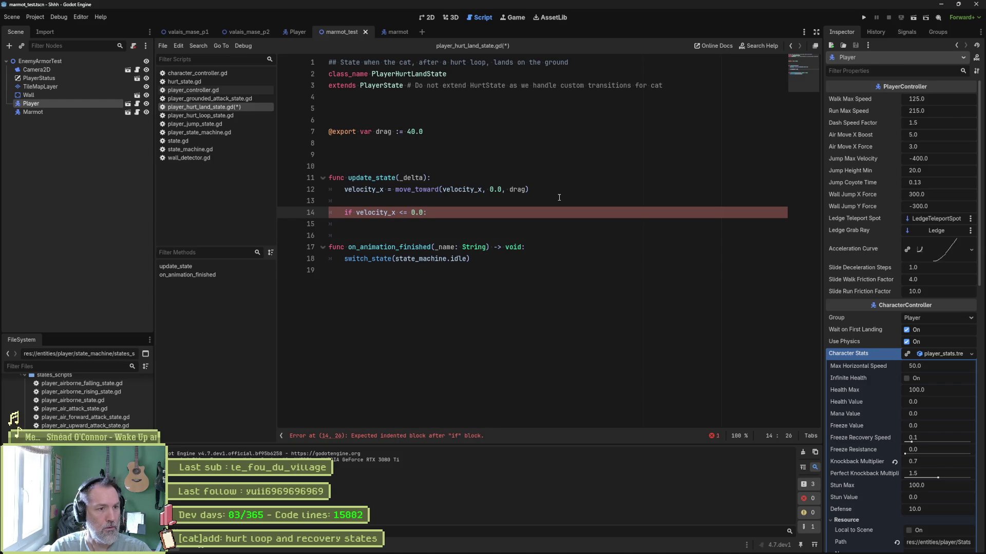
pyautogui.tripleClick(544, 259)
pyautogui.hotkey('ctrl', 'c')
pyautogui.click(509, 220)
pyautogui.hotkey('ctrl', 'v')
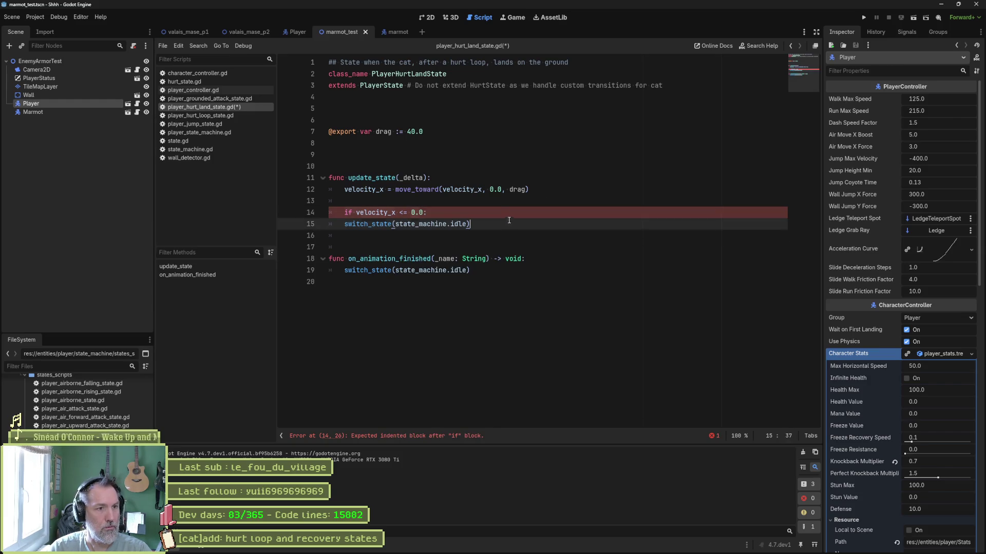
pyautogui.click(346, 223)
pyautogui.press('Tab')
# - Comment out the on_animation_finished handler and run the scene with F6
pyautogui.moveTo(368, 259); pyautogui.dragTo(366, 266)
pyautogui.hotkey('ctrl', 'k')
pyautogui.press('F6')
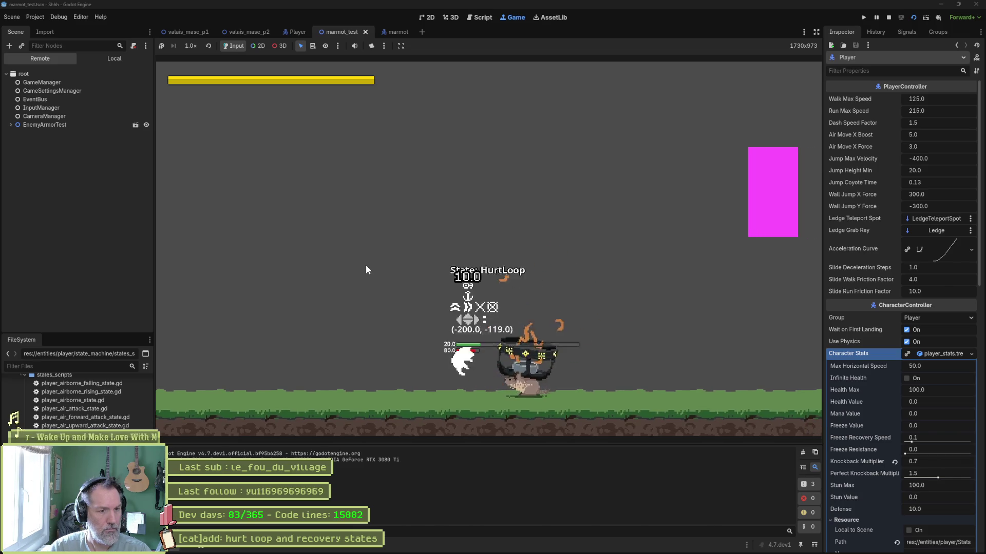
# - Change the drag default from 40.0 to 0.0, rerun the scene, and select the update_state header
pyautogui.hotkey('ctrl', 'F3')
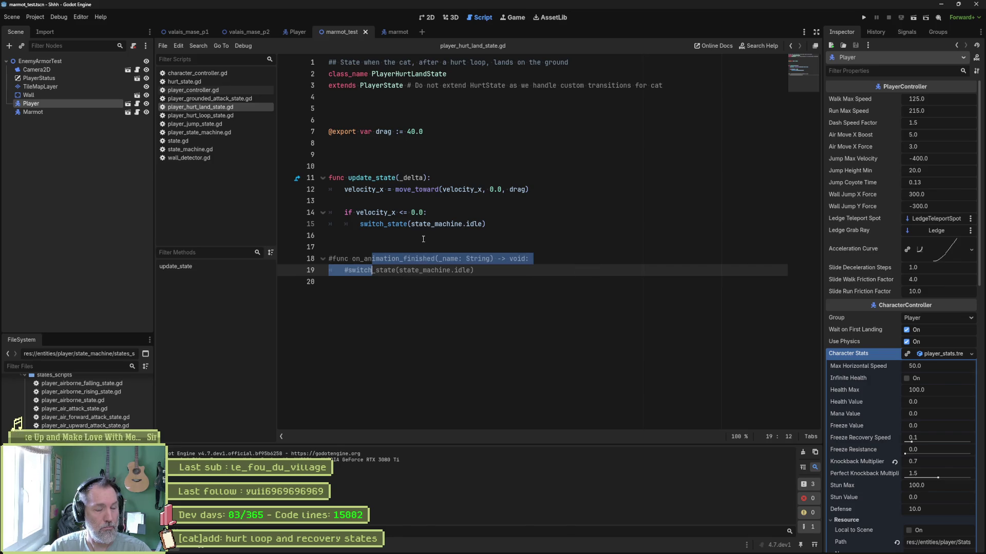
pyautogui.click(411, 131)
pyautogui.press('F6')
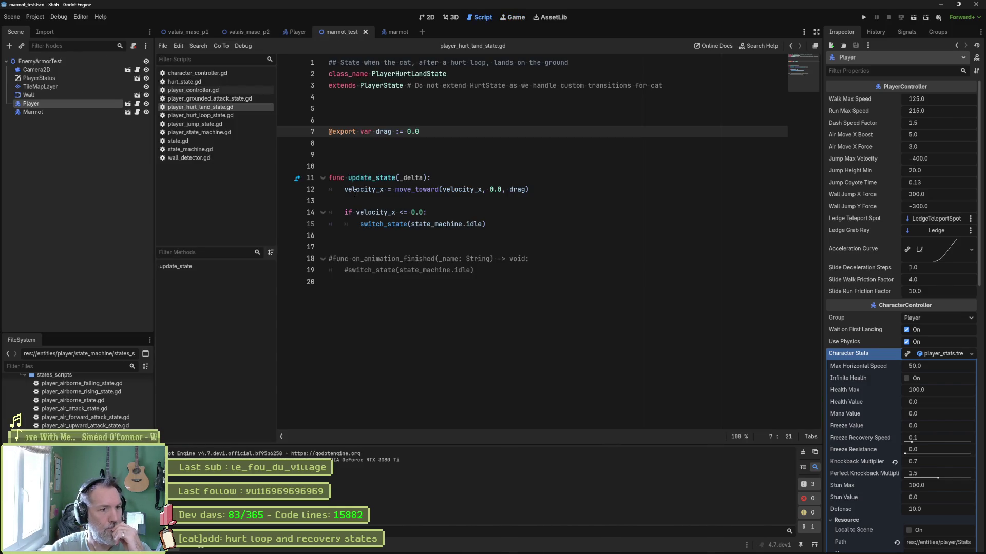
pyautogui.moveTo(344, 189); pyautogui.dragTo(529, 189)
pyautogui.moveTo(331, 166); pyautogui.dragTo(434, 177)
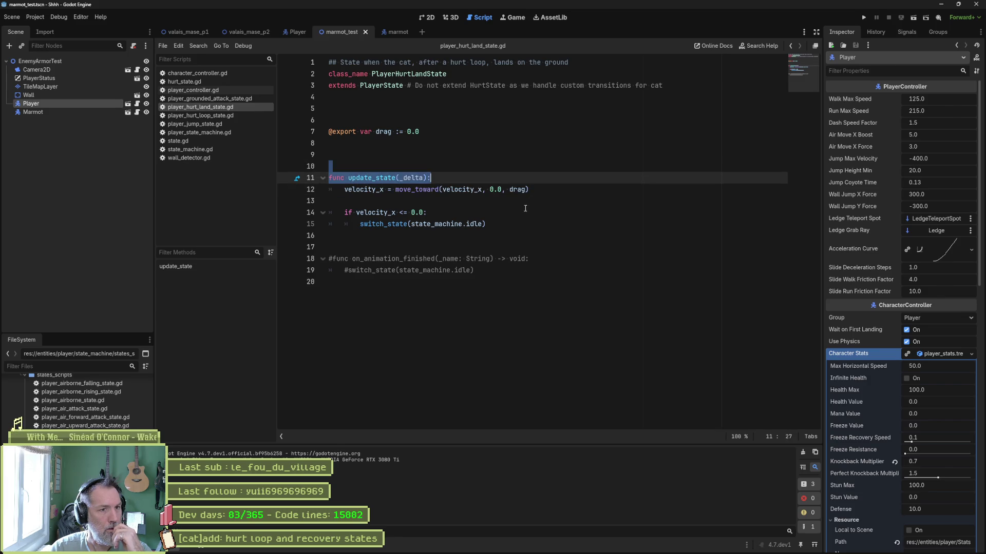
# - Add print_debug(character_controller.name, " velocity_x: ", velocity_x) atop update_state and run the scene
pyautogui.click(502, 152)
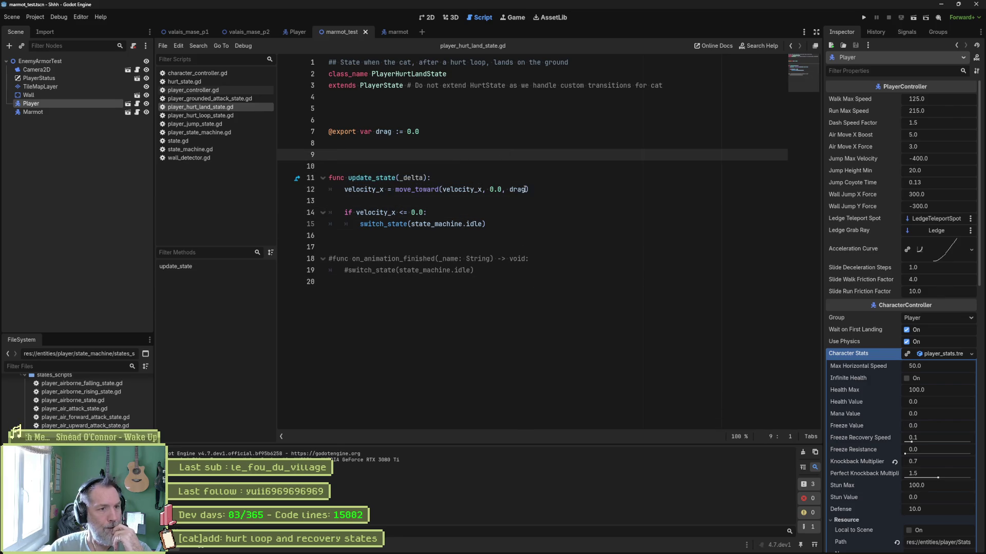
pyautogui.click(477, 179)
pyautogui.press('Return')
pyautogui.write('print_de')
pyautogui.write('bug(self')
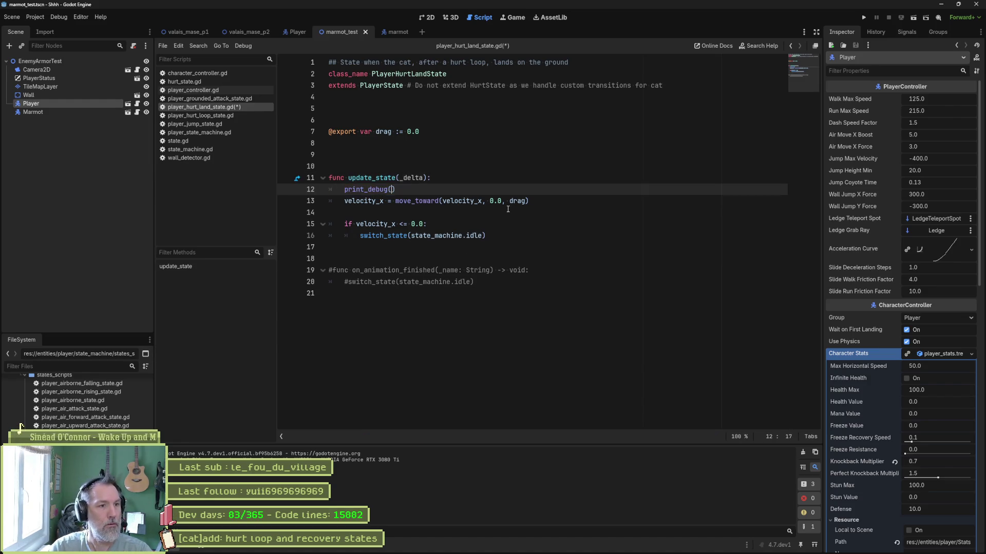
pyautogui.hotkey('ctrl', 'BackSpace')
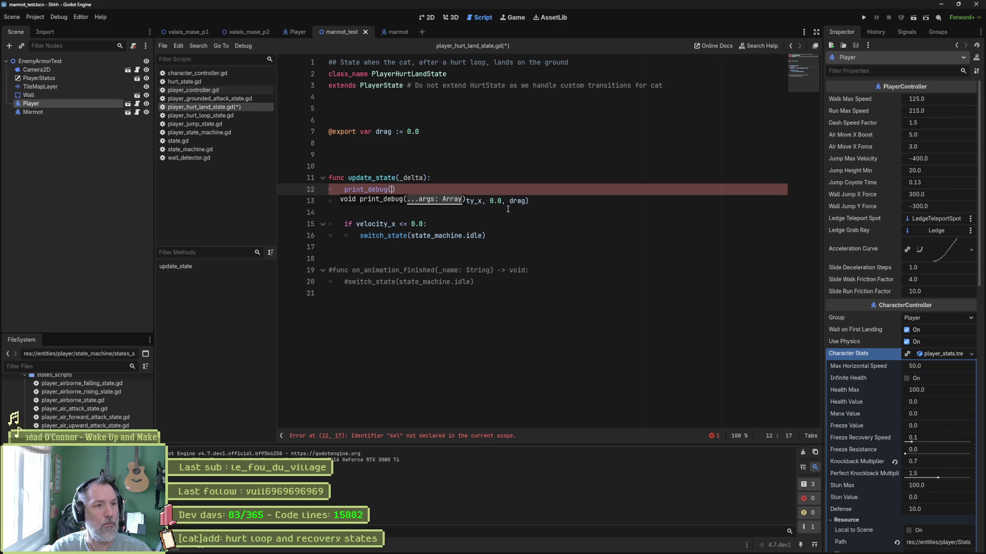
pyautogui.write('character_controller.name,')
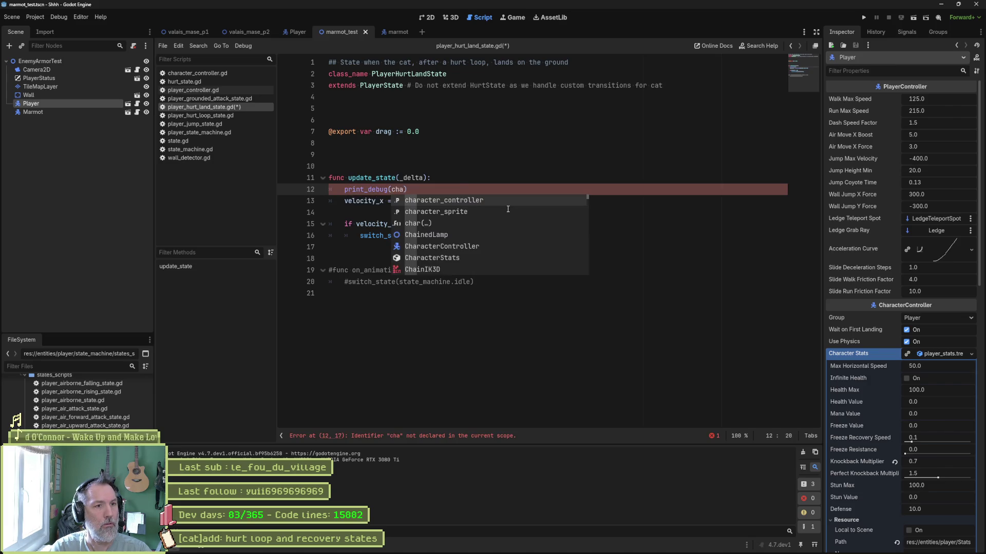
pyautogui.write(' " v')
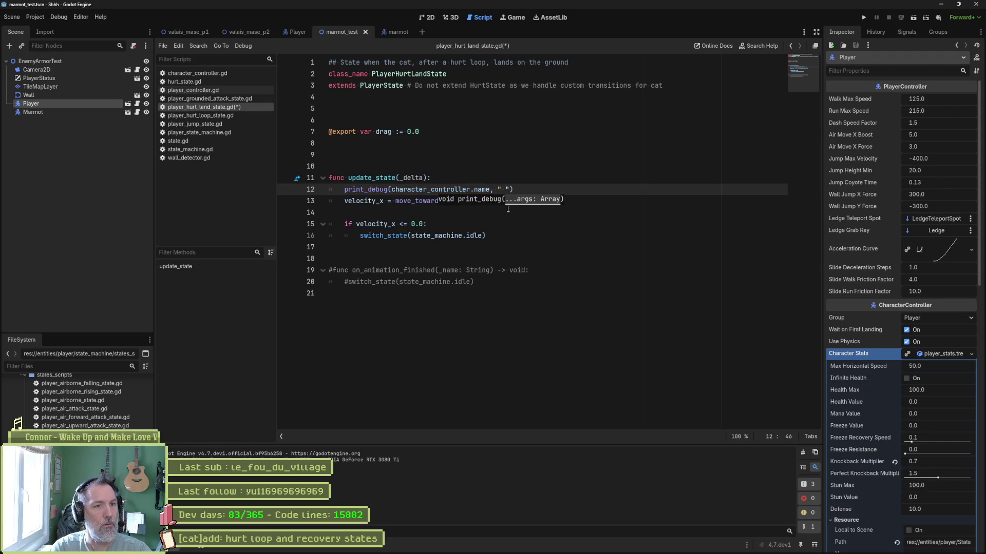
pyautogui.write('elocity')
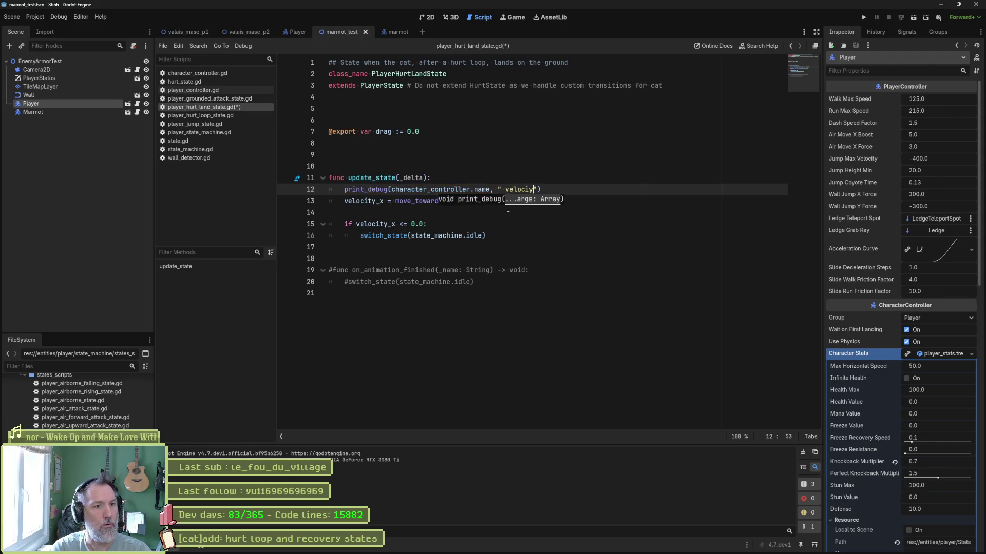
pyautogui.write('_x: "')
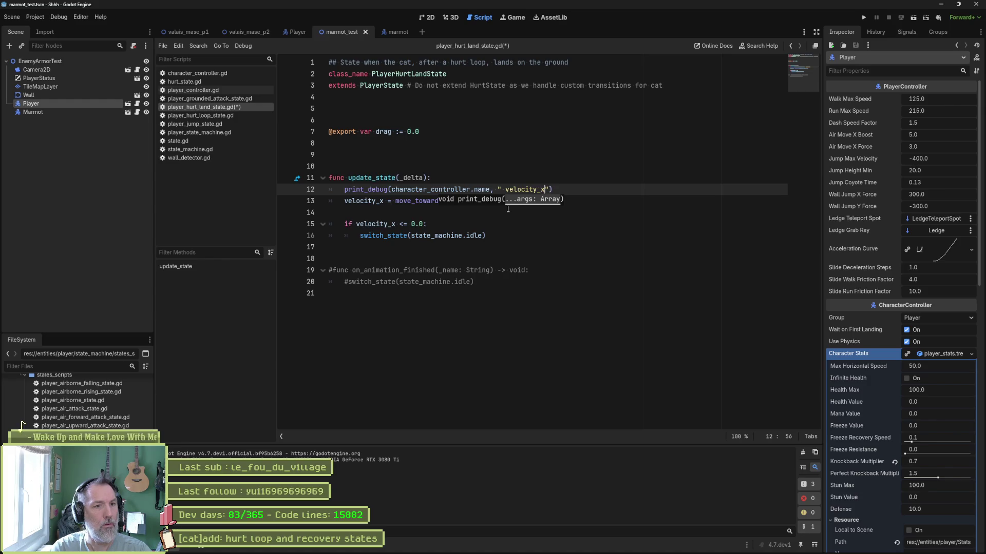
pyautogui.write(', velocity_x')
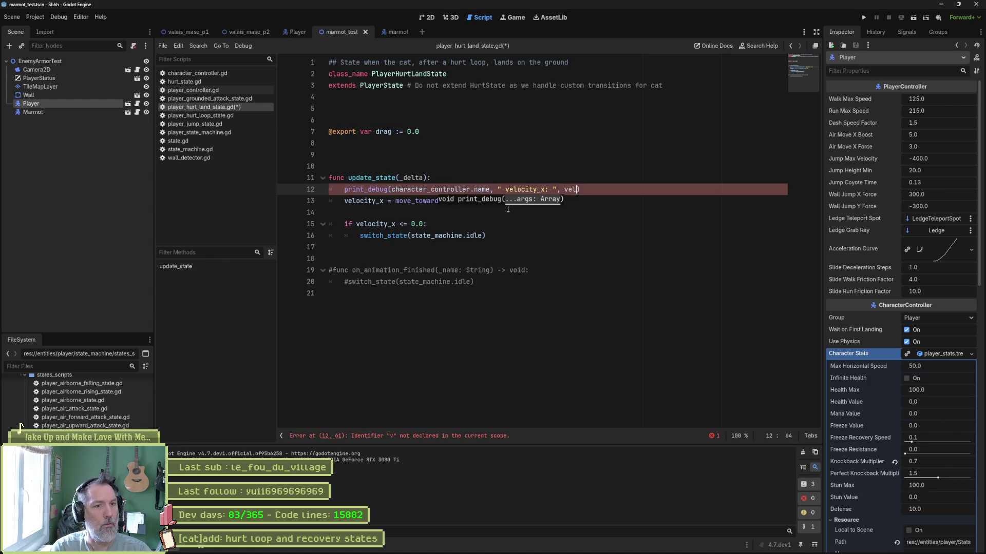
pyautogui.press('F6')
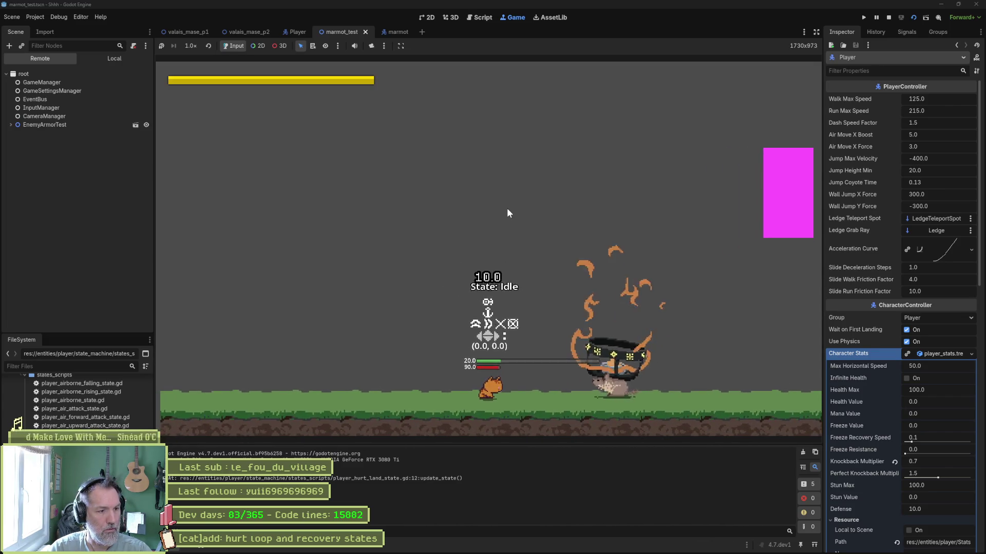
# - Stop the game with F8 and review the move_toward line and its velocity_x argument
pyautogui.press('F8')
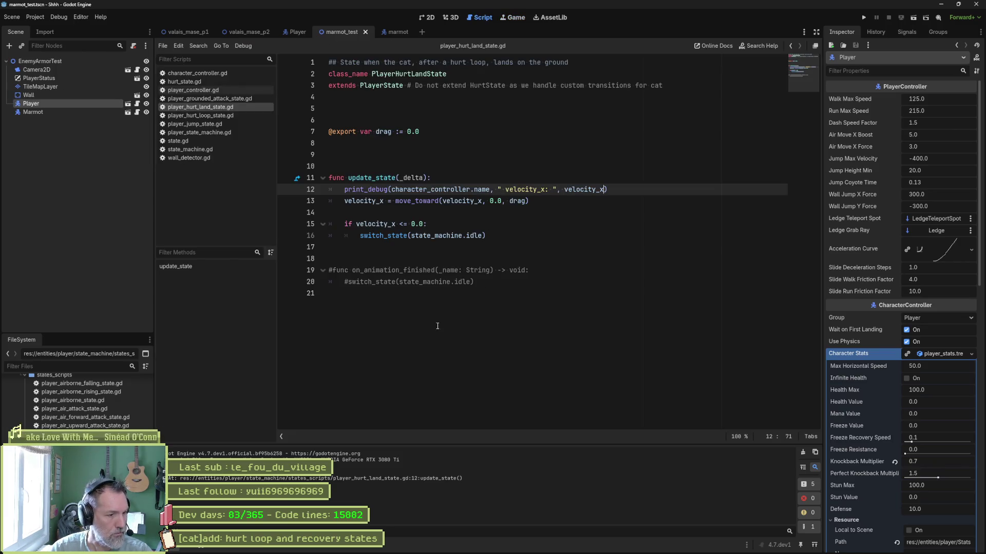
pyautogui.click(474, 224)
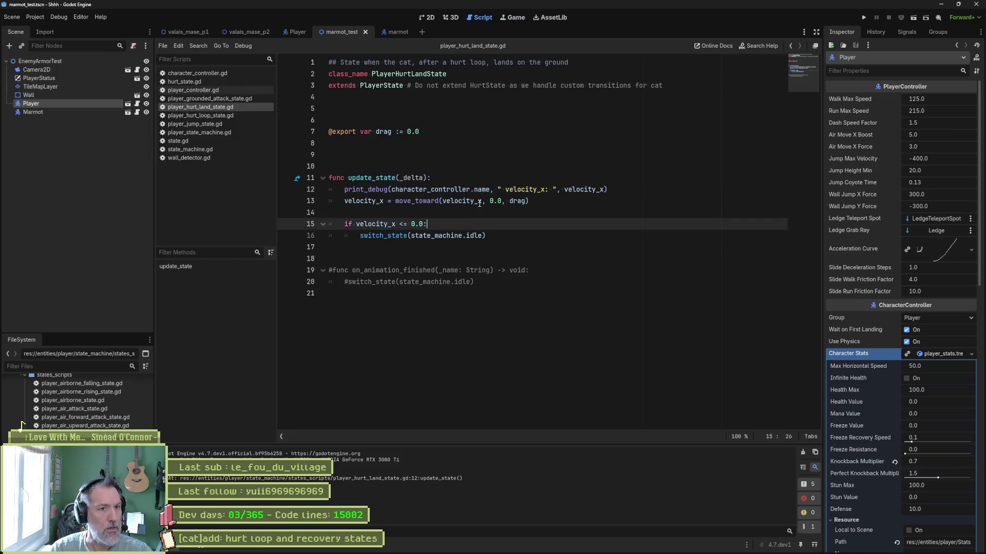
pyautogui.click(488, 202)
pyautogui.click(453, 201)
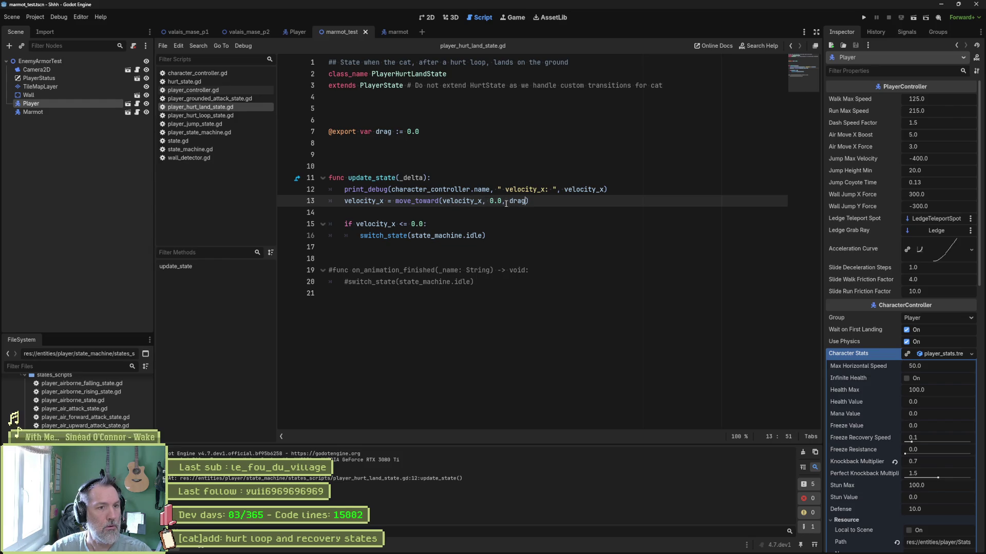
pyautogui.click(455, 200)
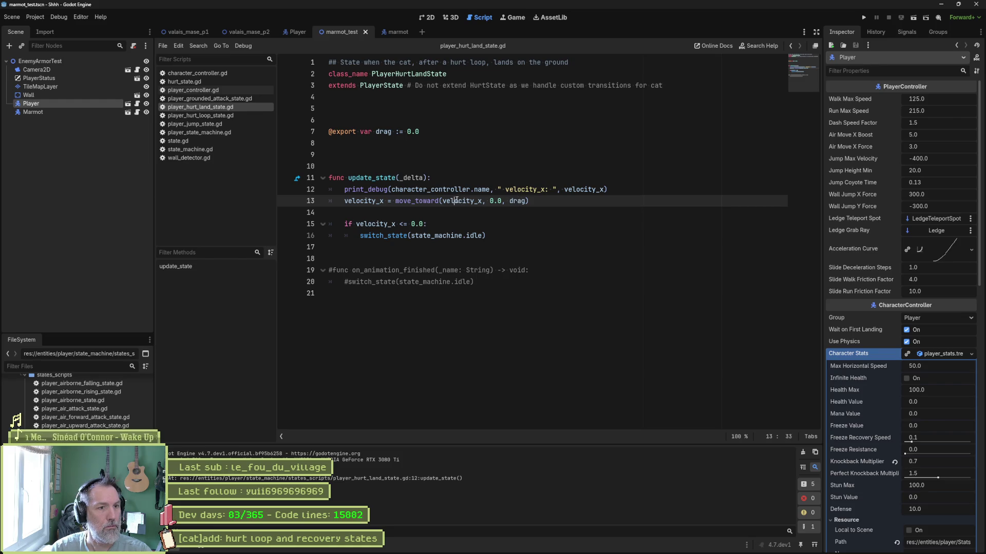
pyautogui.click(461, 171)
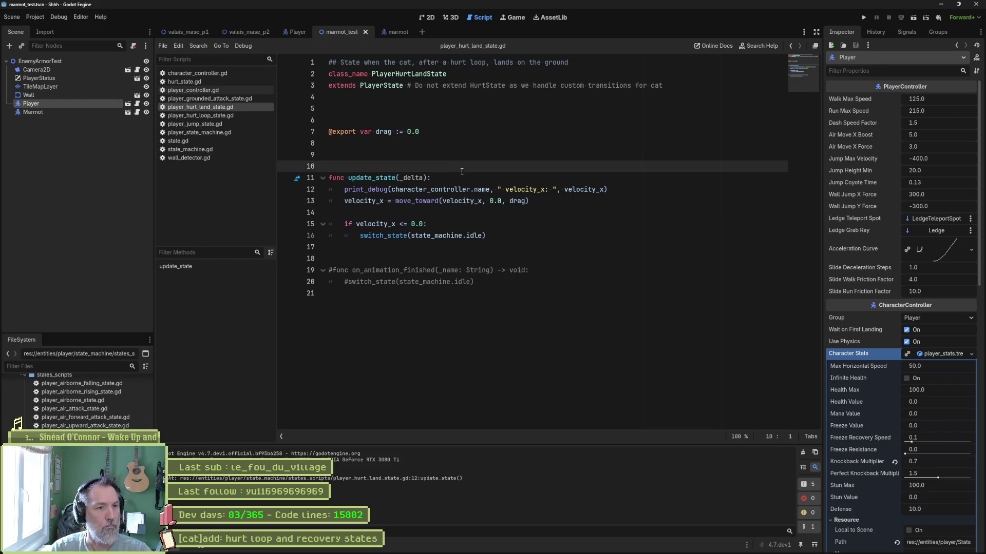
pyautogui.moveTo(420, 552)
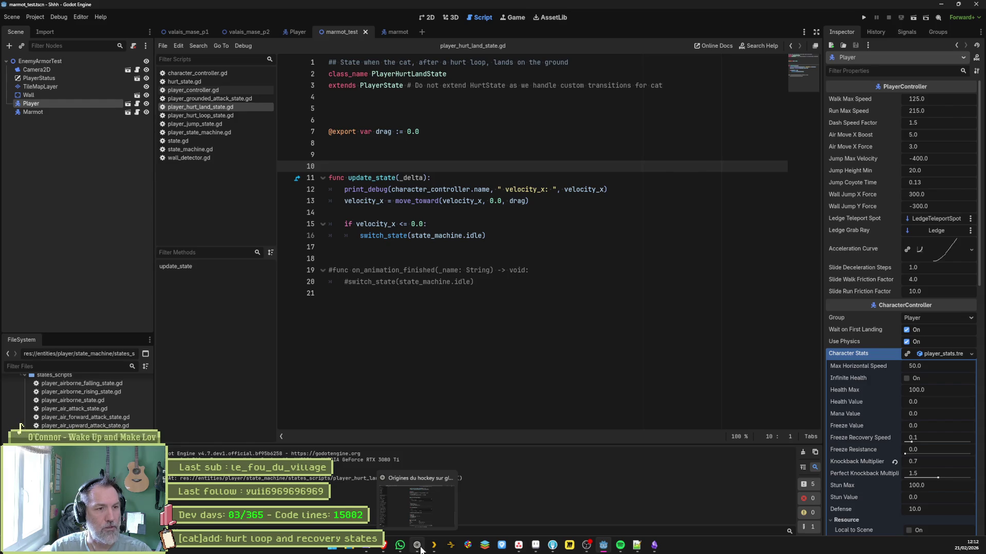
pyautogui.click(565, 190)
pyautogui.click(591, 157)
# - Add func enter_state(): above update_state and declare a typed tween variable on line 9
pyautogui.press('Return')
pyautogui.press('Return')
pyautogui.press('Return')
pyautogui.write('func enter')
pyautogui.press('Return')
pyautogui.press('Return')
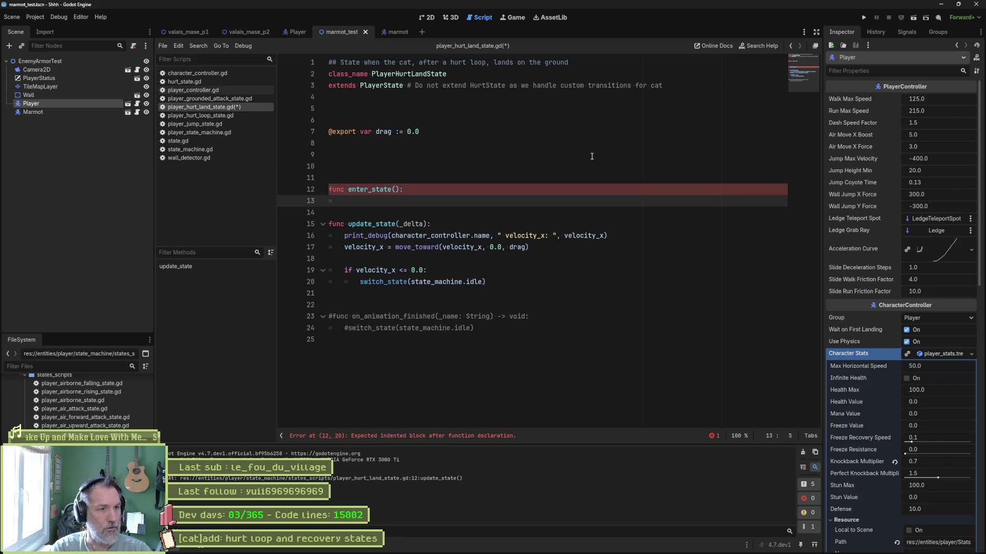
pyautogui.press('Up')
pyautogui.press('Up')
pyautogui.press('Up')
pyautogui.press('Return')
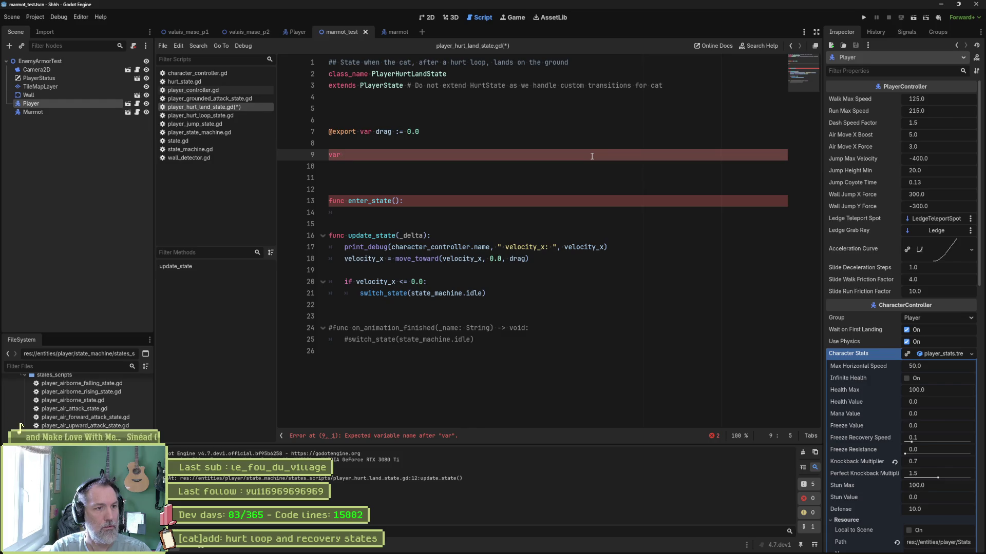
pyautogui.write(': Tw')
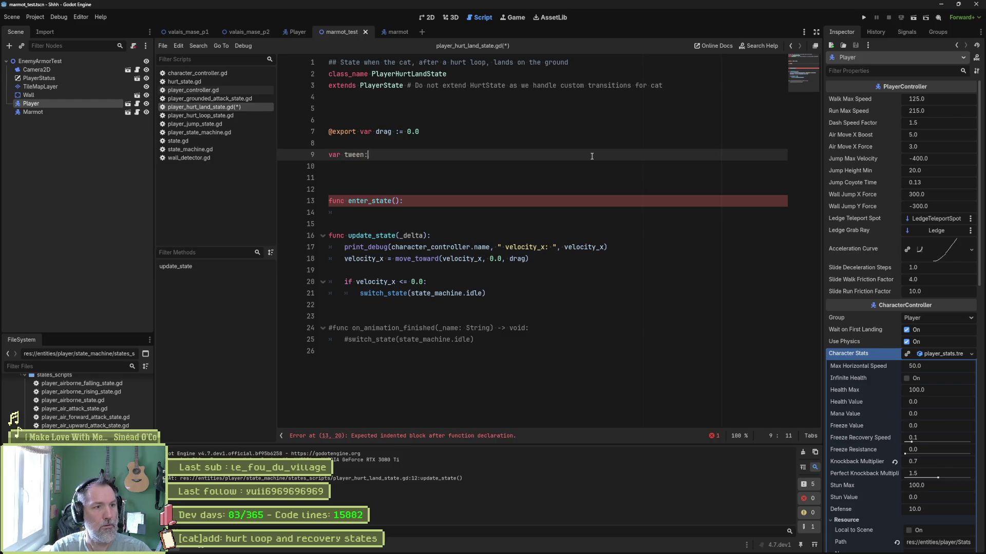
pyautogui.write('e')
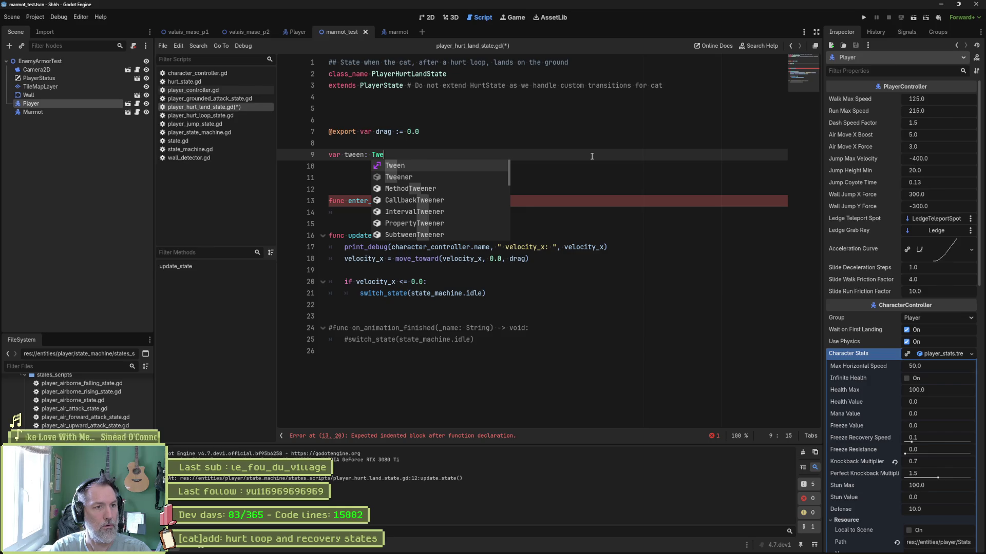
pyautogui.press('Down')
pyautogui.press('Return')
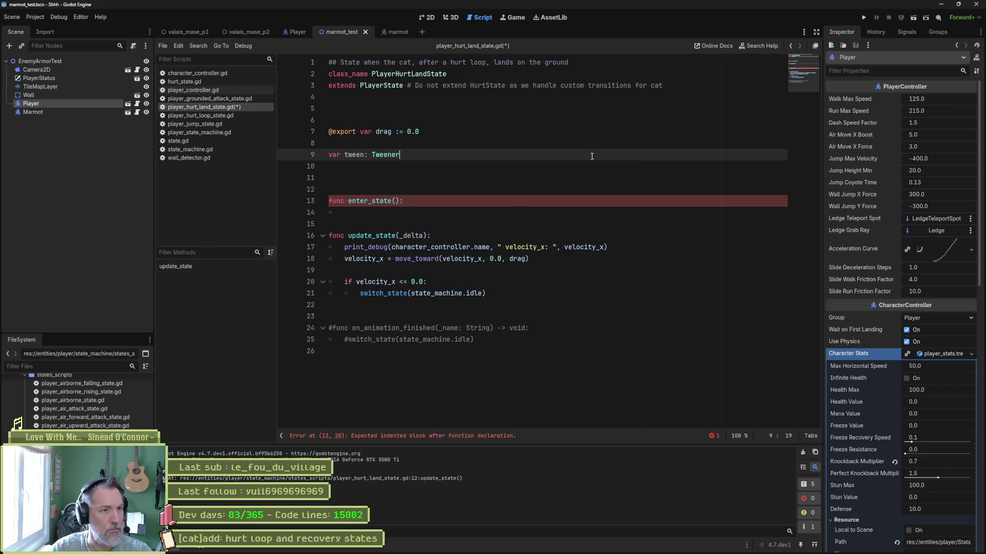
# - Inside enter_state, assign tween = Tween.new(), correcting Tweener to Tween
pyautogui.click(499, 201)
pyautogui.press('Return')
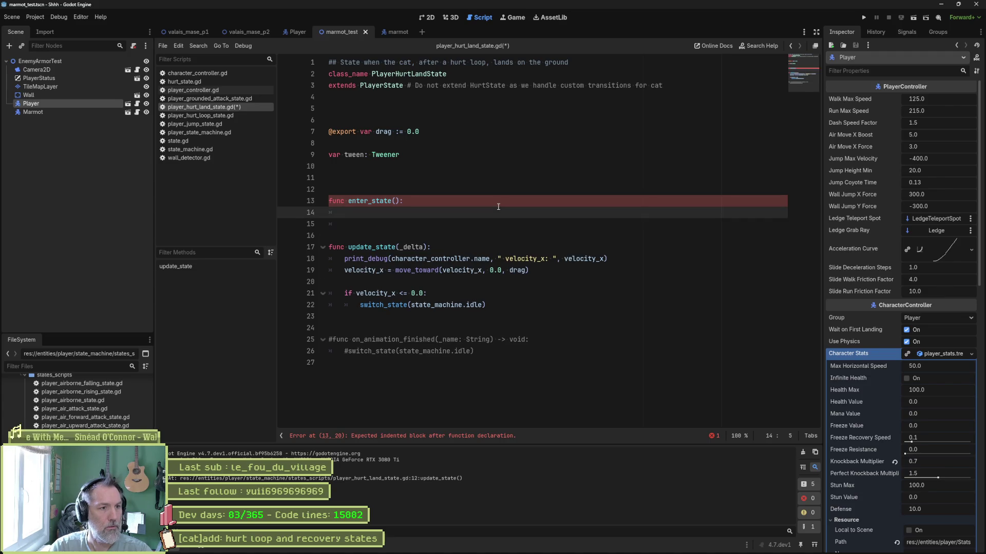
pyautogui.write('n = ')
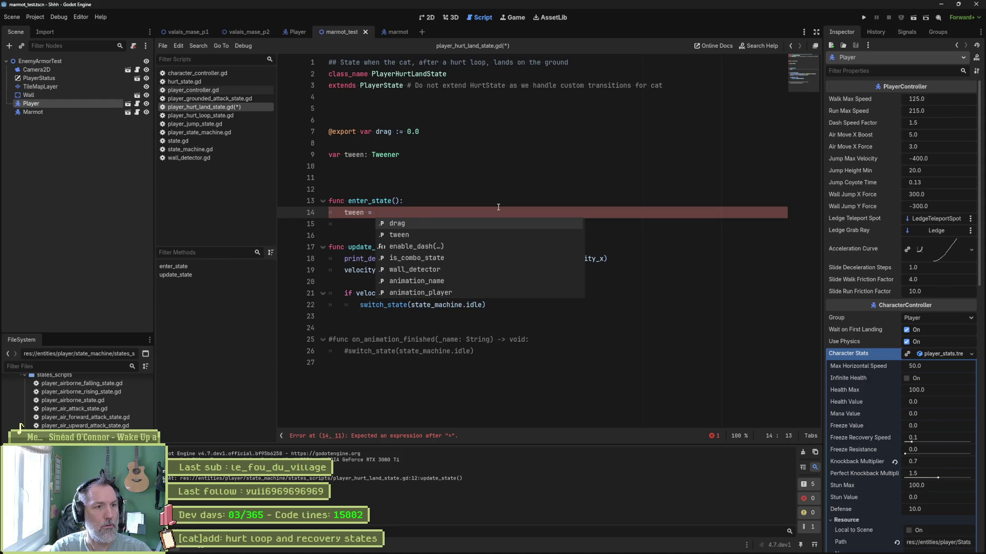
pyautogui.write('Twe')
pyautogui.press('Down')
pyautogui.press('Return')
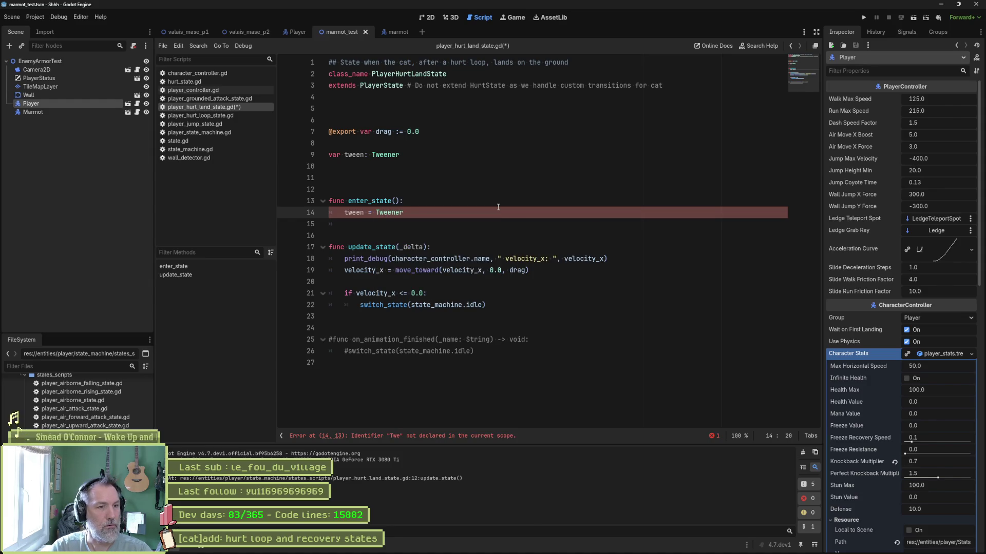
pyautogui.write('re')
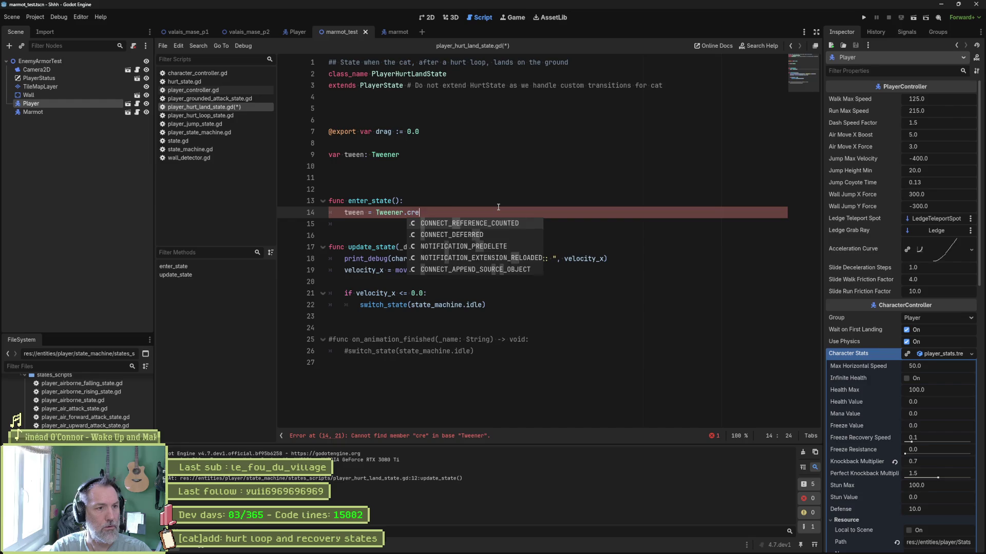
pyautogui.press('BackSpace')
pyautogui.press('BackSpace')
pyautogui.press('BackSpace')
pyautogui.write('n')
pyautogui.press('Return')
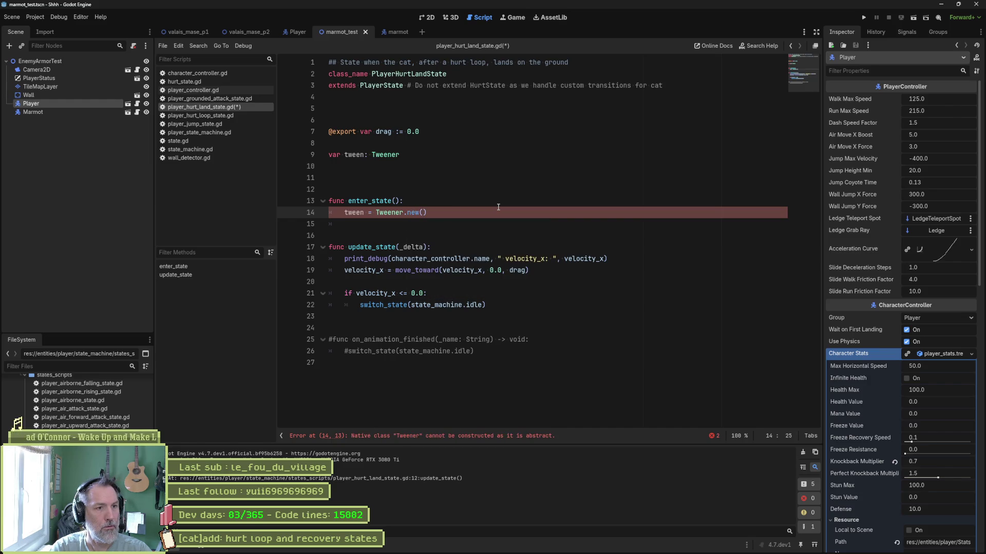
pyautogui.press('Right')
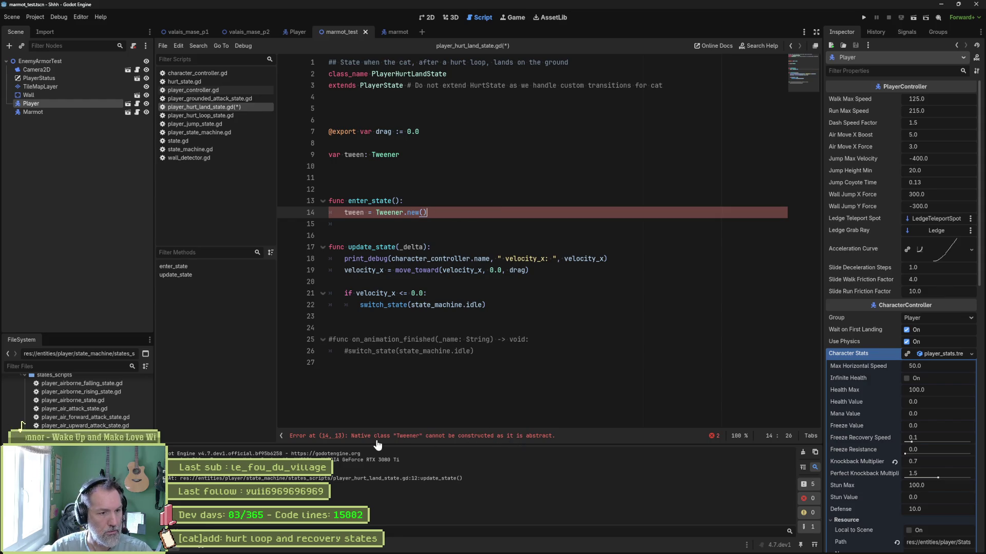
pyautogui.press('BackSpace')
pyautogui.press('Delete')
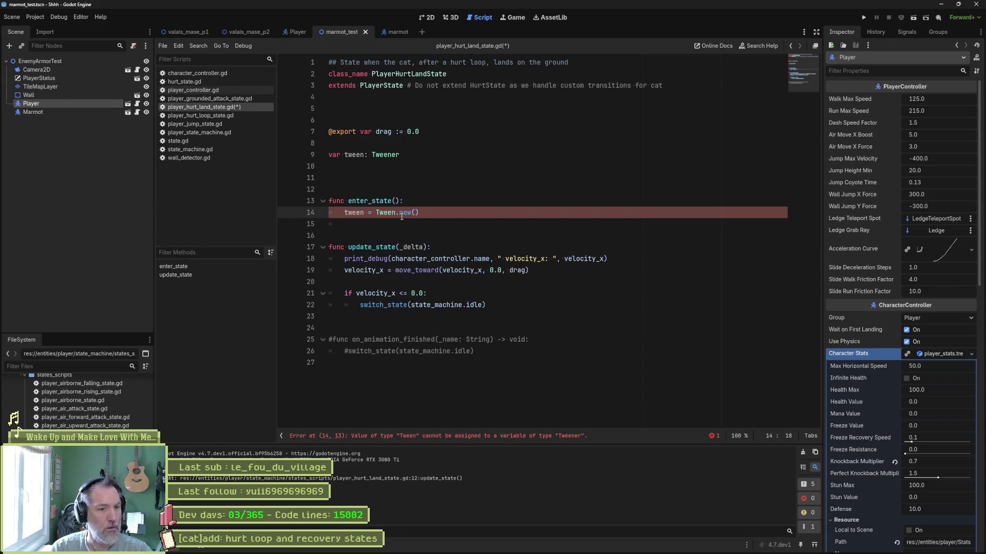
pyautogui.click(397, 155)
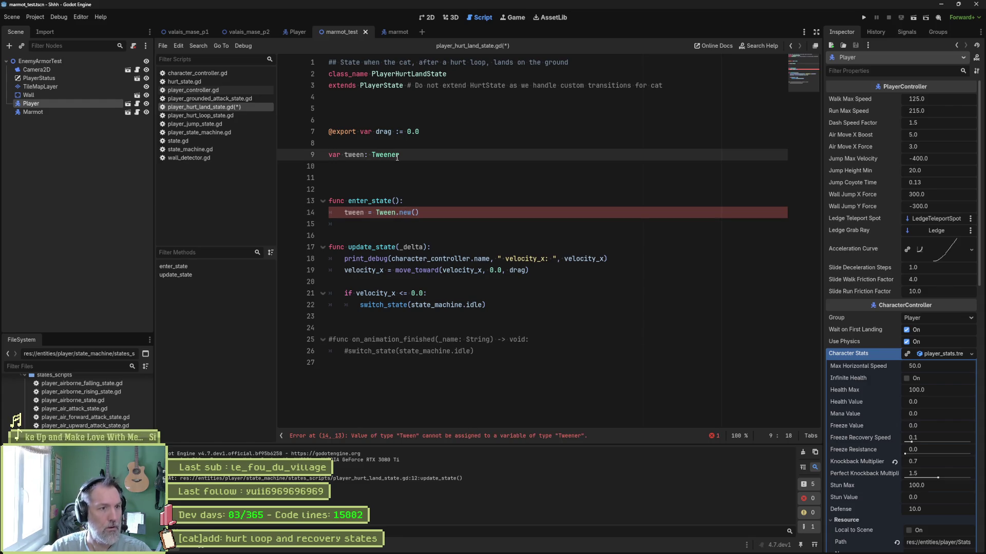
pyautogui.click(433, 213)
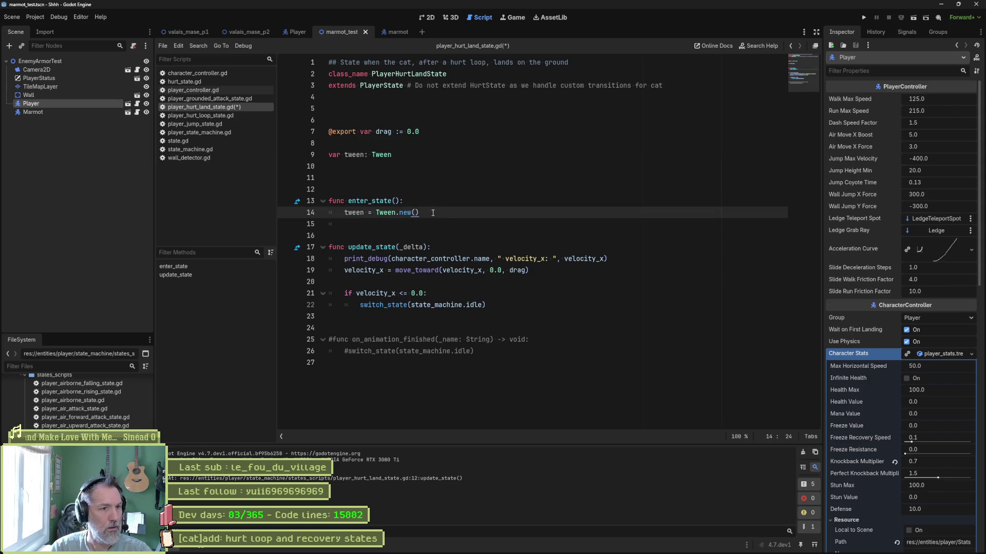
# - Begin a tween. method call on the line below the Tween.new() assignment
pyautogui.press('Return')
pyautogui.write('ween.cr')
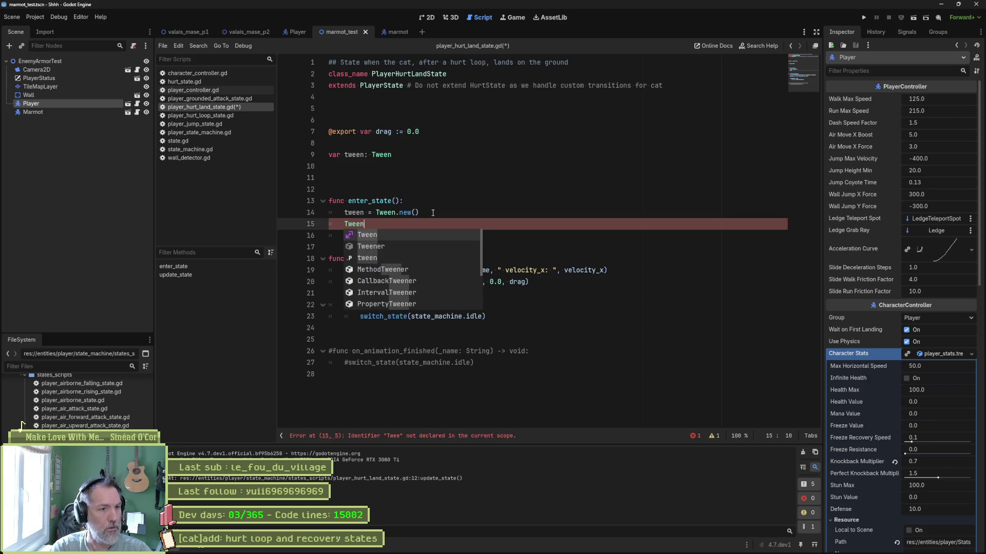
pyautogui.press('BackSpace')
pyautogui.press('BackSpace')
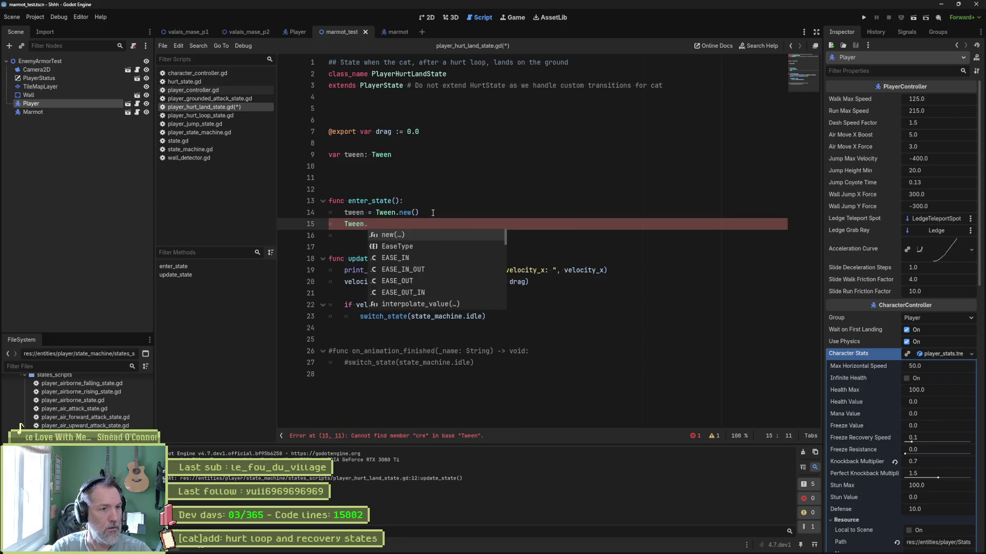
pyautogui.write('inst')
pyautogui.press('BackSpace')
pyautogui.press('BackSpace')
pyautogui.press('BackSpace')
pyautogui.write('c')
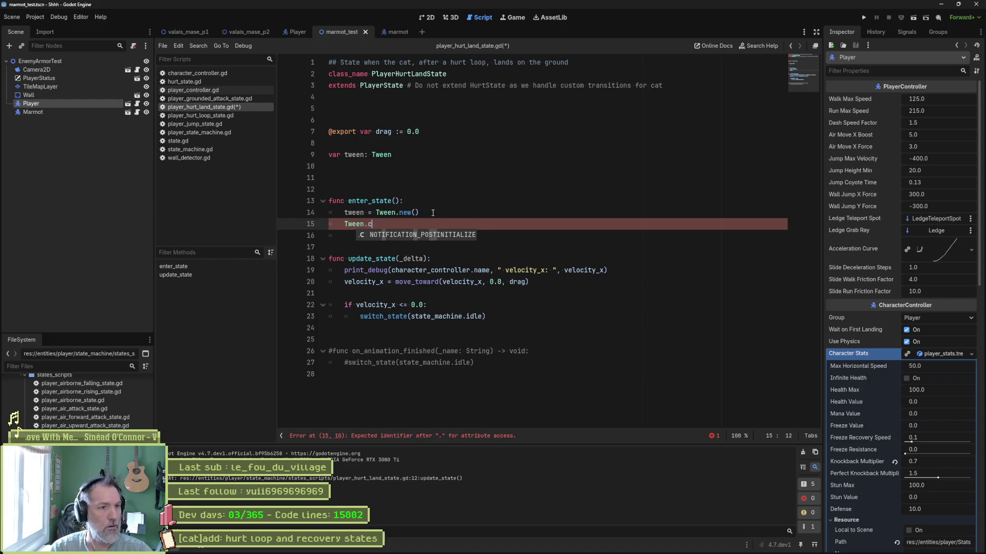
pyautogui.hotkey('ctrl', 'shift', 'k')
pyautogui.press('Escape')
pyautogui.press('Return')
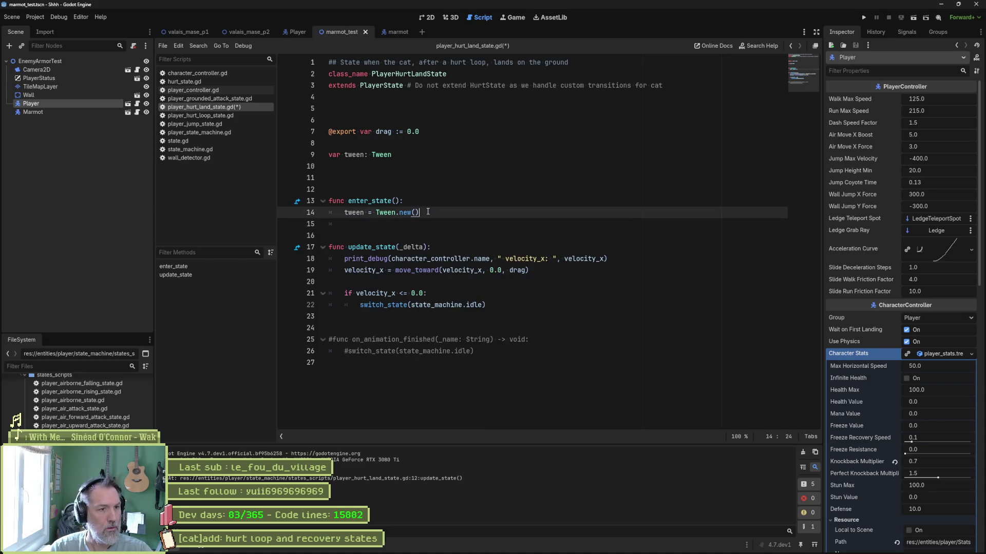
pyautogui.press('Up')
pyautogui.write('tween.')
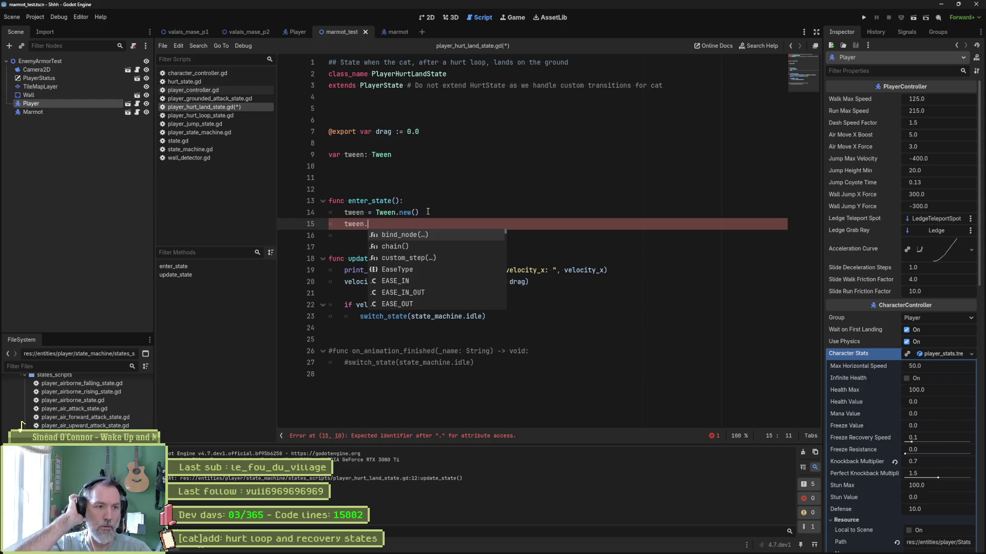
# - Complete line 15 as tween.set_trans(Tween.TRANS_QUAD) from the autocomplete lists
pyautogui.scroll(-3, 455, 271)
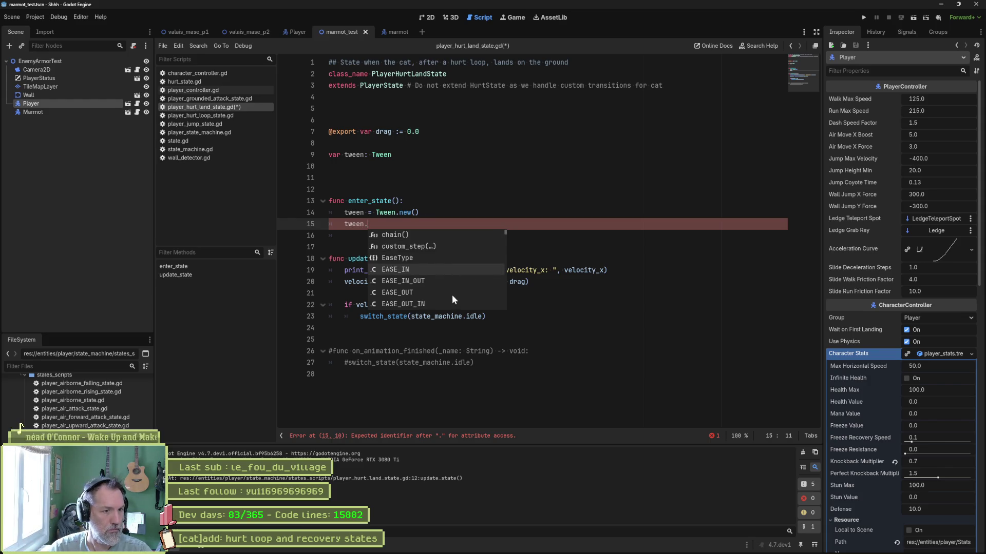
pyautogui.scroll(-3, 448, 293)
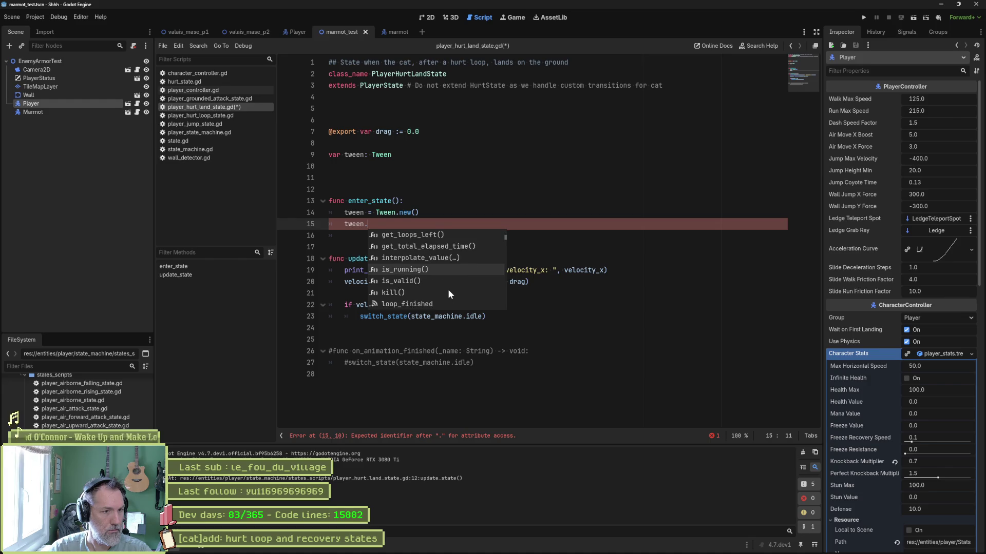
pyautogui.scroll(-2, 448, 292)
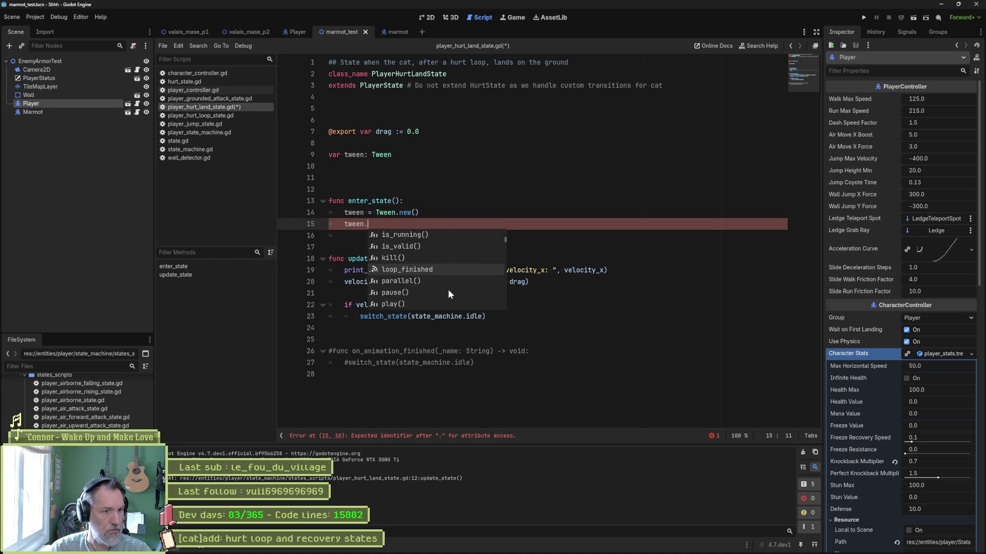
pyautogui.scroll(-2, 449, 291)
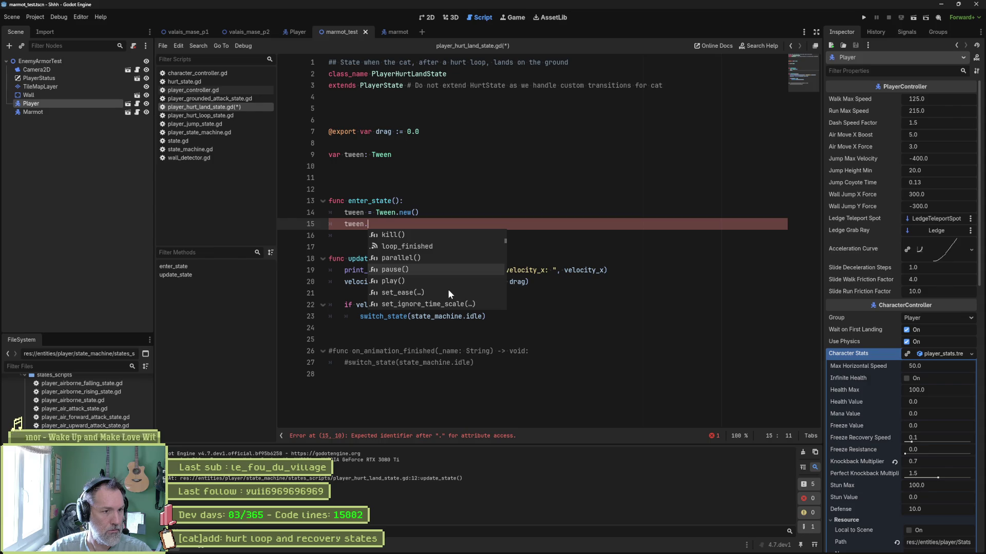
pyautogui.scroll(-2, 448, 293)
pyautogui.scroll(-2, 448, 293)
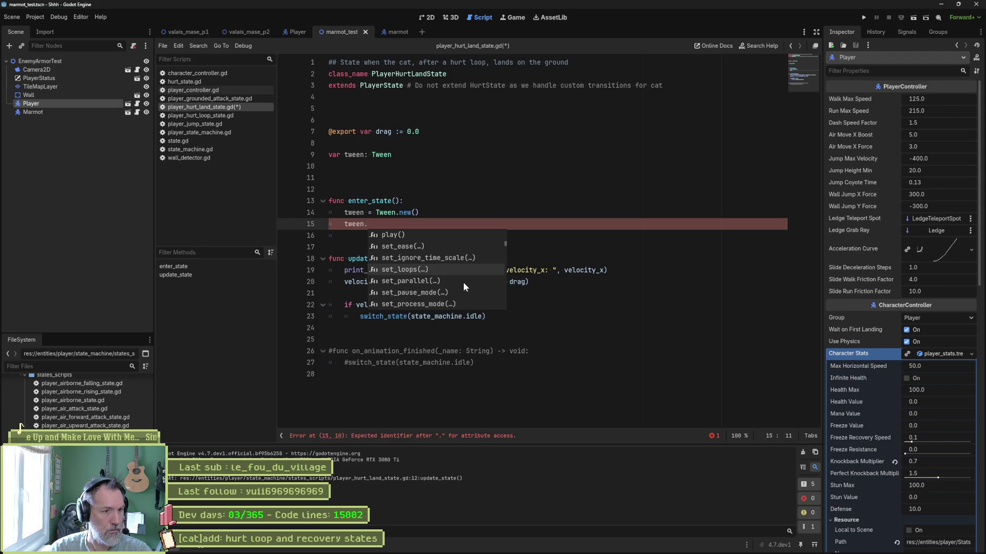
pyautogui.scroll(-2, 463, 283)
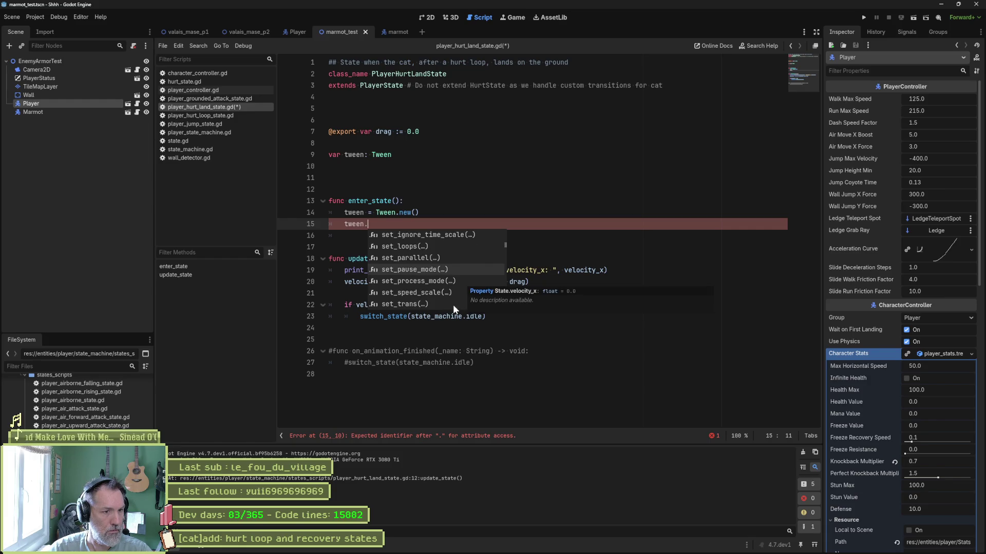
pyautogui.click(427, 304)
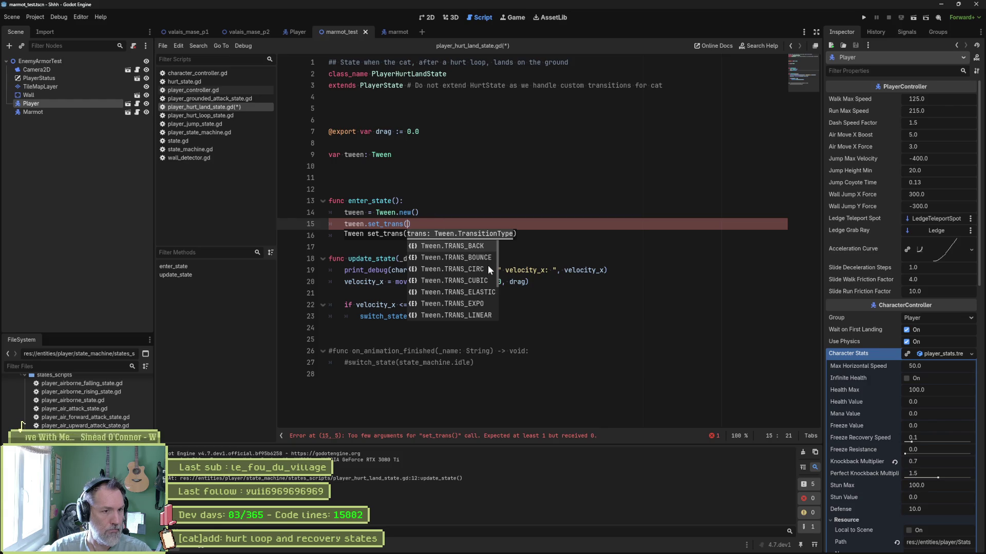
pyautogui.scroll(-1, 474, 287)
pyautogui.scroll(-4, 475, 290)
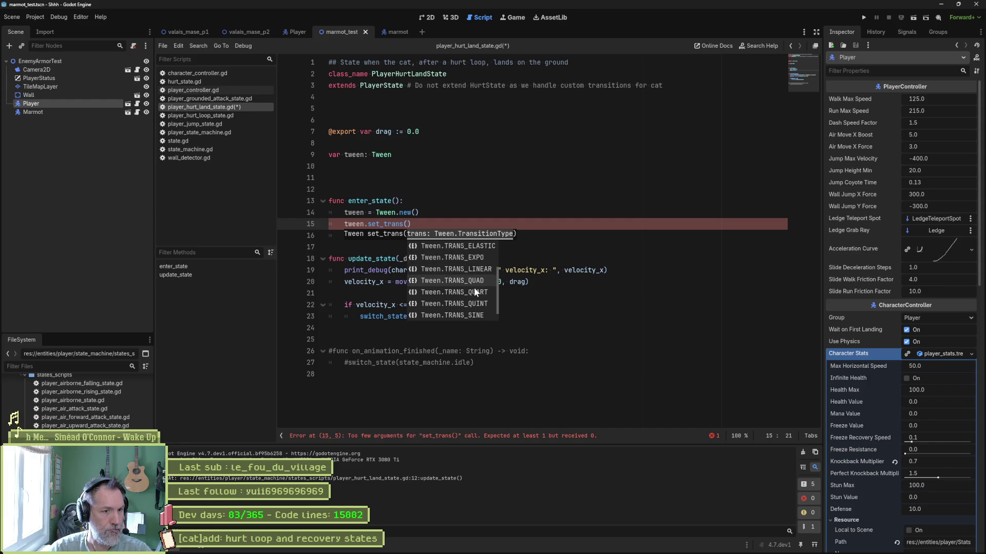
pyautogui.scroll(1, 474, 289)
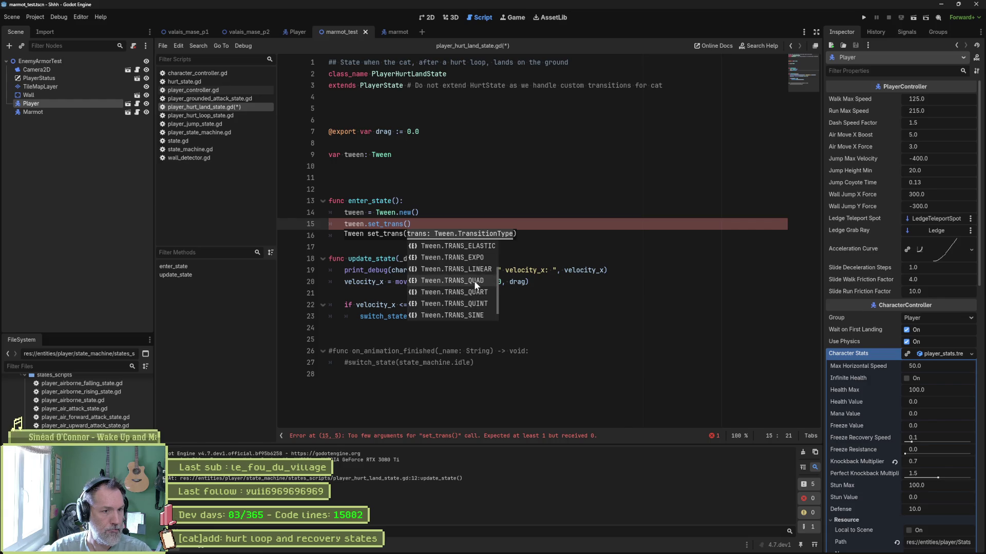
pyautogui.click(474, 282)
pyautogui.press('End')
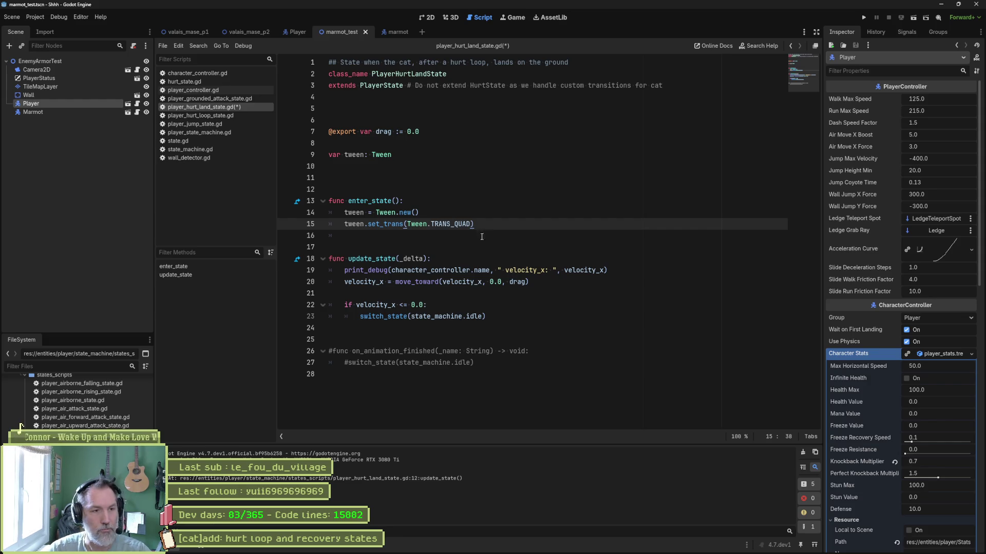
# - Ask Gemini, in French, how to use a Godot tween to slow velocity x
pyautogui.moveTo(505, 551)
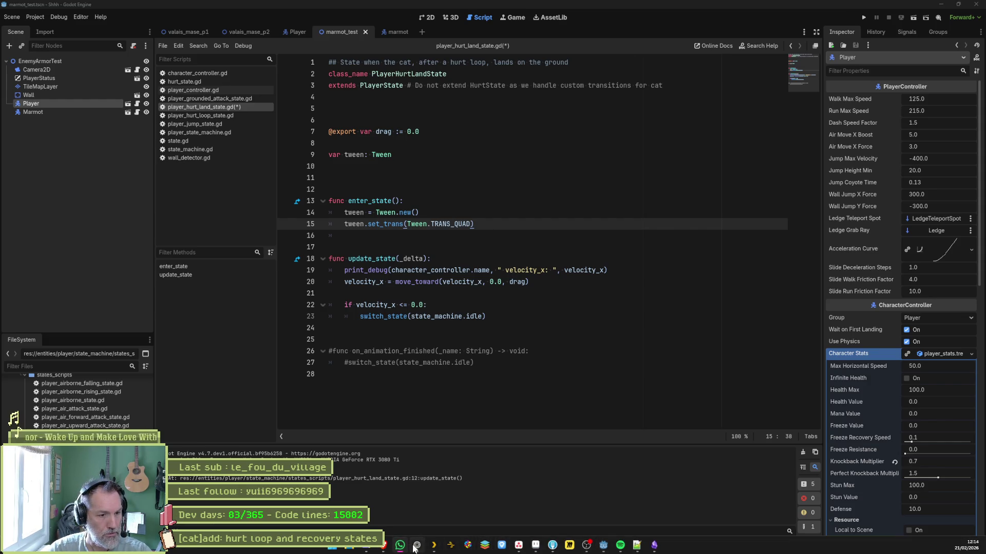
pyautogui.click(416, 549)
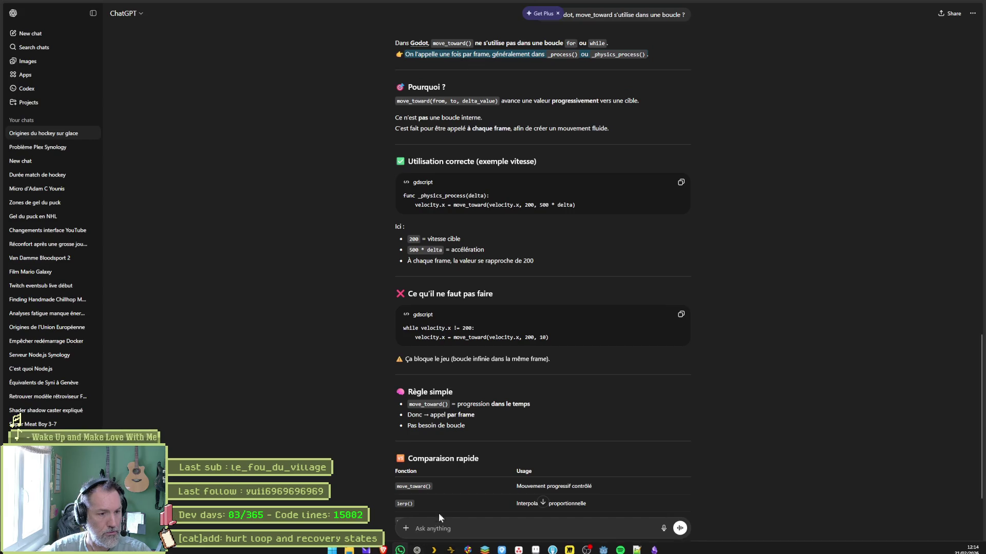
pyautogui.write('utili')
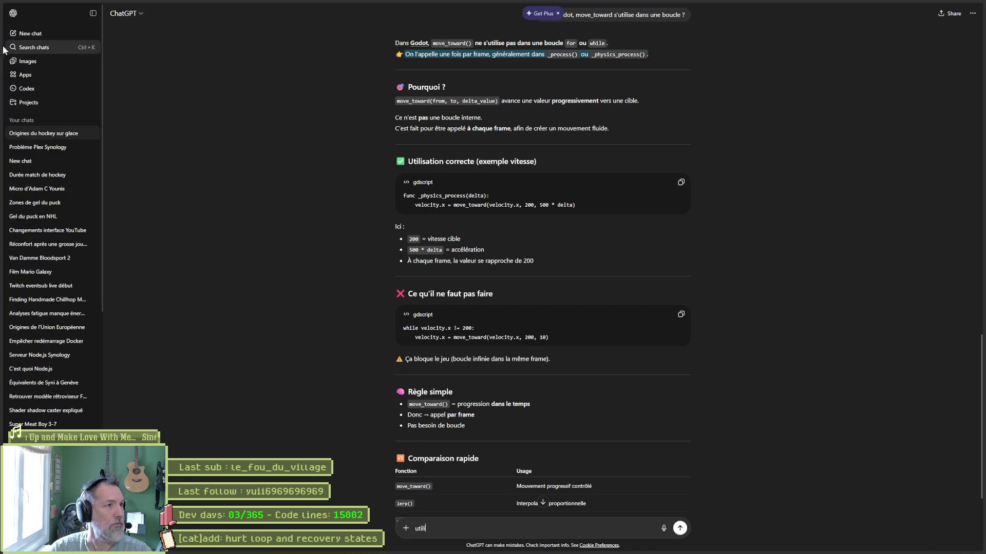
pyautogui.click(31, 351)
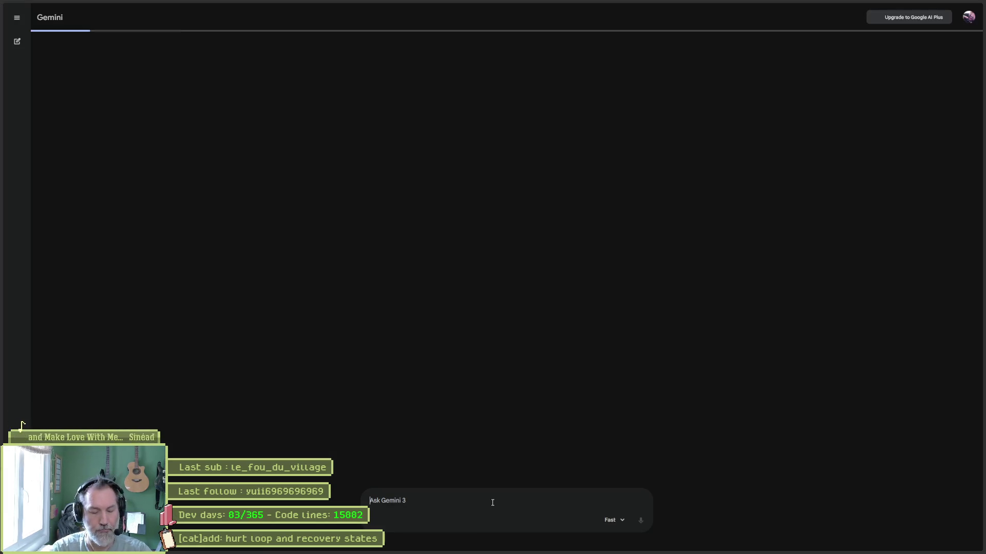
pyautogui.write('utiliser un tween godot pour rale')
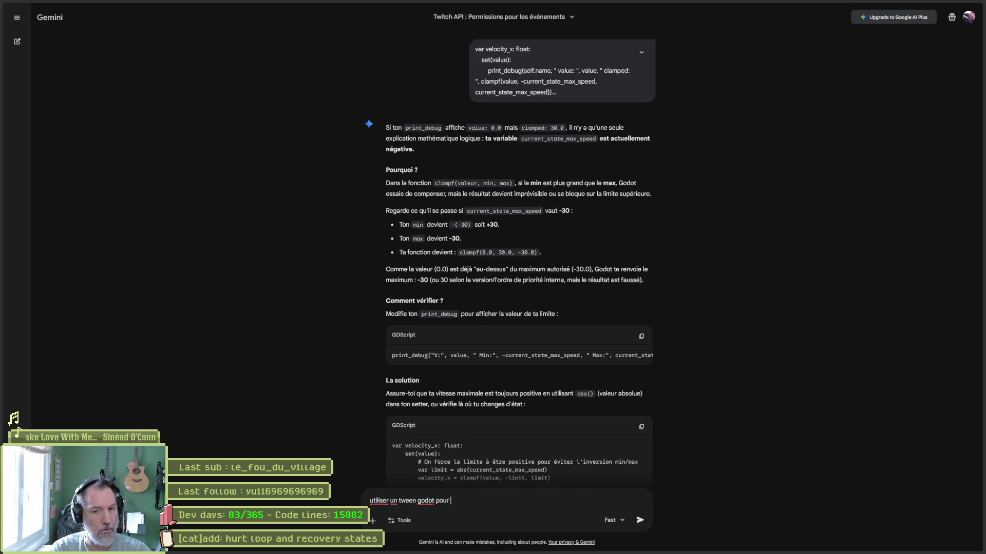
pyautogui.write('ntir la velocity')
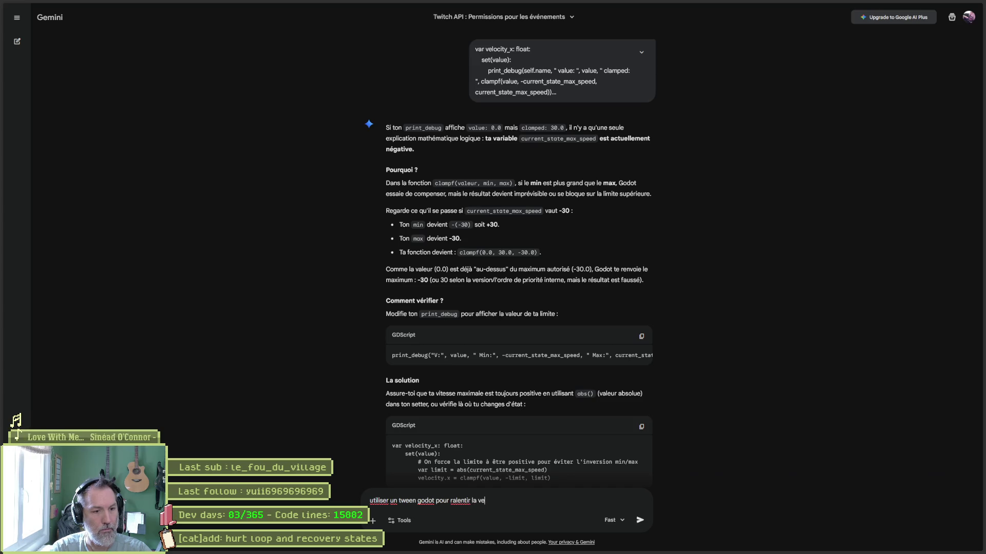
pyautogui.write(' x')
pyautogui.press('Return')
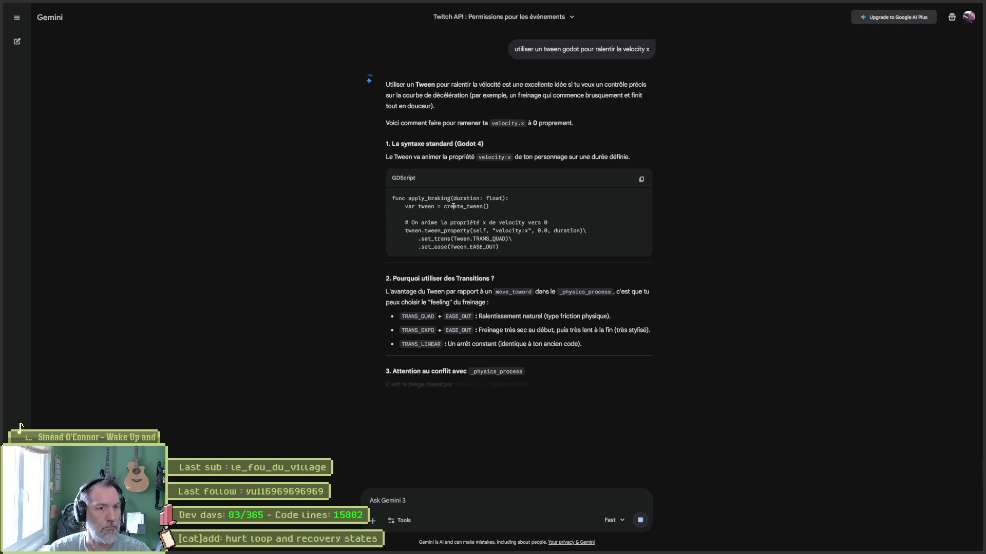
pyautogui.moveTo(489, 206); pyautogui.dragTo(475, 208)
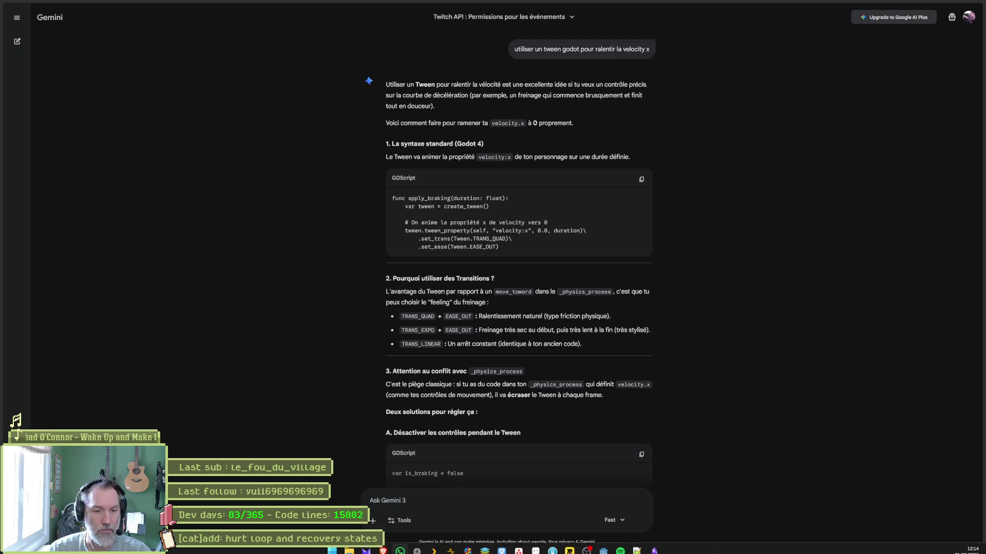
# - Replace Tween.new() on line 14 with create_tween(), then return to Gemini
pyautogui.click(604, 550)
pyautogui.moveTo(435, 214); pyautogui.dragTo(375, 213)
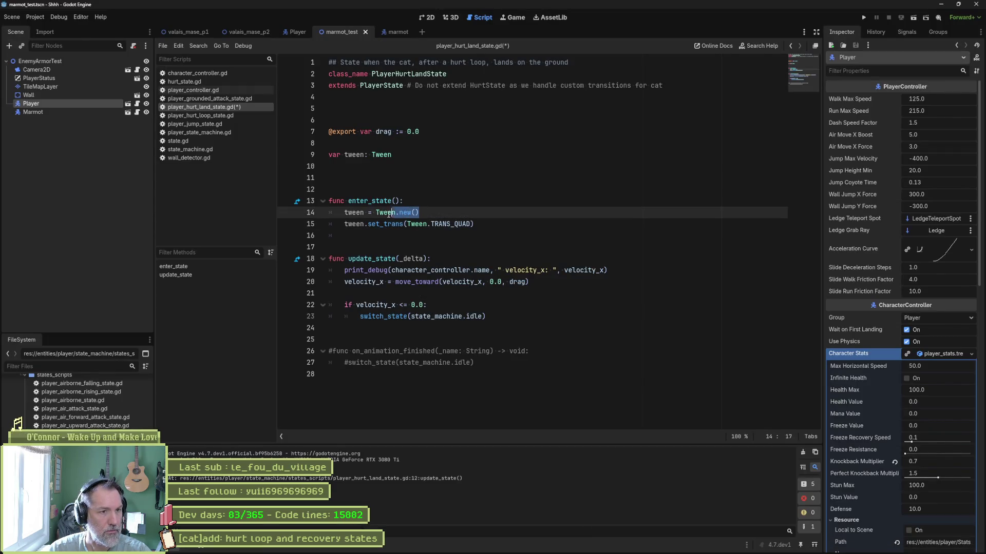
pyautogui.write('creat')
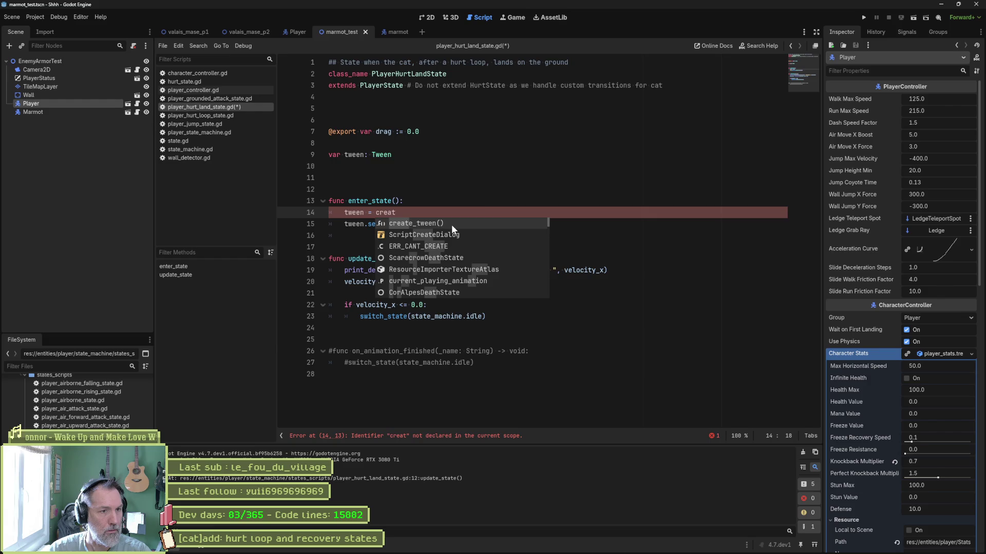
pyautogui.click(452, 226)
pyautogui.moveTo(421, 551)
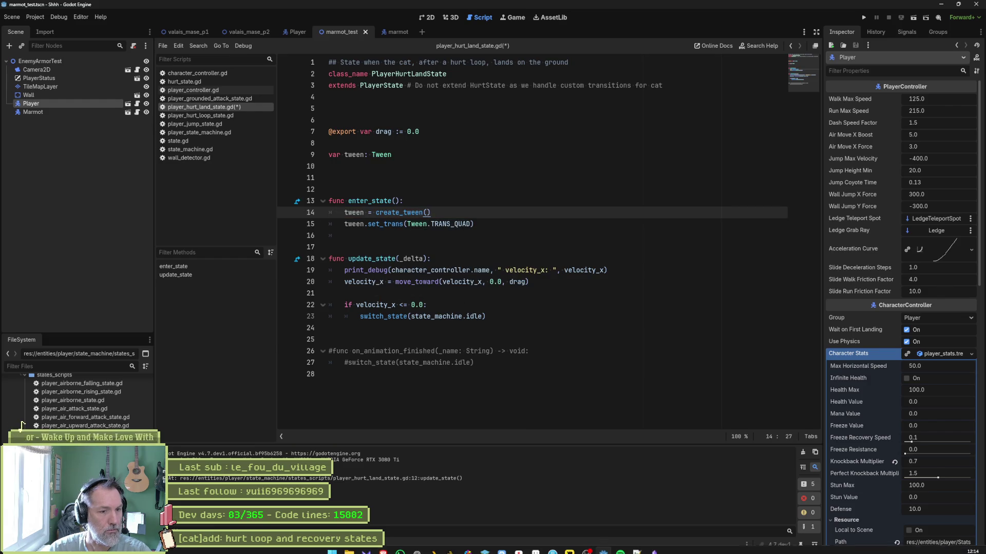
pyautogui.click(417, 545)
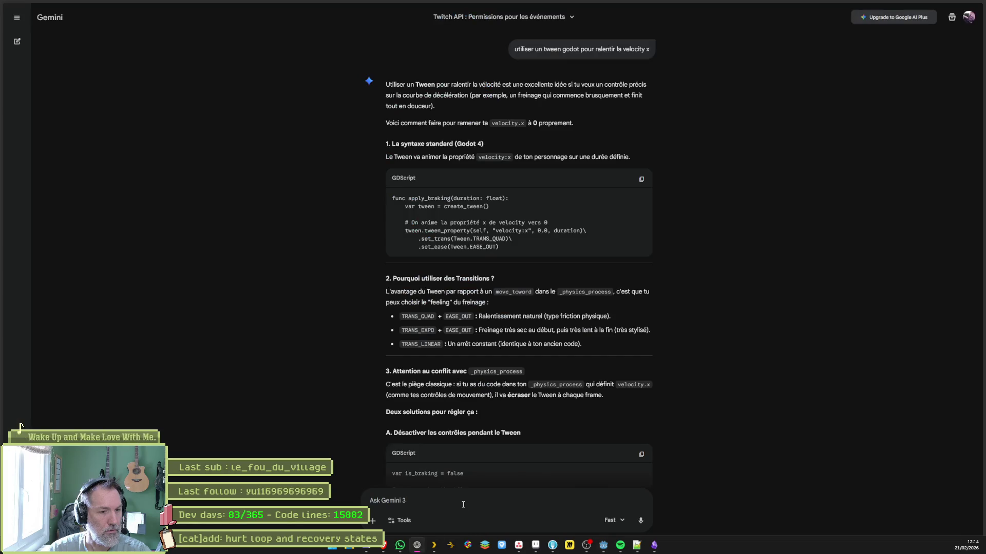
# - Ask Gemini 'quelle difference entre Tween.new() et create_tween()' and send the question
pyautogui.write('quelle difference entre')
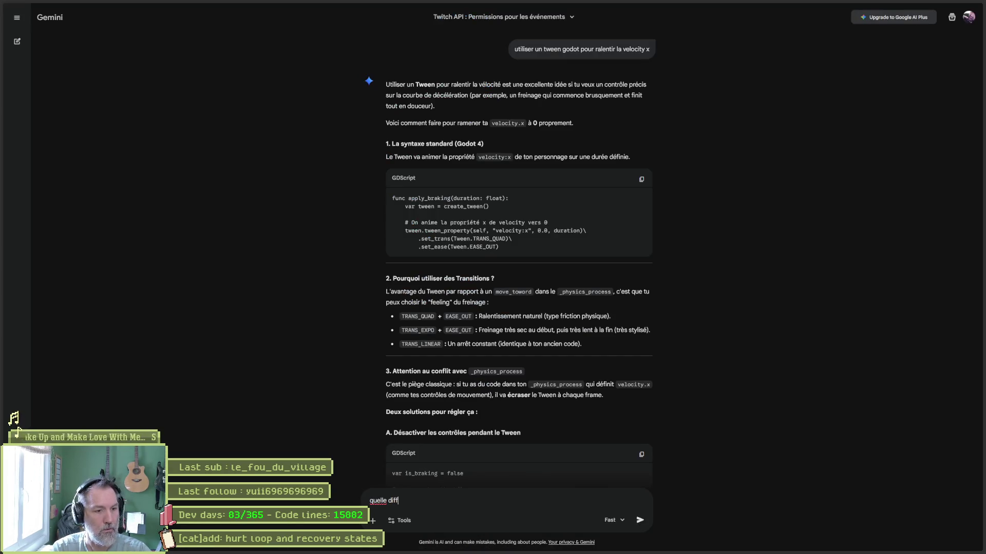
pyautogui.write(' Tween.new() e')
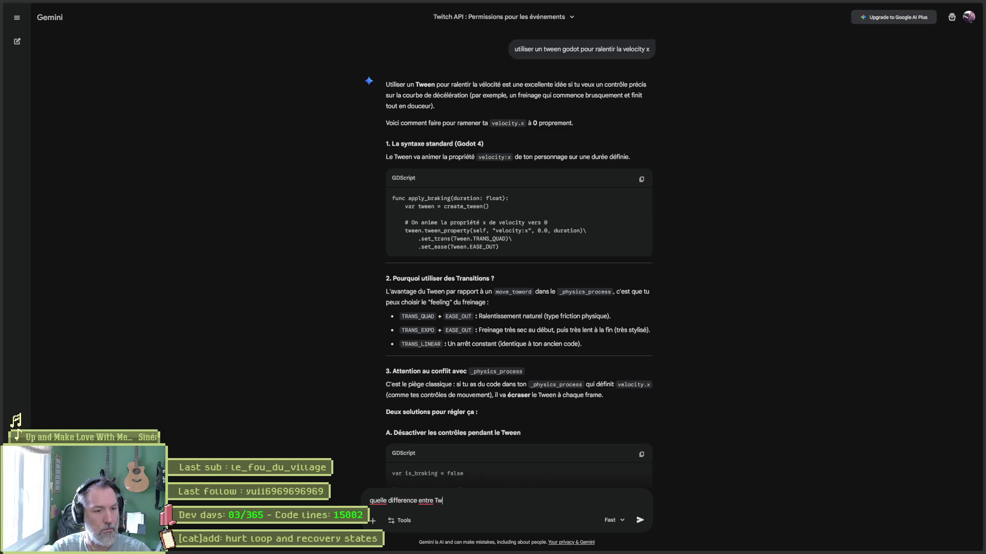
pyautogui.write('t create_tween()')
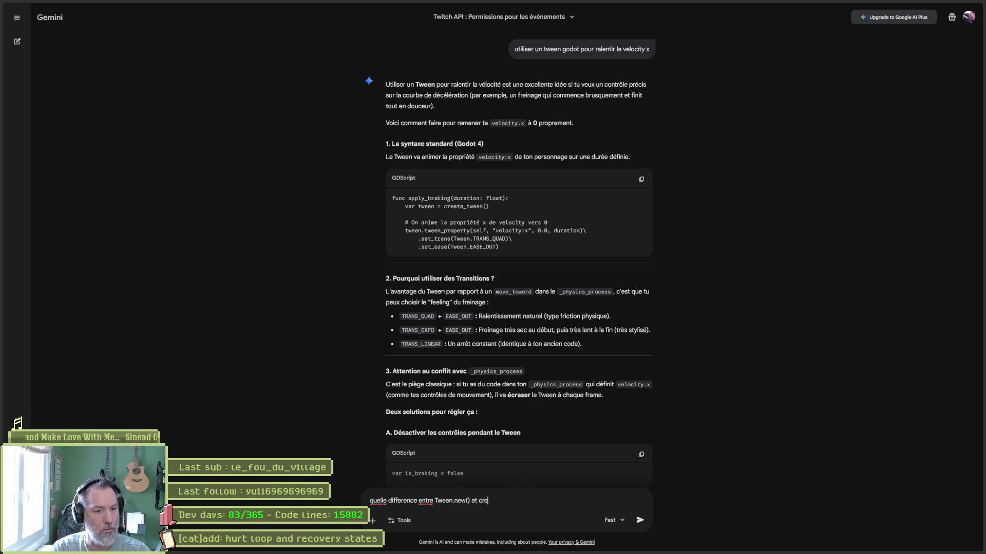
pyautogui.press('Return')
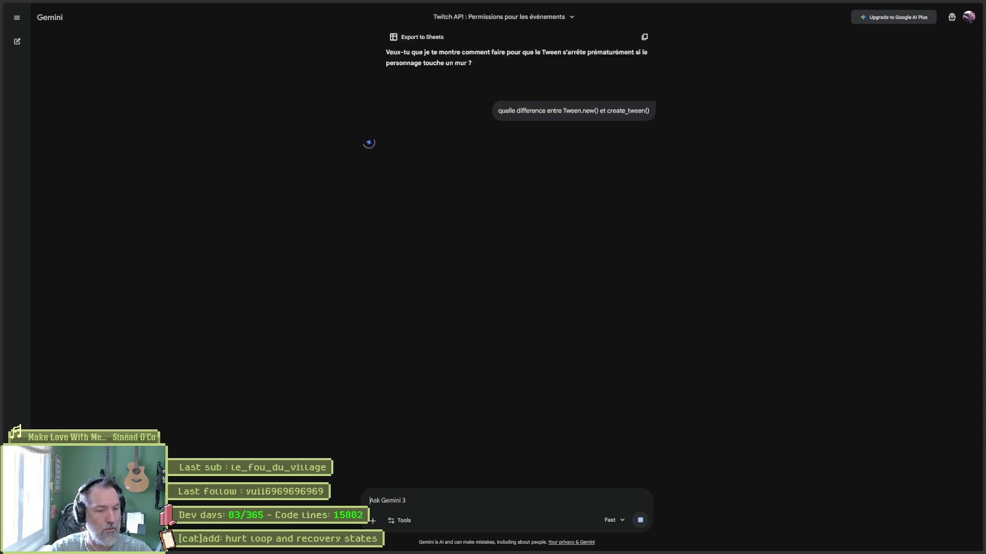
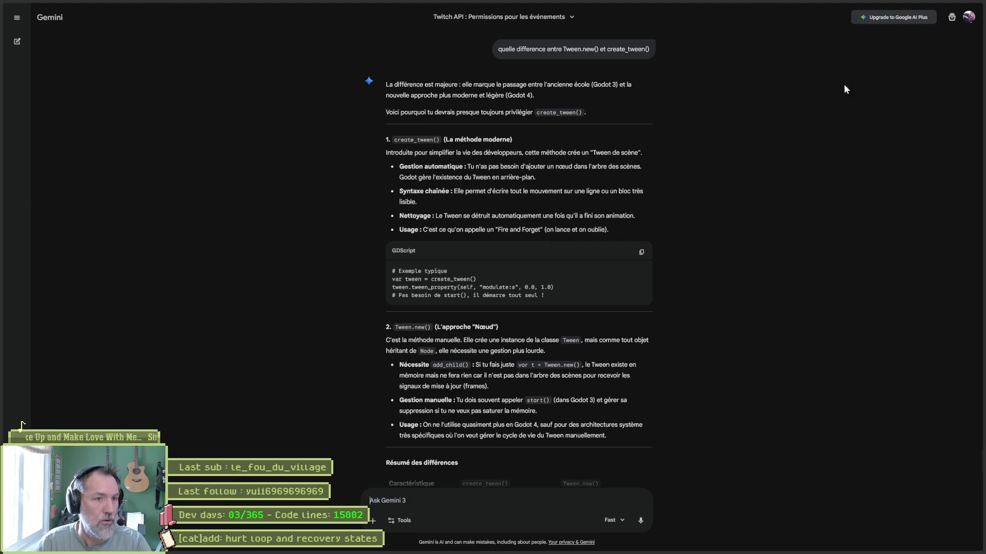
# - Copy Gemini's apply_impact tween example and return to enter_state in the Godot script
pyautogui.scroll(8, 701, 293)
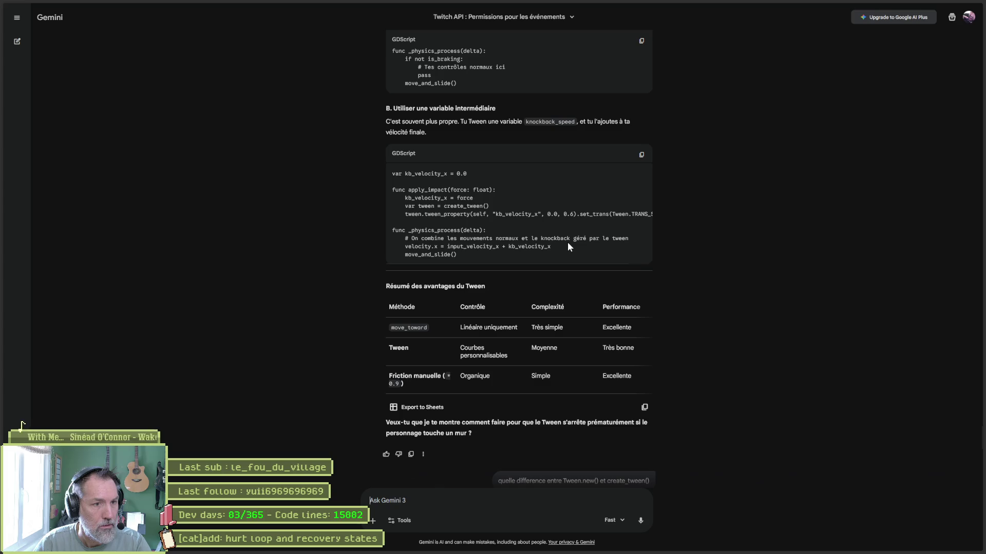
pyautogui.moveTo(482, 224)
pyautogui.mouseDown()
pyautogui.moveTo(380, 190)
pyautogui.moveTo(391, 187)
pyautogui.mouseUp()
pyautogui.hotkey('ctrl', 'c')
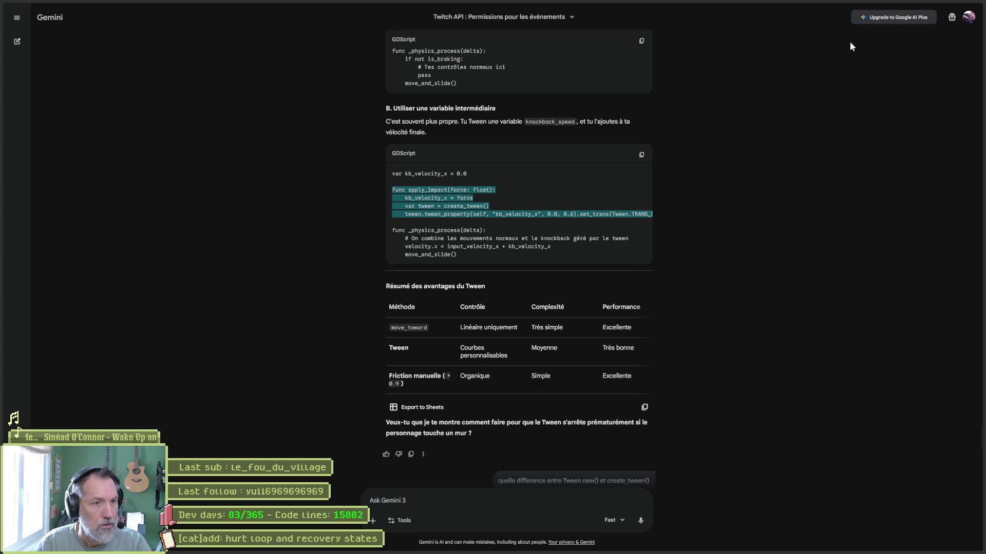
pyautogui.click(932, 7)
pyautogui.click(432, 234)
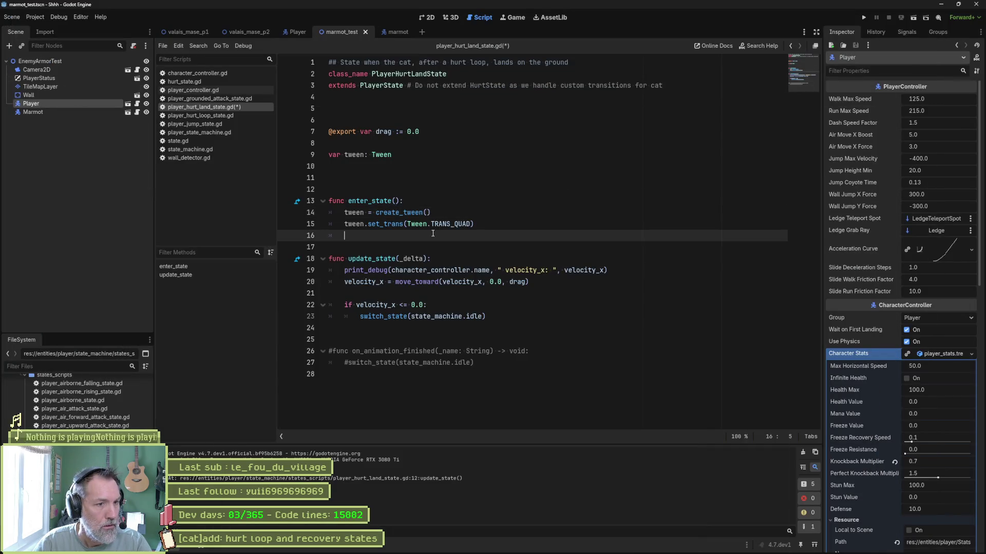
# - Paste the apply_impact code into enter_state and strip it down to tween velocity_x
pyautogui.moveTo(504, 226)
pyautogui.mouseDown()
pyautogui.moveTo(487, 213)
pyautogui.moveTo(413, 202)
pyautogui.moveTo(565, 200)
pyautogui.mouseUp()
pyautogui.hotkey('ctrl', 'v')
pyautogui.press('BackSpace')
pyautogui.hotkey('shift', 'Down')
pyautogui.hotkey('shift', 'Down')
pyautogui.hotkey('shift', 'Down')
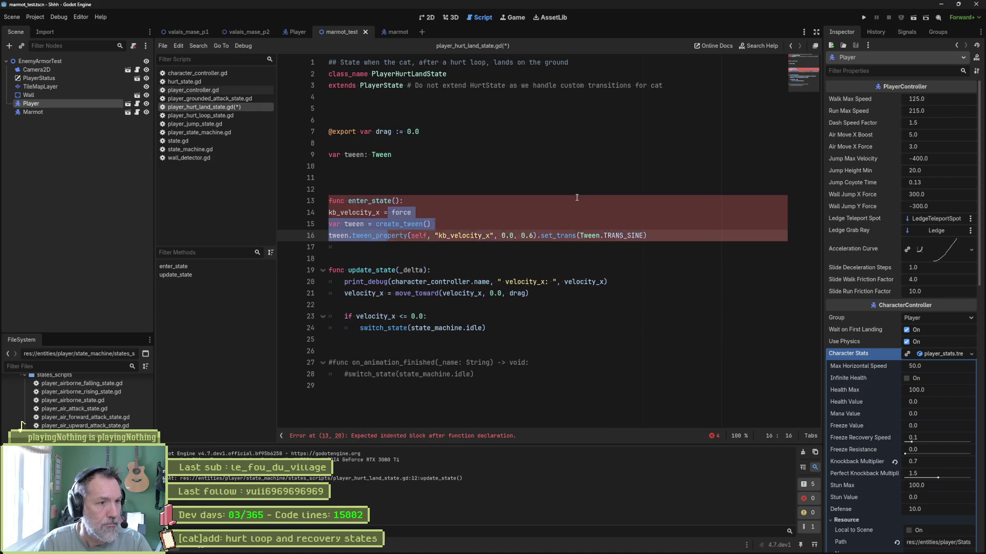
pyautogui.press('Up')
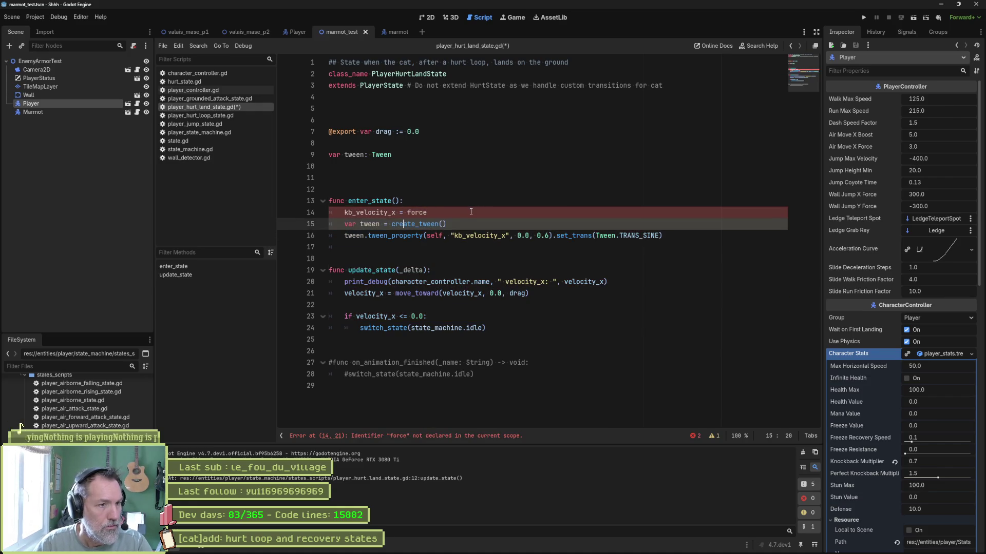
pyautogui.click(471, 212)
pyautogui.hotkey('ctrl', 'shift', 'k')
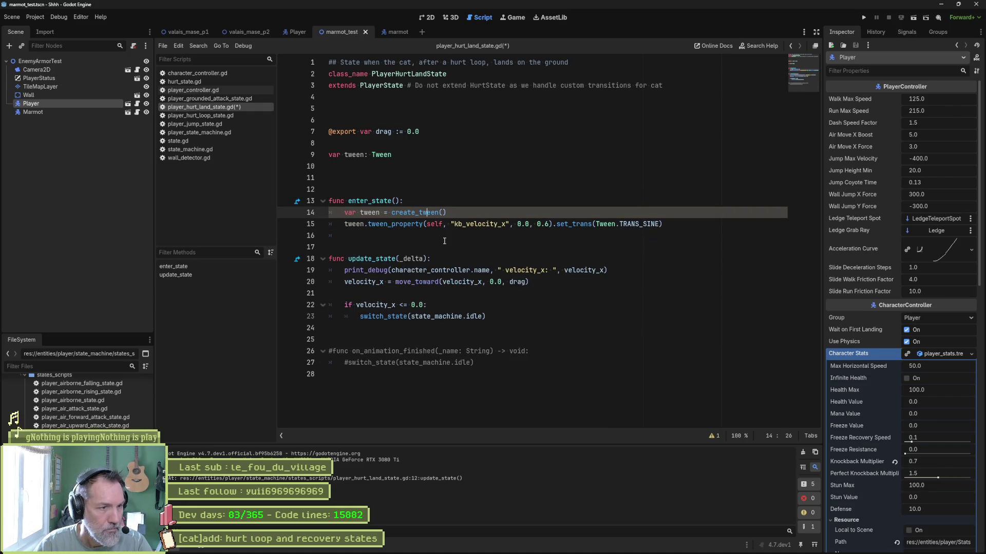
pyautogui.hotkey('ctrl', 'z')
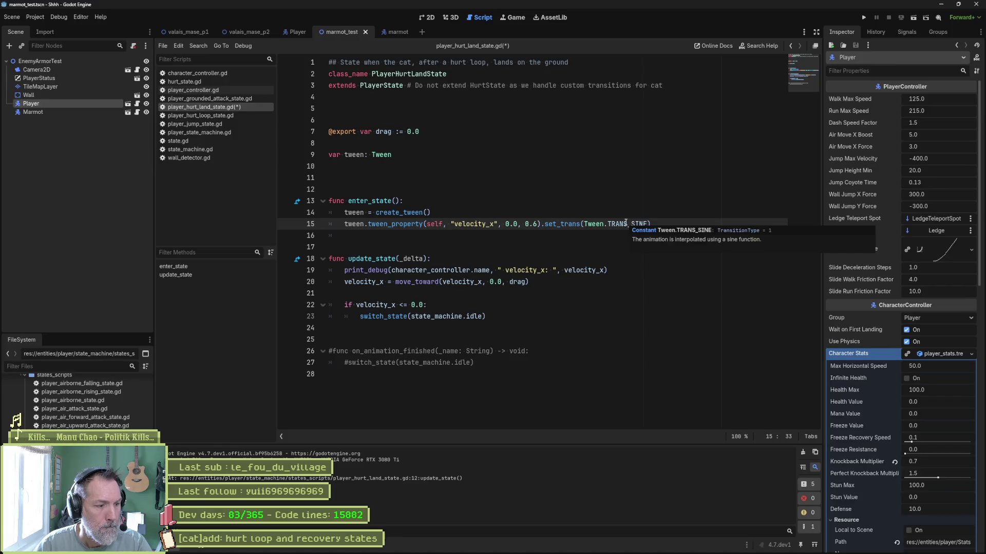
# - Try EASE_OUT as the transition, then restore Tween.TRANS_SINE
pyautogui.doubleClick(626, 224)
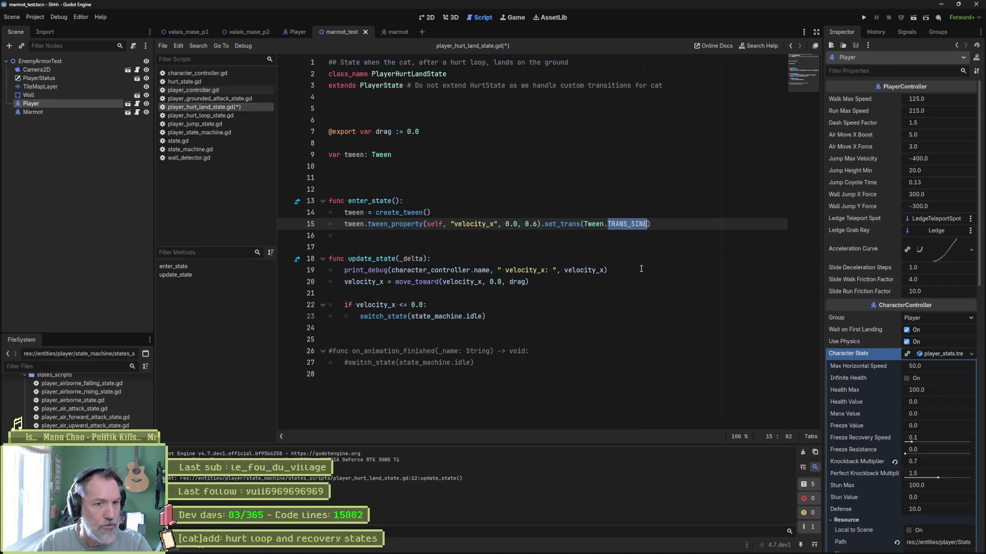
pyautogui.write('ea')
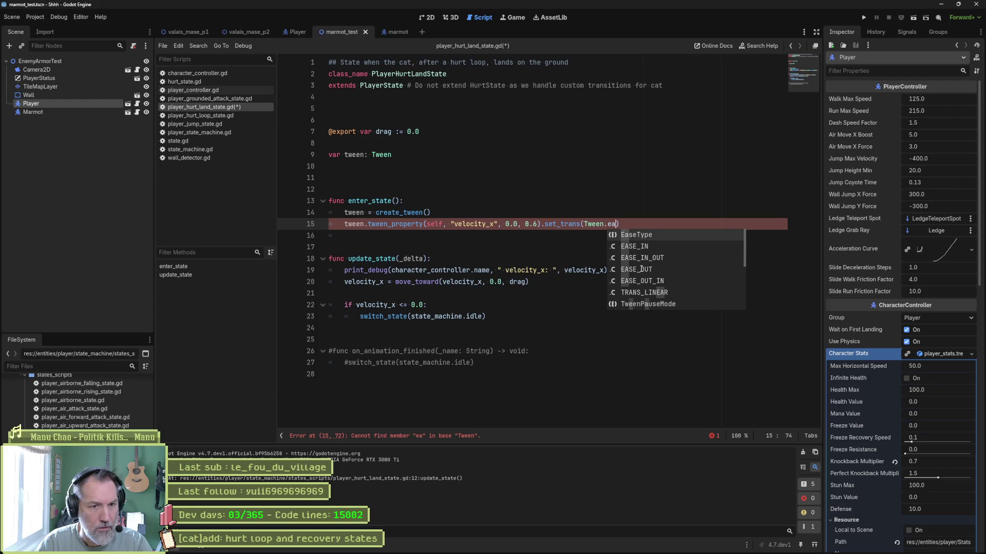
pyautogui.press('Down')
pyautogui.press('Down')
pyautogui.press('Down')
pyautogui.press('Return')
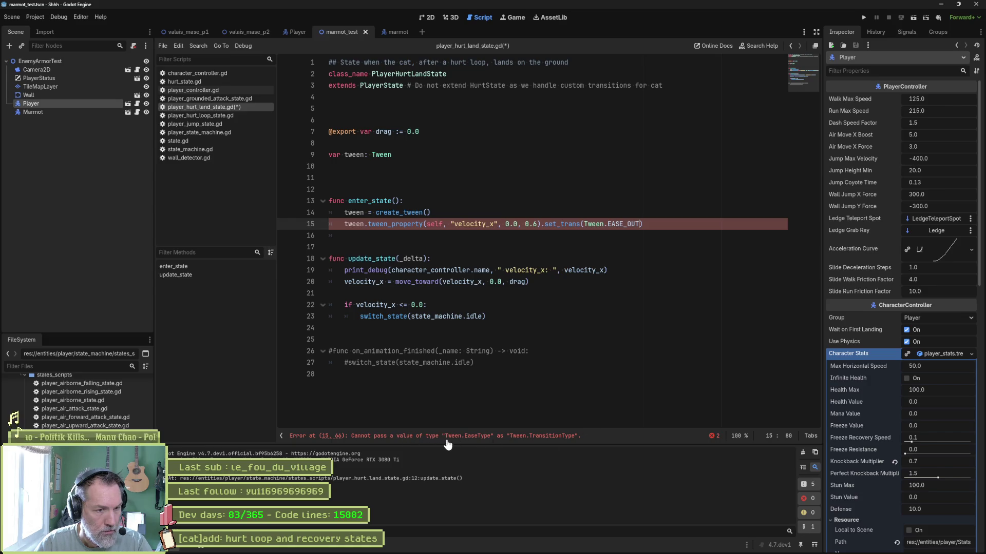
pyautogui.hotkey('ctrl', 'shift', 'Left')
pyautogui.write('TRANS_SINE')
pyautogui.click(671, 226)
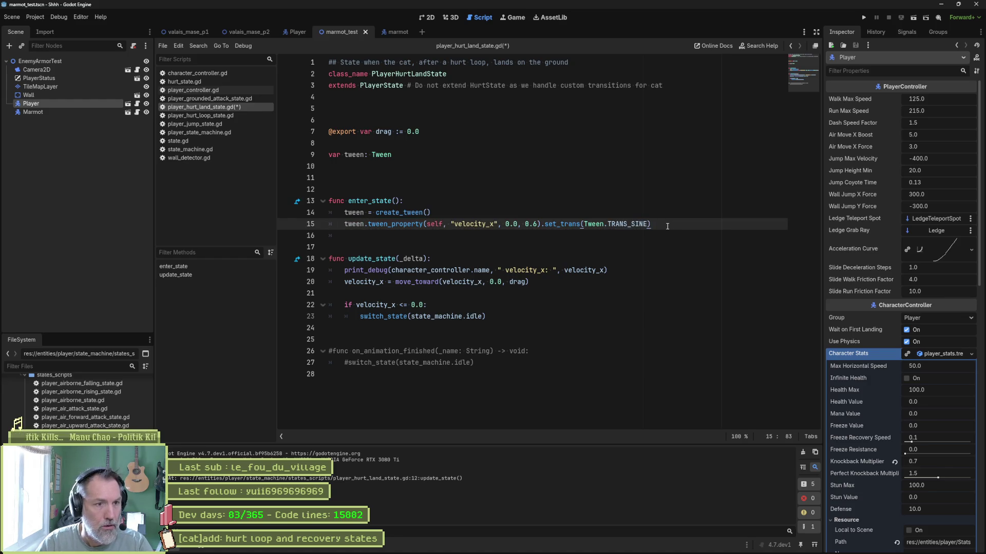
# - Chain .set_ease(Tween.EASE_OUT) onto the velocity_x tween
pyautogui.write('set_e')
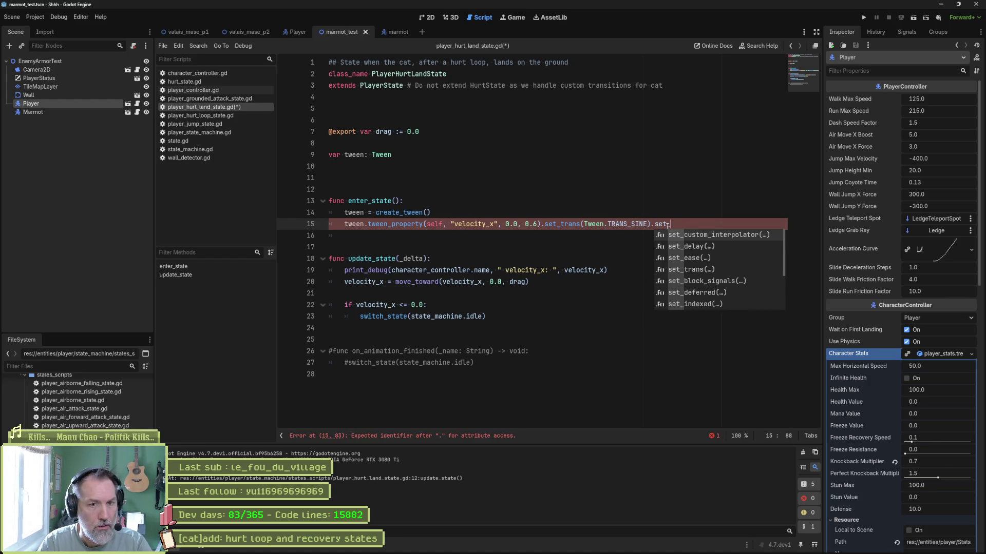
pyautogui.press('Return')
pyautogui.press('Down')
pyautogui.press('Down')
pyautogui.press('Return')
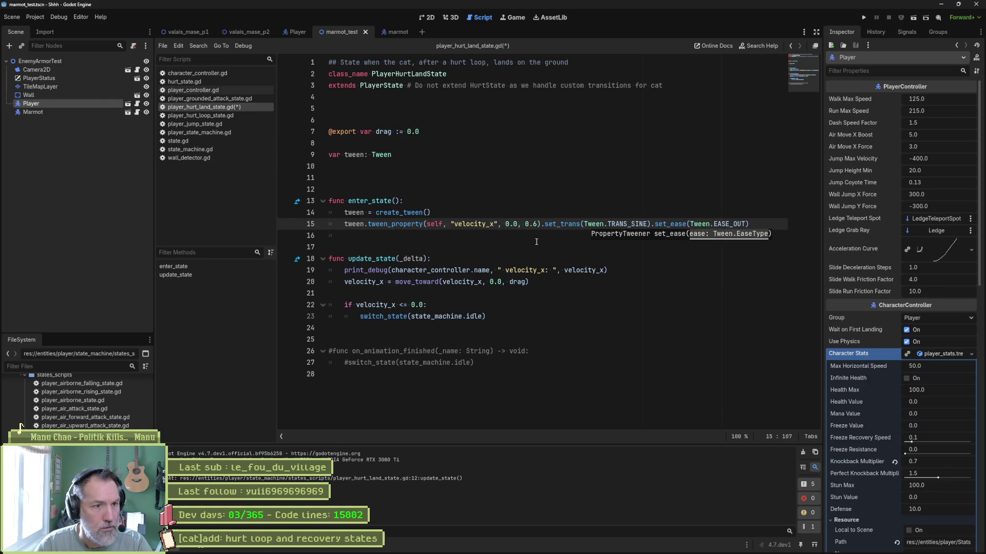
# - Split the tween call into indented lines continued with backslashes
pyautogui.click(544, 229)
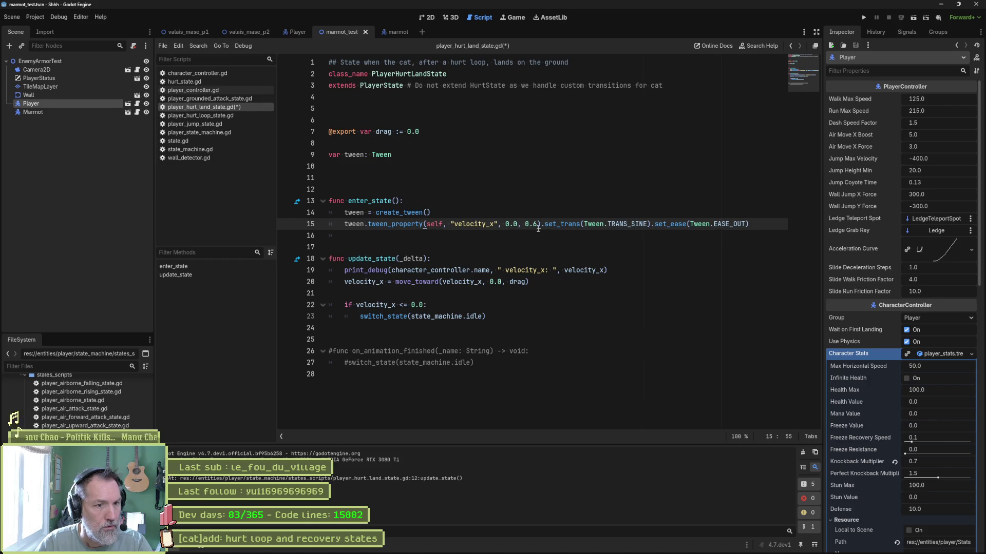
pyautogui.press('Return')
pyautogui.press('Tab')
pyautogui.press('Tab')
pyautogui.press('Up')
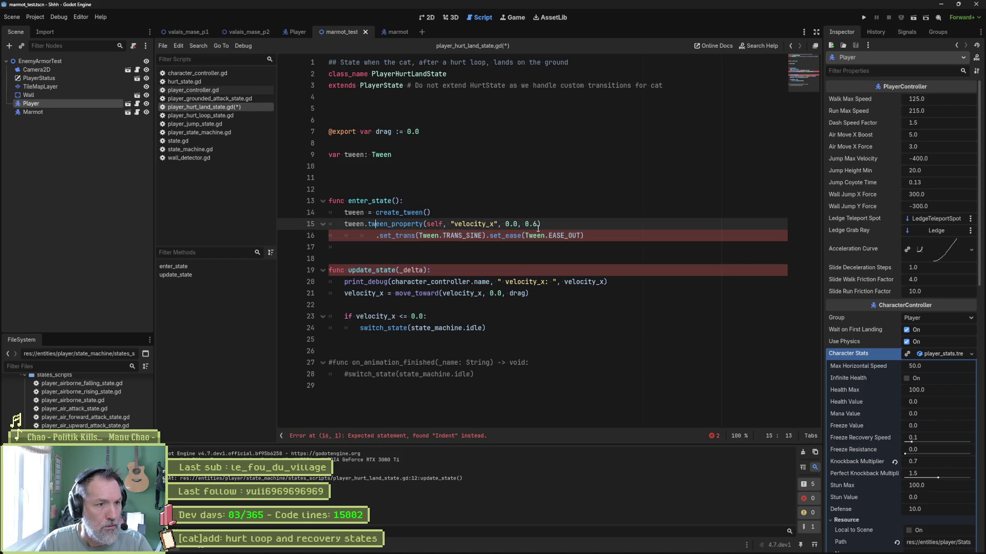
pyautogui.press('BackSpace')
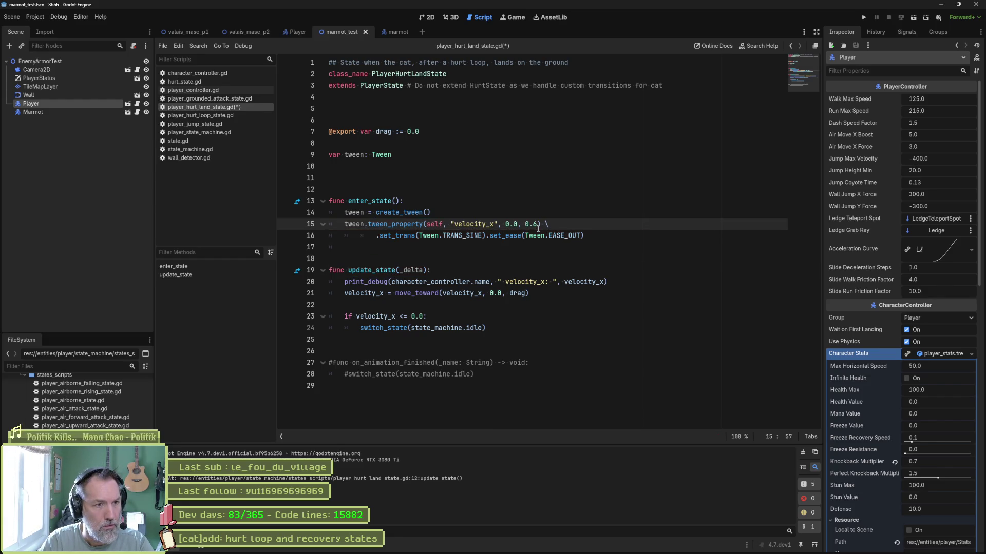
pyautogui.press('Down')
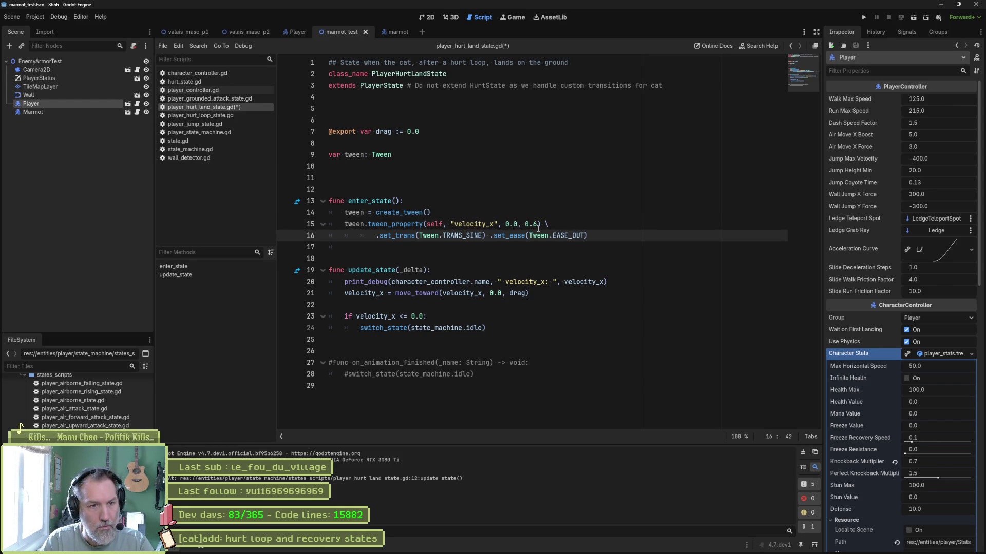
pyautogui.write('\\')
pyautogui.press('Return')
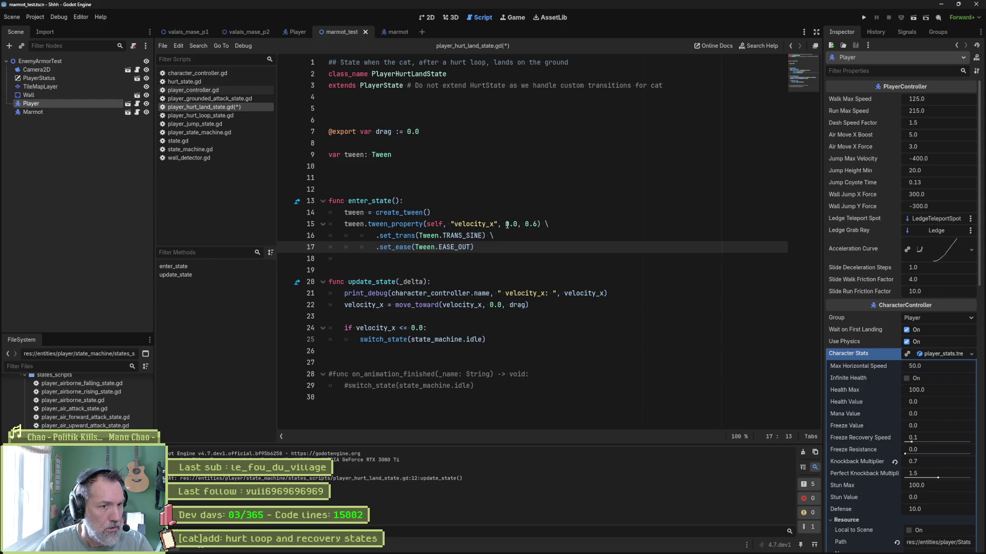
pyautogui.moveTo(420, 225)
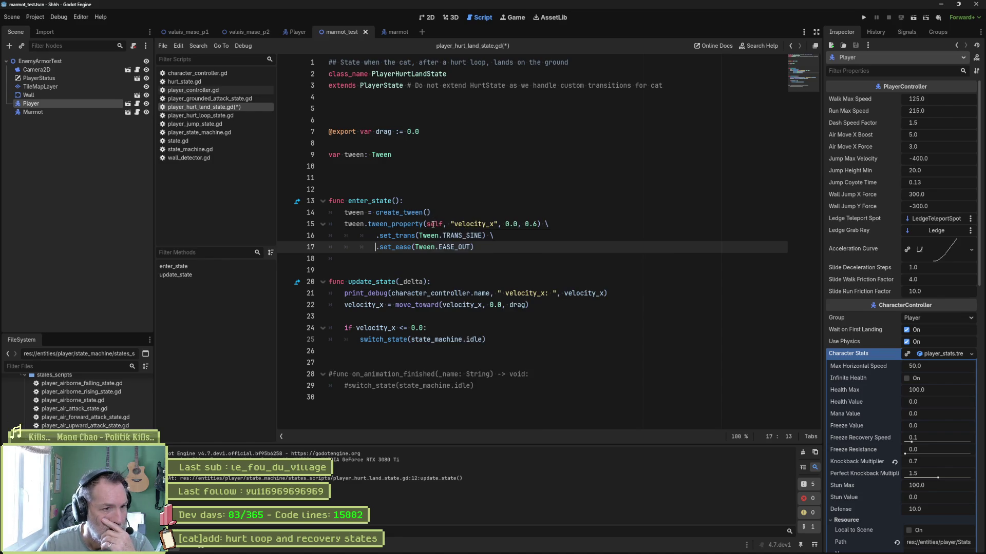
# - Keep self as the tween target after trying character_controller, and change the duration to 1.0
pyautogui.doubleClick(434, 225)
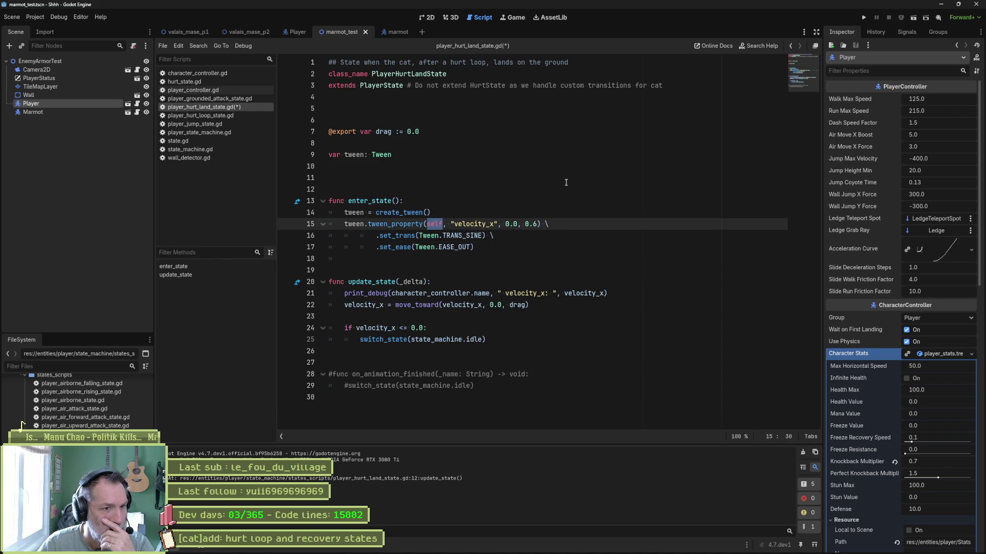
pyautogui.write('cha')
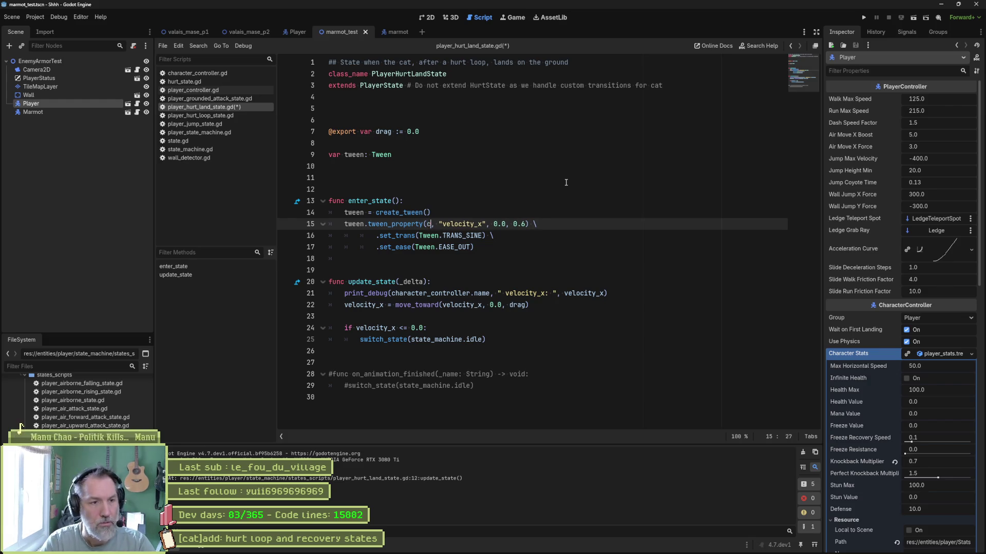
pyautogui.press('Return')
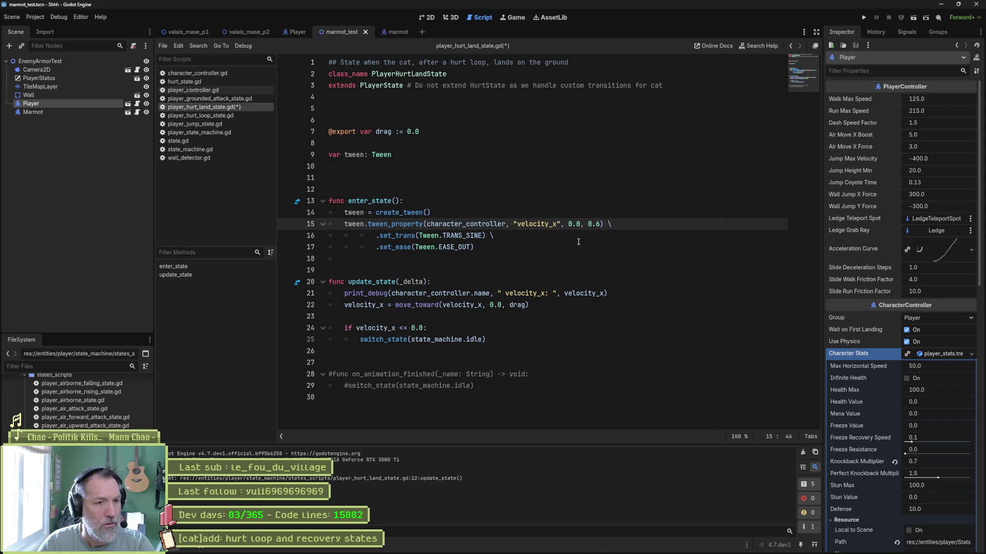
pyautogui.doubleClick(458, 226)
pyautogui.write('self')
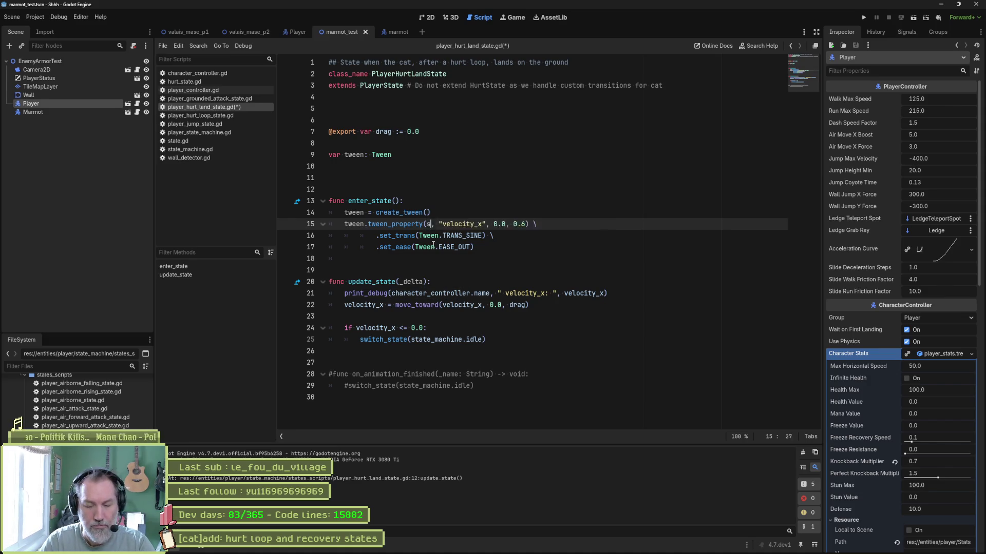
pyautogui.click(552, 262)
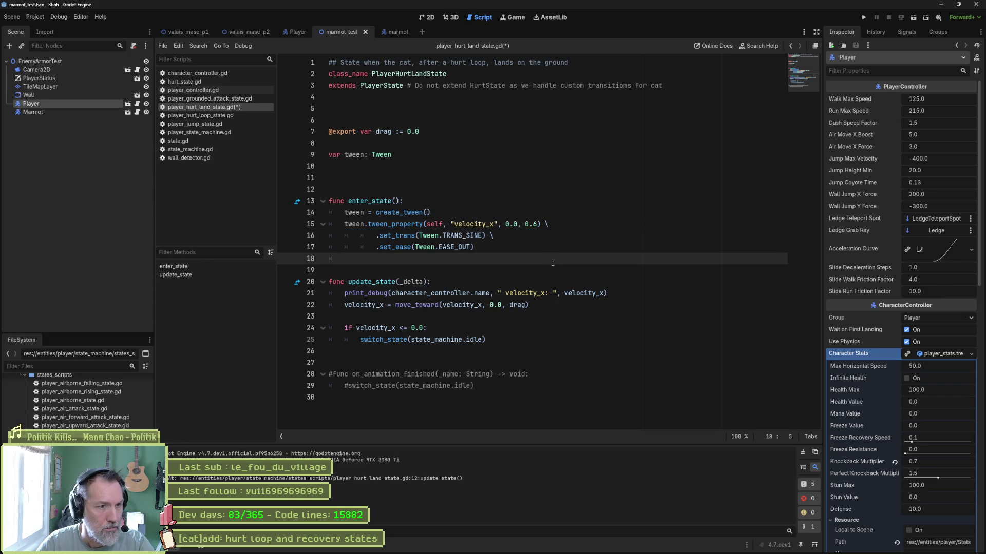
pyautogui.doubleClick(534, 224)
pyautogui.write('1')
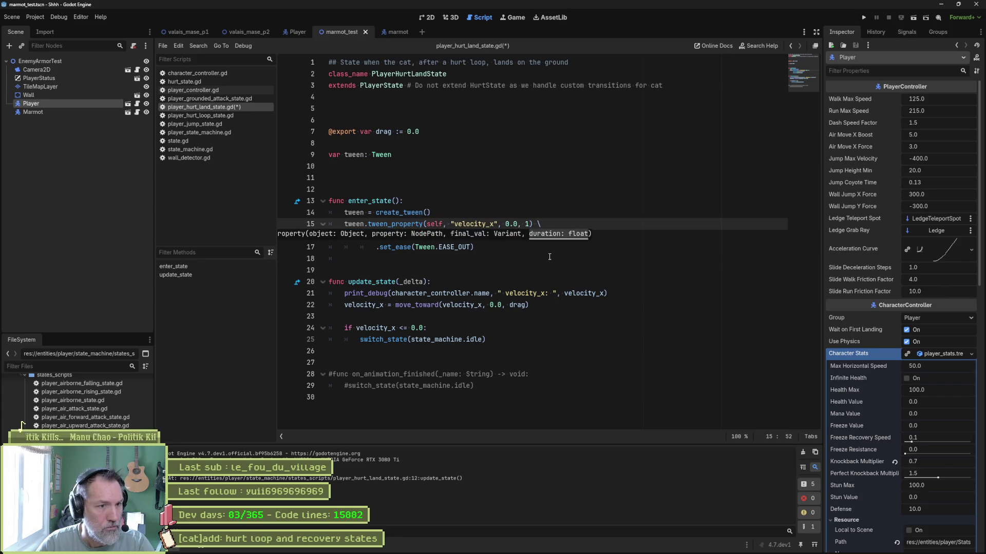
pyautogui.write('.0')
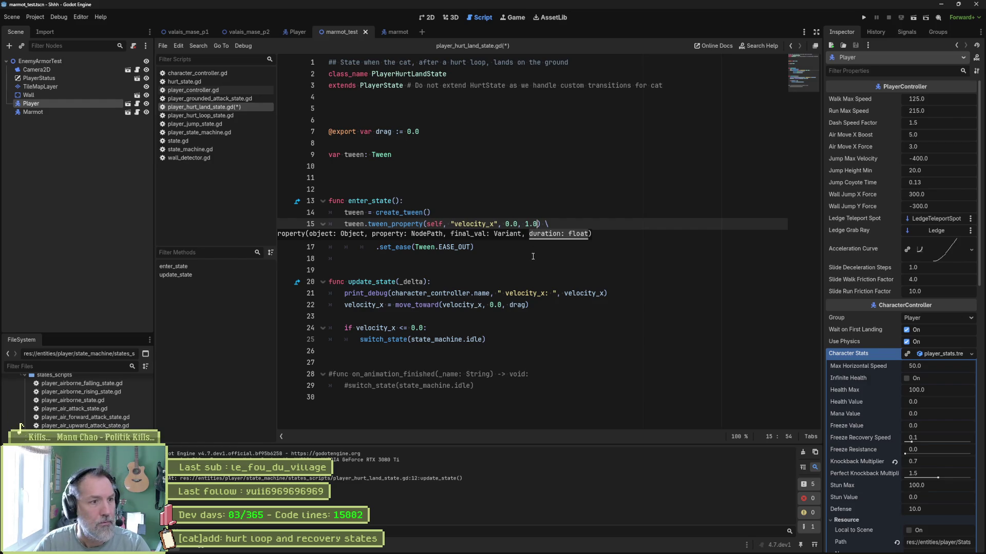
pyautogui.click(532, 258)
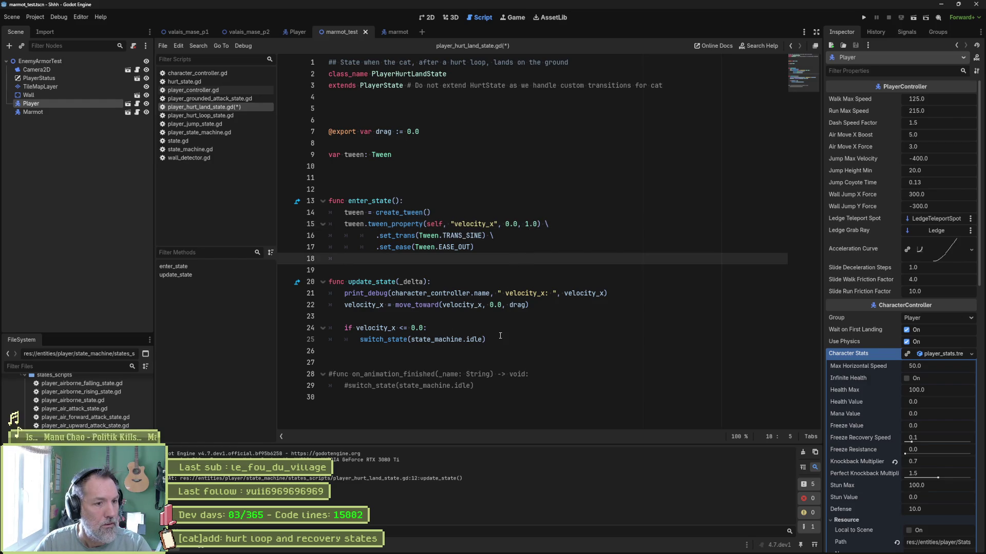
# - Test-run the scene with F6, stop it, and return to Gemini's answer
pyautogui.press('F6')
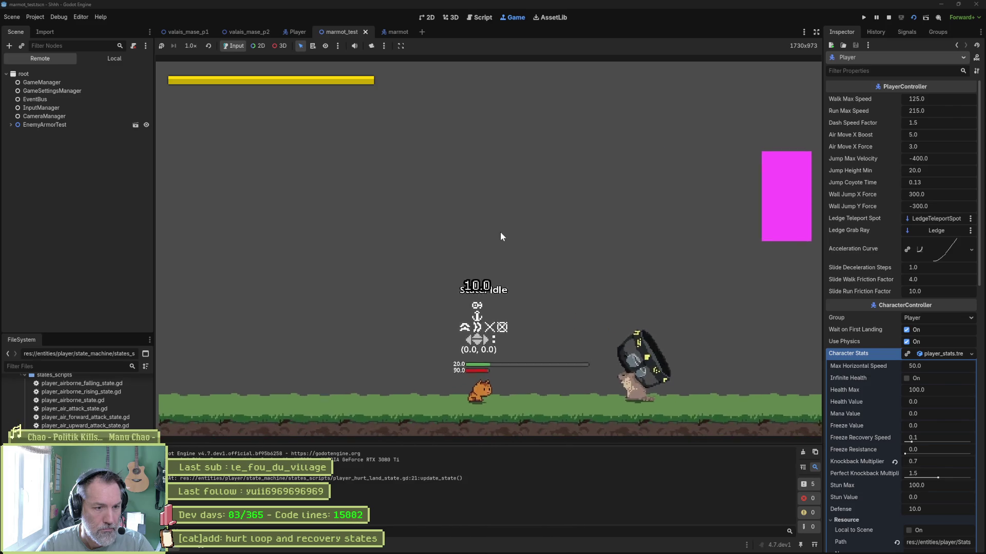
pyautogui.press('F8')
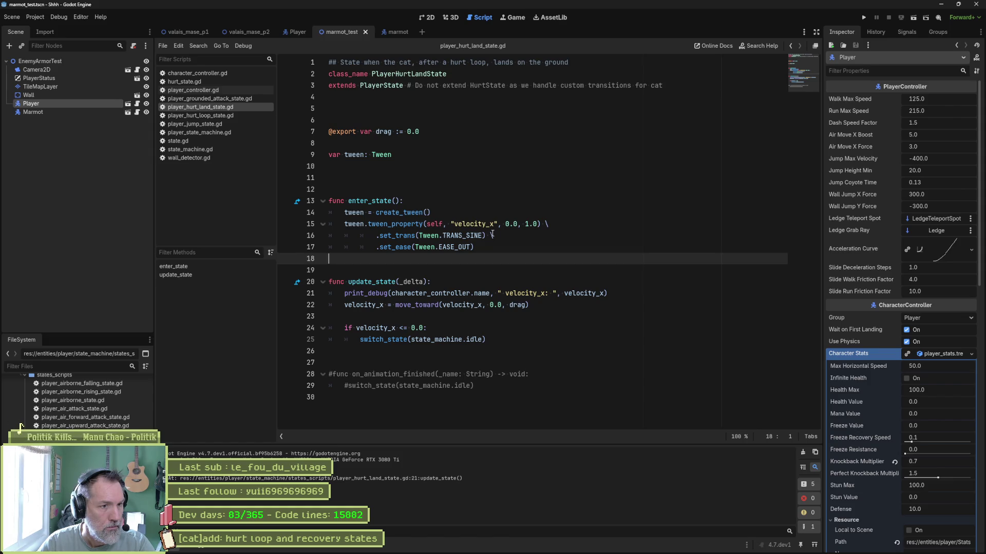
pyautogui.hotkey('alt', 'Tab')
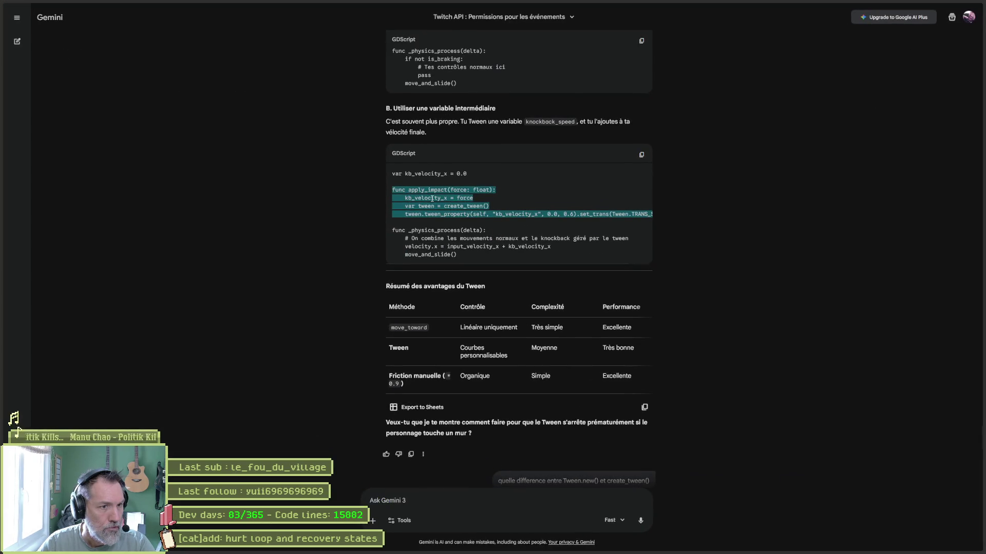
# - Study Gemini's option B line adding tweened kb_velocity_x to the input velocity
pyautogui.click(432, 198)
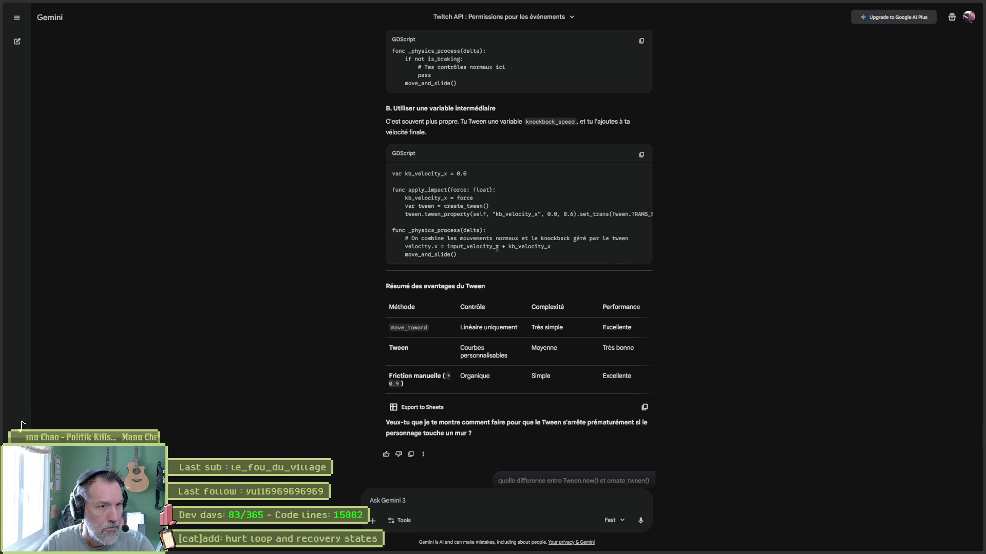
pyautogui.doubleClick(436, 174)
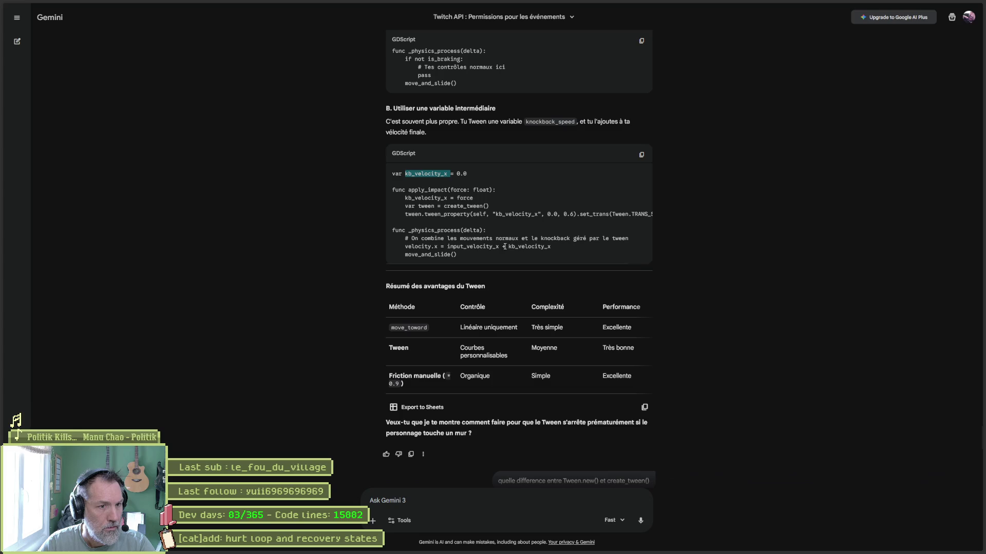
pyautogui.moveTo(407, 248)
pyautogui.mouseDown()
pyautogui.moveTo(470, 239)
pyautogui.moveTo(544, 247)
pyautogui.mouseUp()
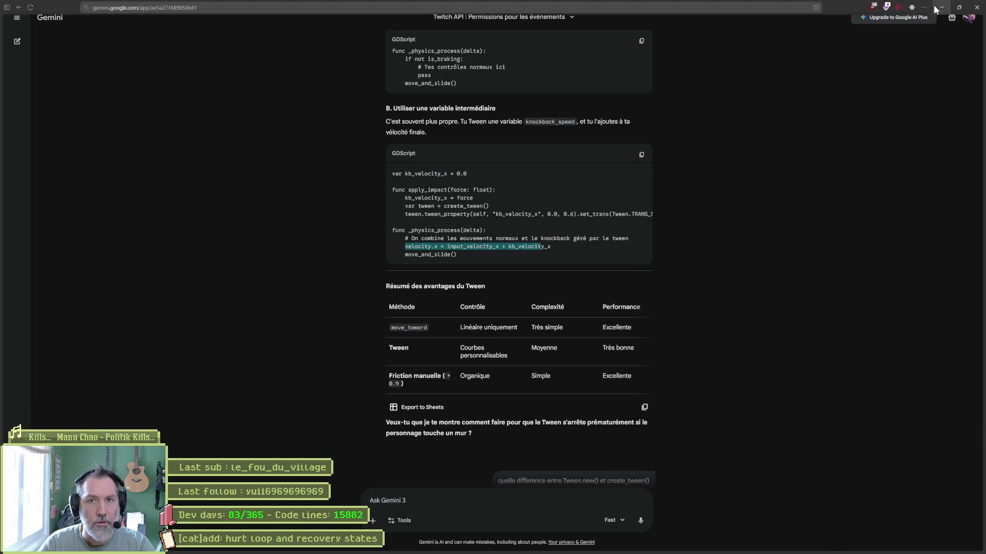
pyautogui.hotkey('alt', 'Tab')
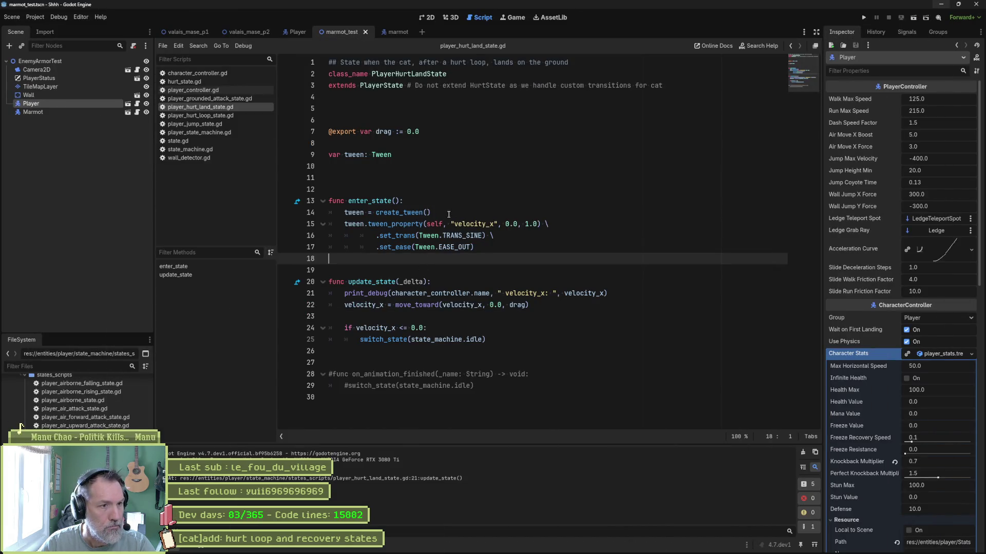
# - Declare 'var tween_velocity: float' below the tween declaration
pyautogui.click(403, 156)
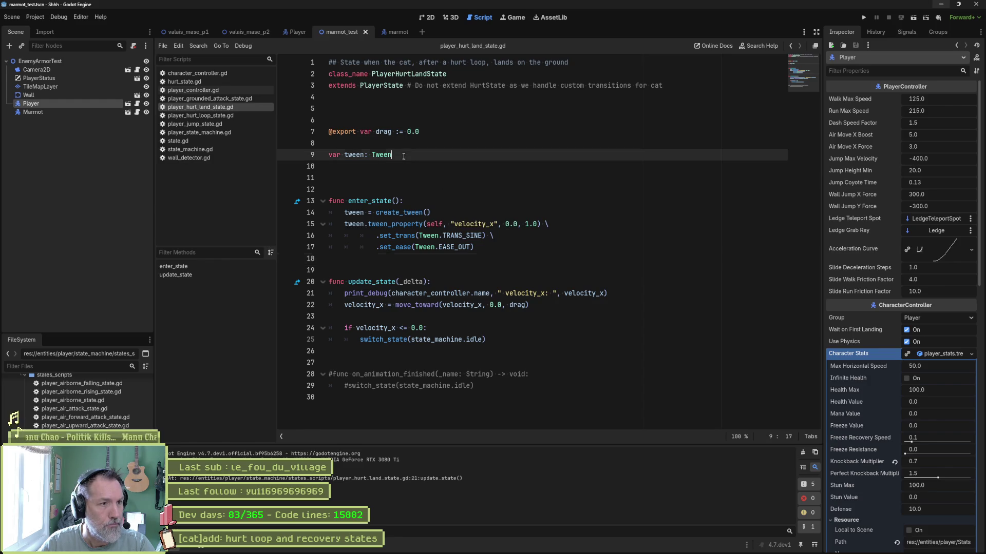
pyautogui.press('Return')
pyautogui.write('var t')
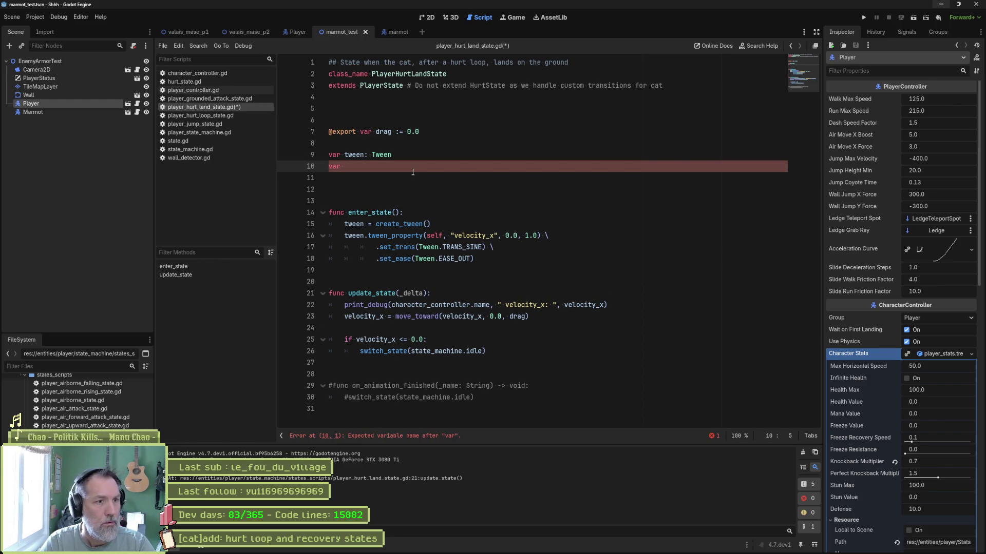
pyautogui.write('ween_velocity')
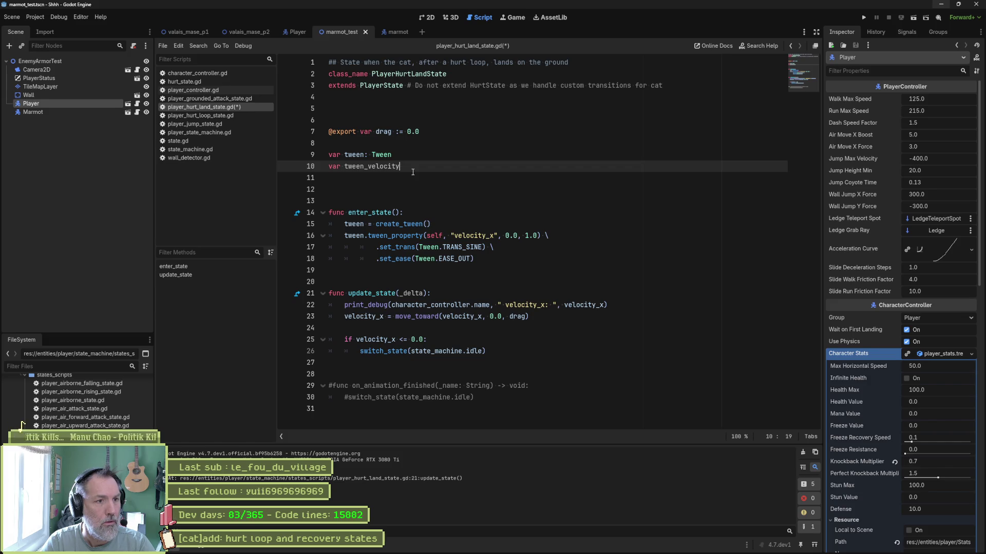
pyautogui.write(': float')
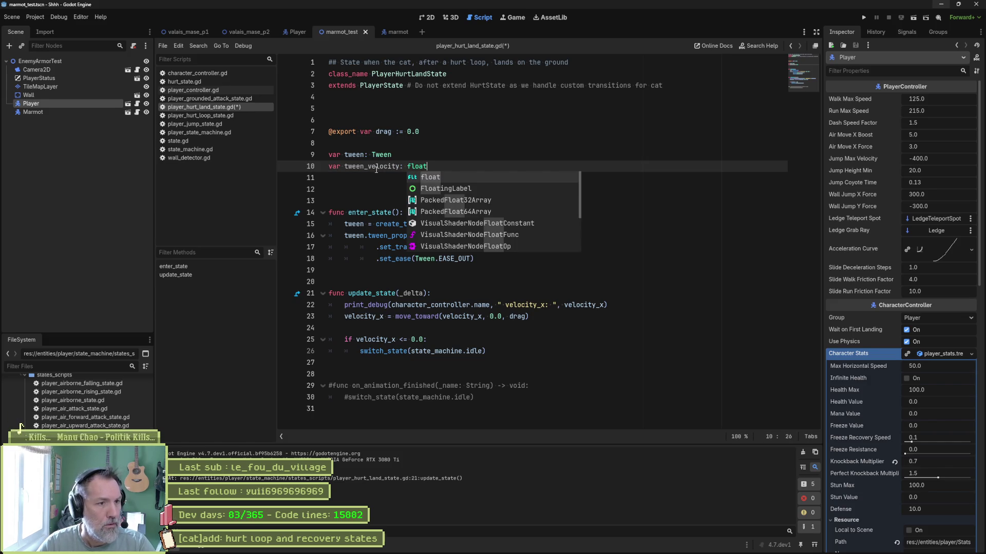
pyautogui.doubleClick(375, 169)
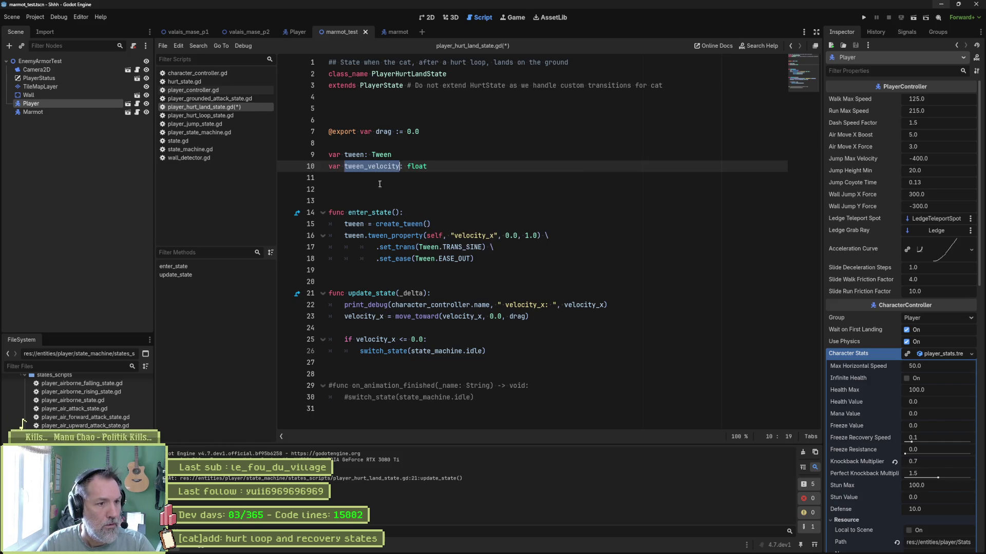
# - Compare against Gemini's example and remove the tween_velocity assignment from line 16
pyautogui.click(344, 234)
pyautogui.tripleClick(345, 234)
pyautogui.hotkey('alt', 'Tab')
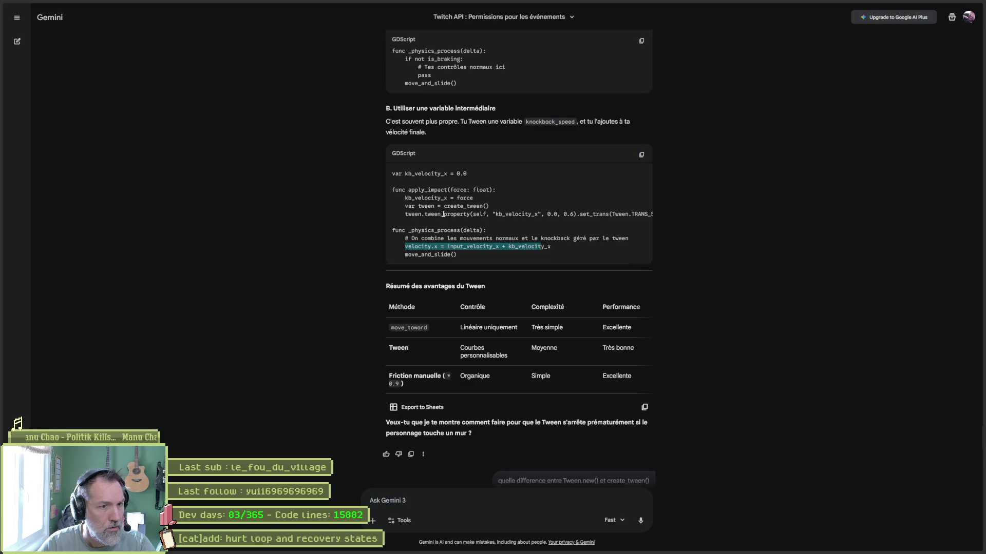
pyautogui.hotkey('alt', 'Tab')
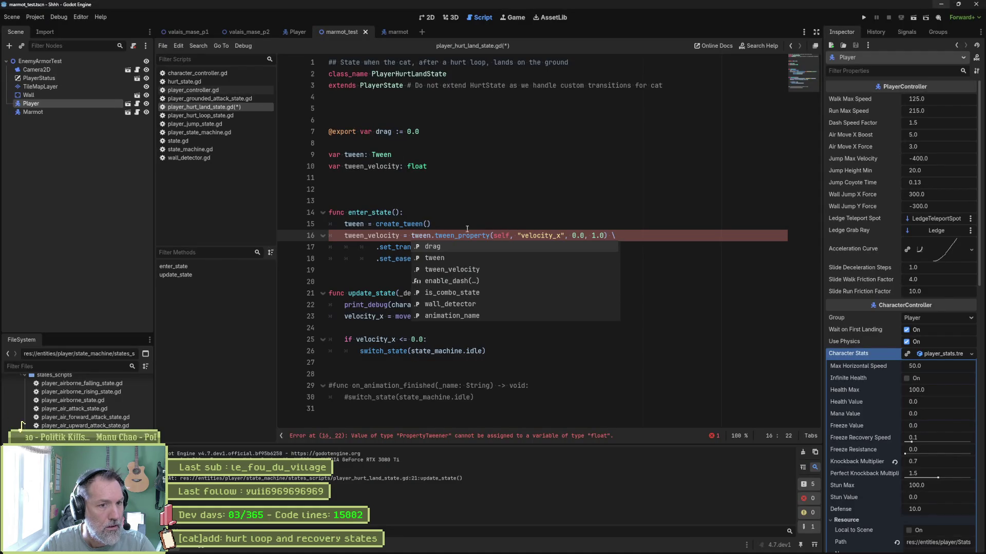
pyautogui.hotkey('alt', 'Tab')
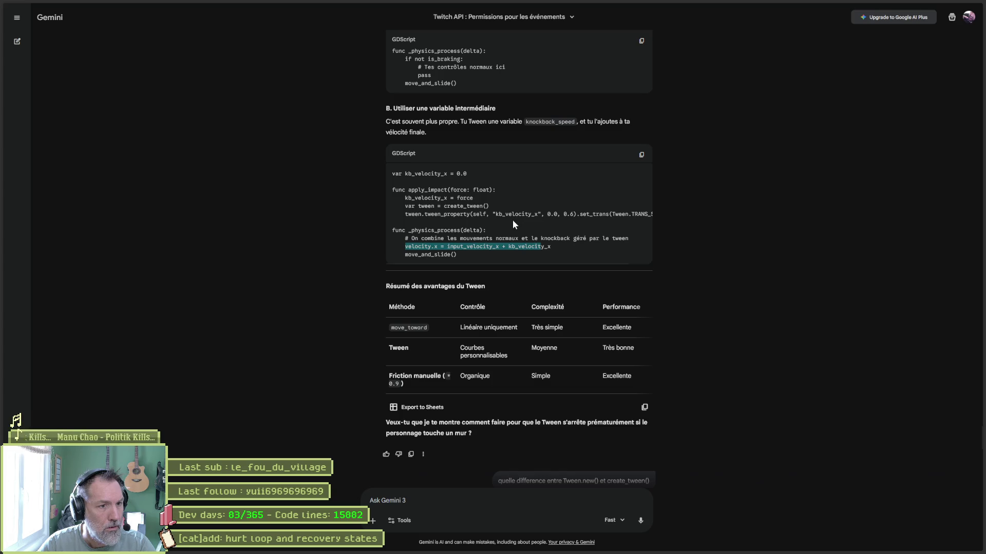
pyautogui.hotkey('alt', 'Tab')
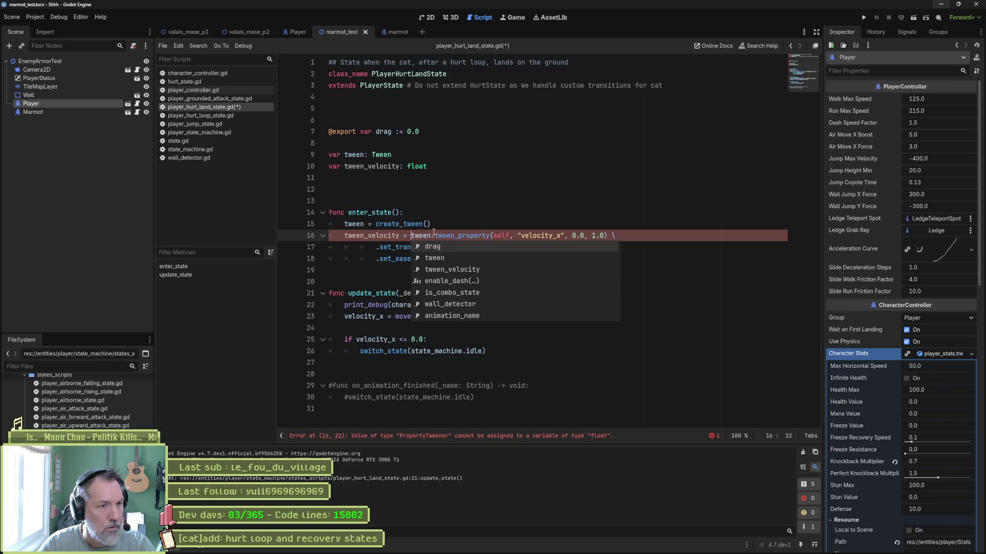
pyautogui.hotkey('shift', 'Home')
pyautogui.press('BackSpace')
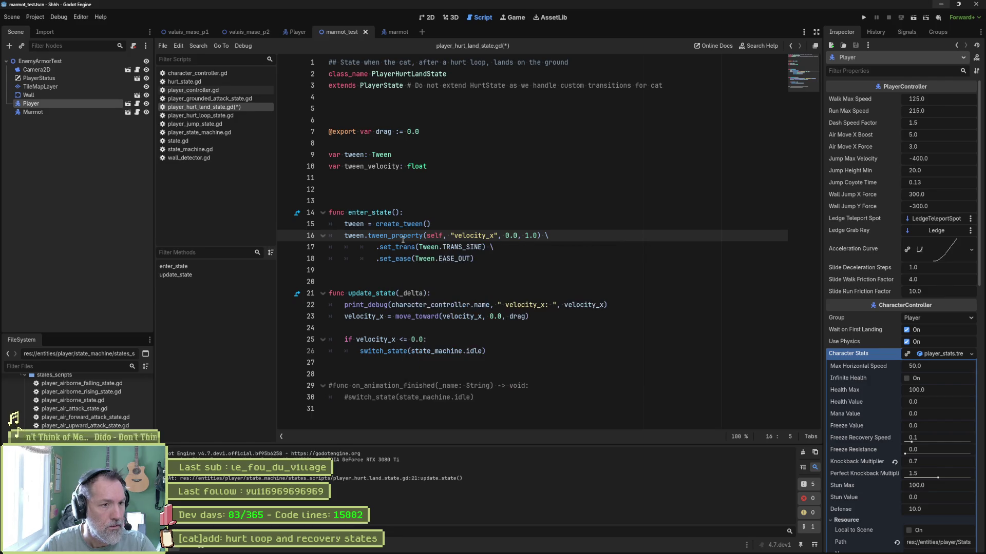
# - Assign the tween_property result to velocity_x and test-run the scene
pyautogui.moveTo(403, 239)
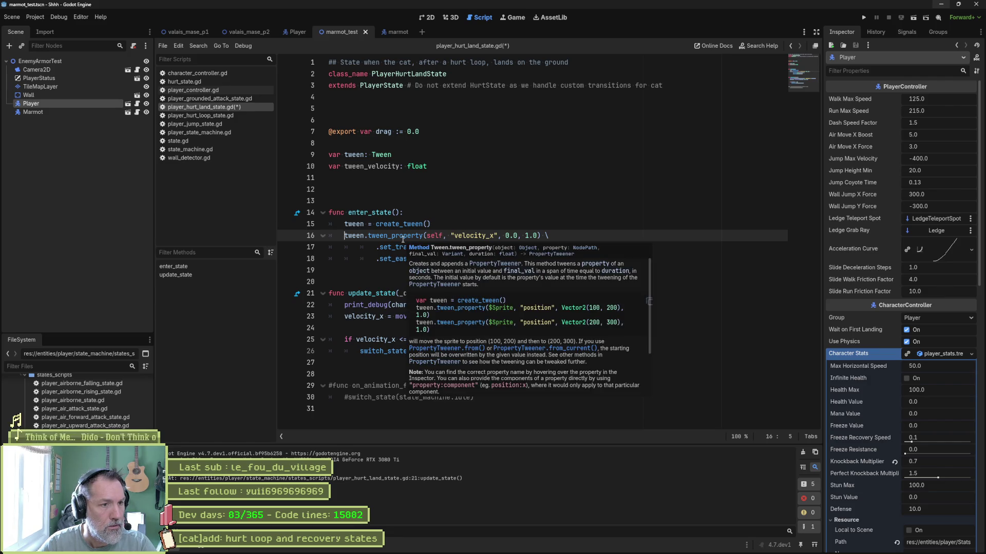
pyautogui.doubleClick(369, 316)
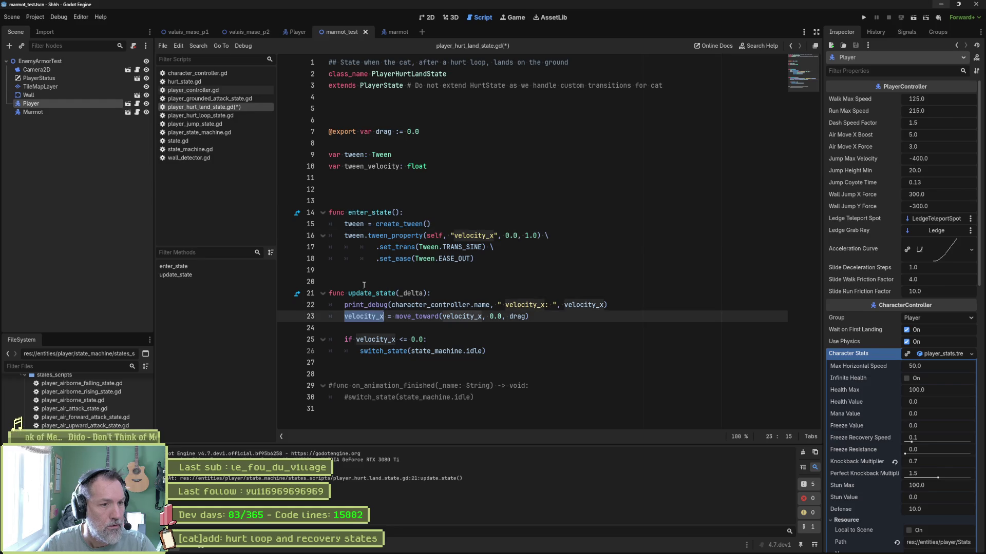
pyautogui.hotkey('ctrl', 'c')
pyautogui.click(344, 237)
pyautogui.hotkey('ctrl', 'v')
pyautogui.write('=')
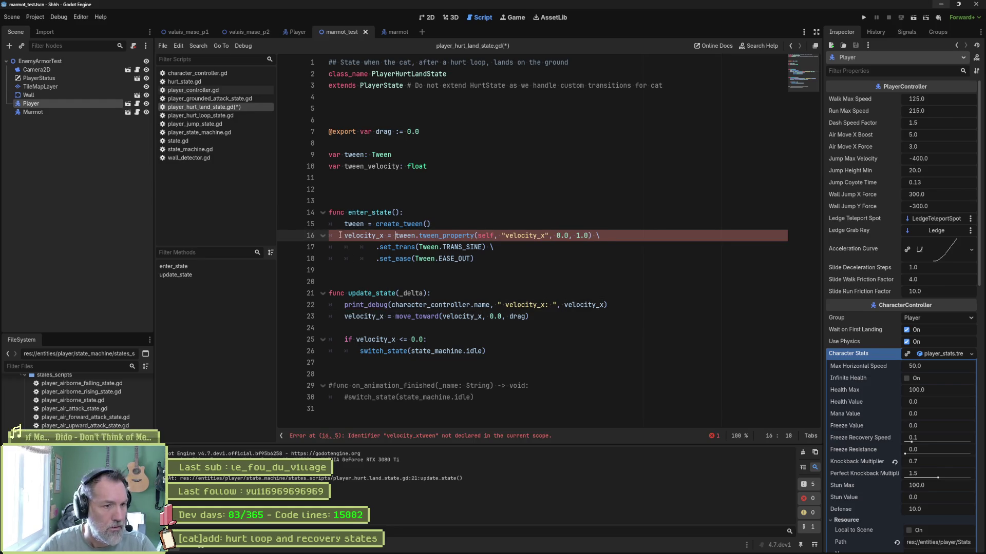
pyautogui.click(371, 317)
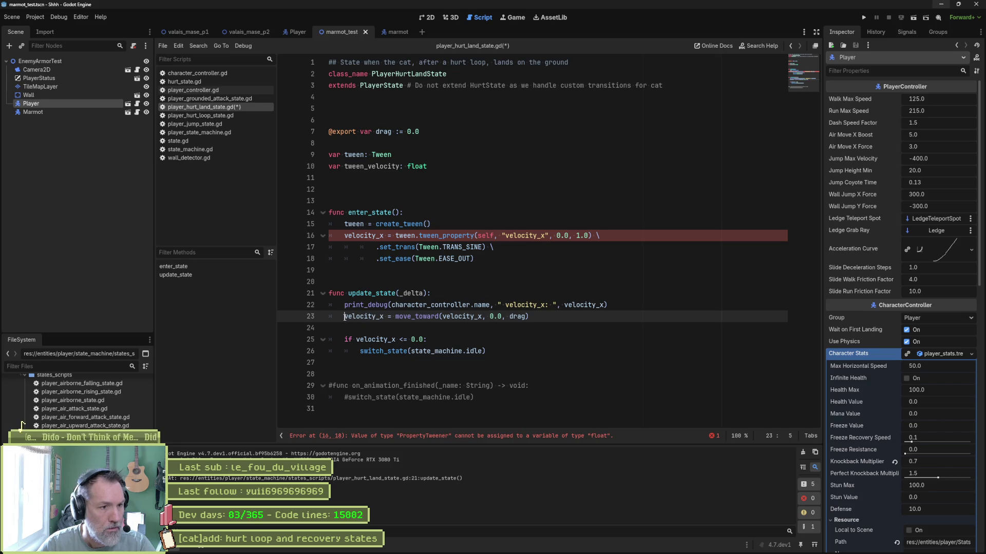
pyautogui.press('F6')
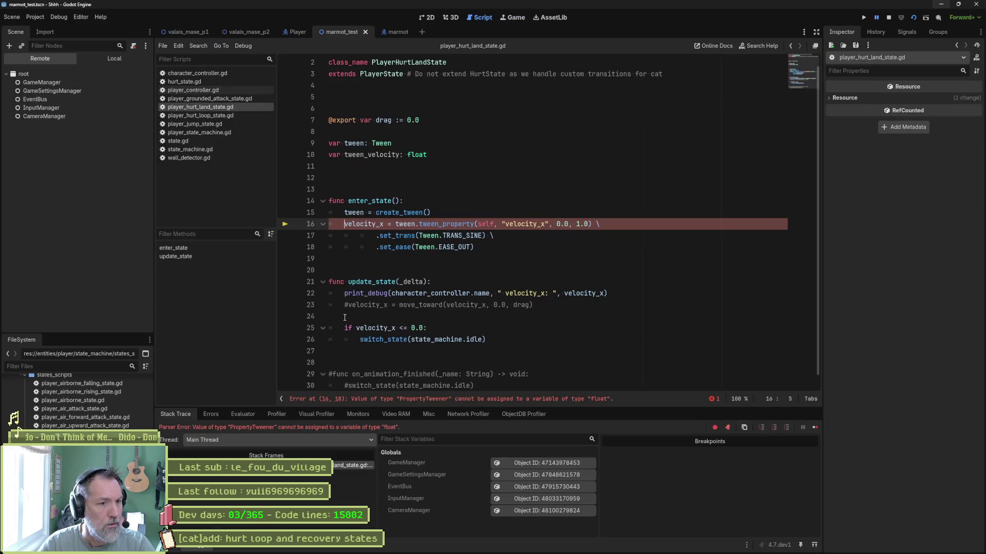
pyautogui.press('F8')
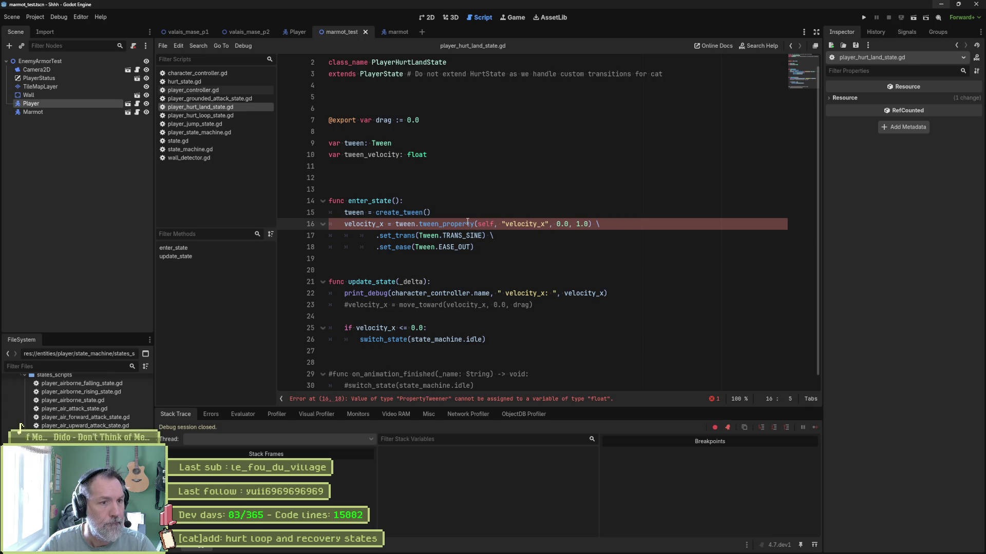
# - Delete the velocity_x assignment from the tween_property line to clear the type error
pyautogui.moveTo(467, 222)
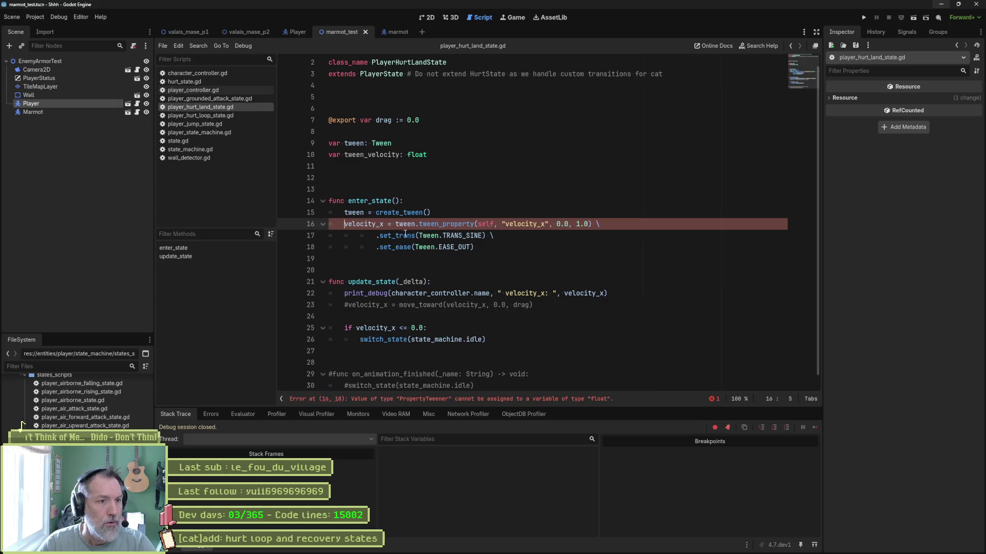
pyautogui.moveTo(395, 225); pyautogui.dragTo(345, 226)
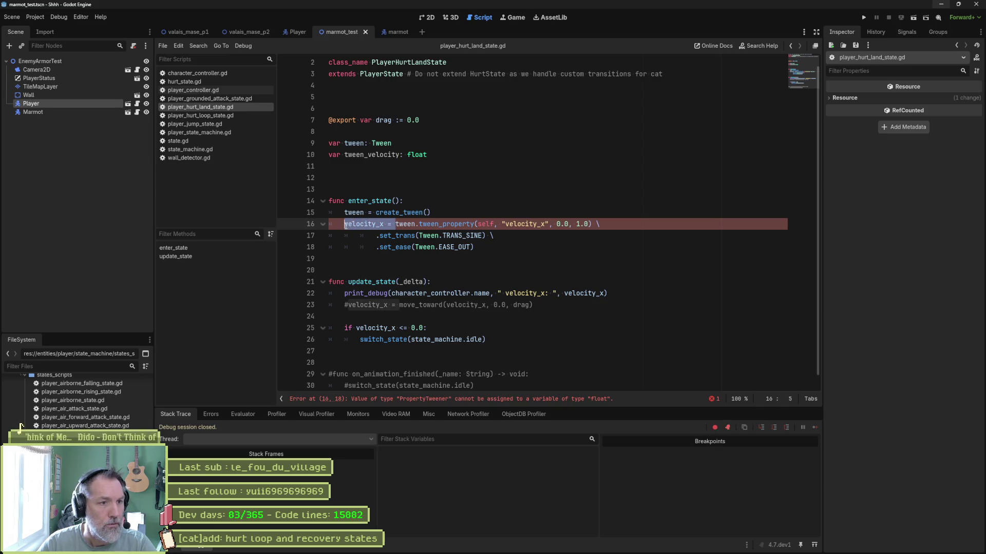
pyautogui.press('BackSpace')
pyautogui.moveTo(475, 247)
pyautogui.mouseDown()
pyautogui.moveTo(488, 227)
pyautogui.moveTo(331, 224)
pyautogui.mouseUp()
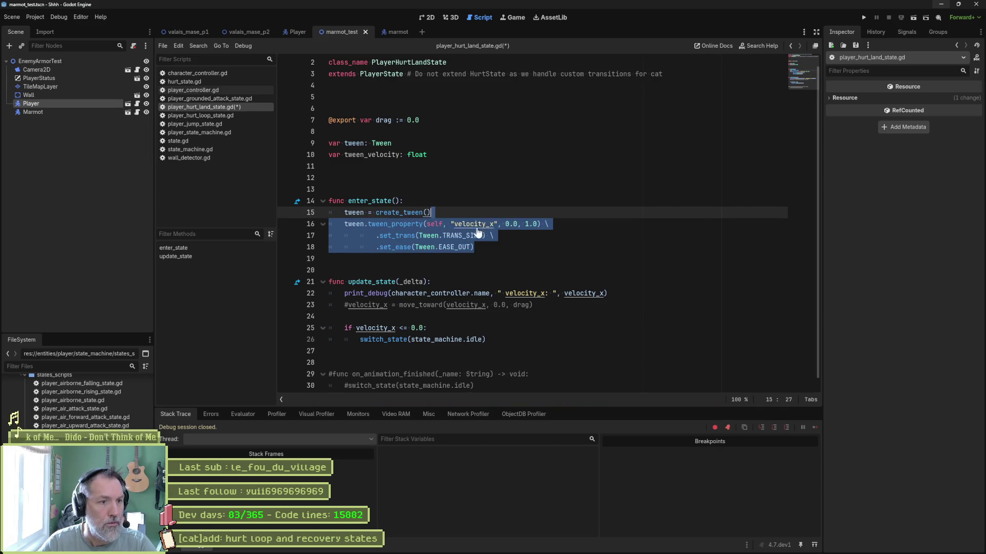
# - Move the tween_property block into update_state and test-run, which fails with a set_trans null error
pyautogui.hotkey('ctrl', 'x')
pyautogui.click(556, 282)
pyautogui.press('Return')
pyautogui.hotkey('ctrl', 'v')
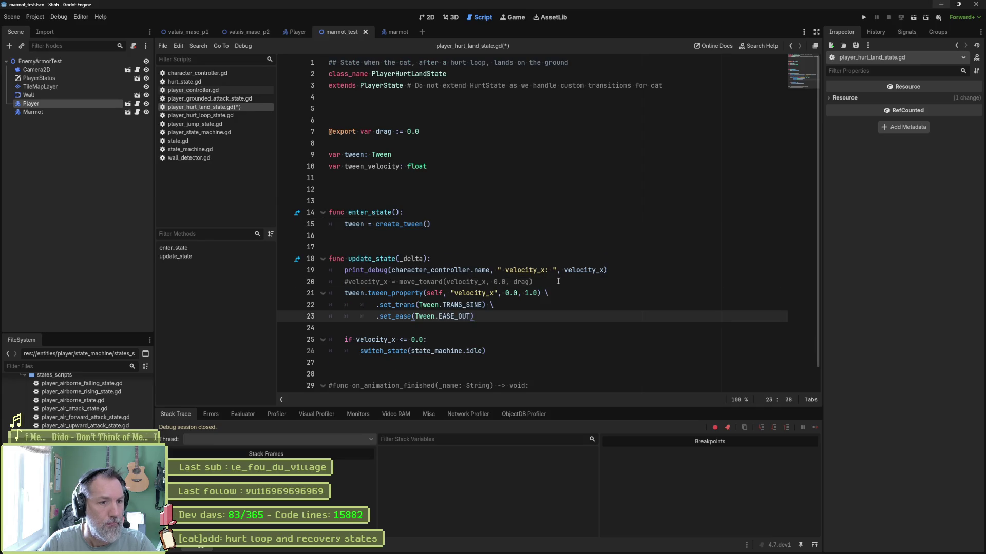
pyautogui.press('F5')
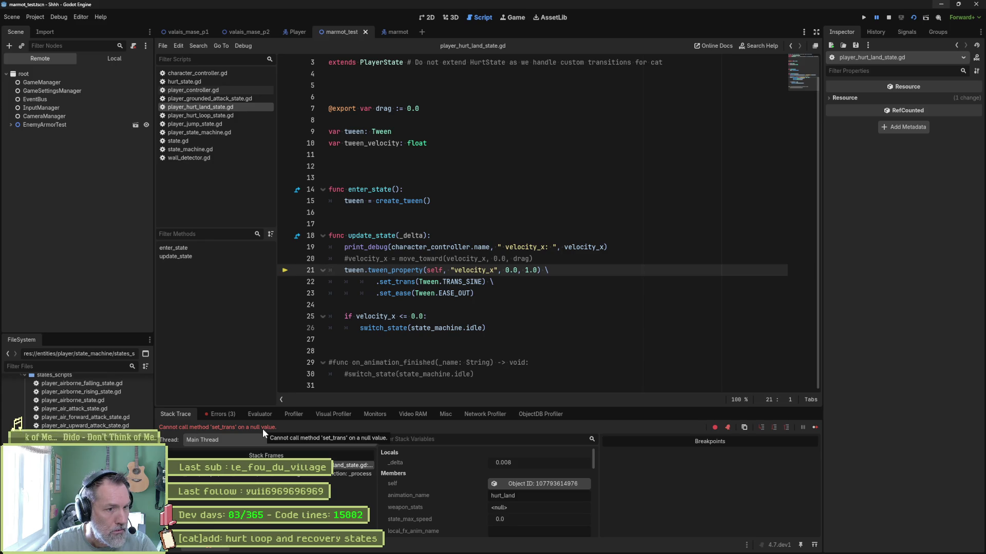
pyautogui.click(513, 316)
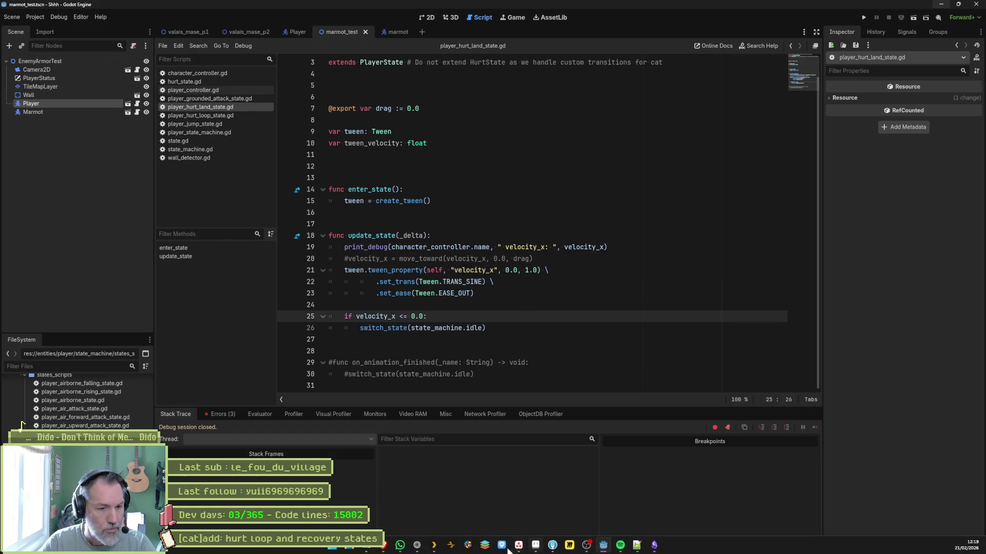
pyautogui.click(417, 545)
# - Ask Gemini, in French, whether the tween should run every frame or only once
pyautogui.click(453, 495)
pyautogui.write('le teween doit =e')
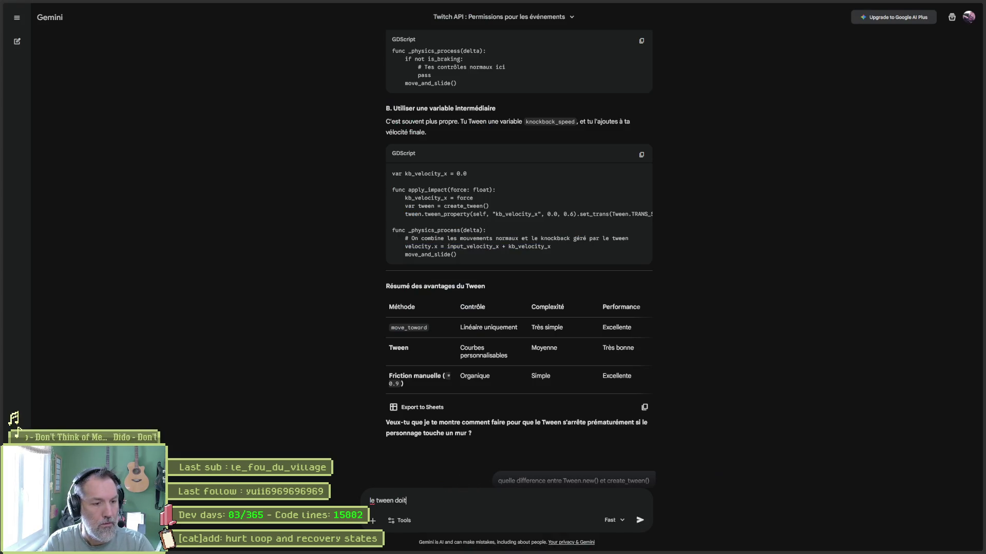
pyautogui.press('BackSpace')
pyautogui.press('BackSpace')
pyautogui.press('BackSpace')
pyautogui.write('etre appele')
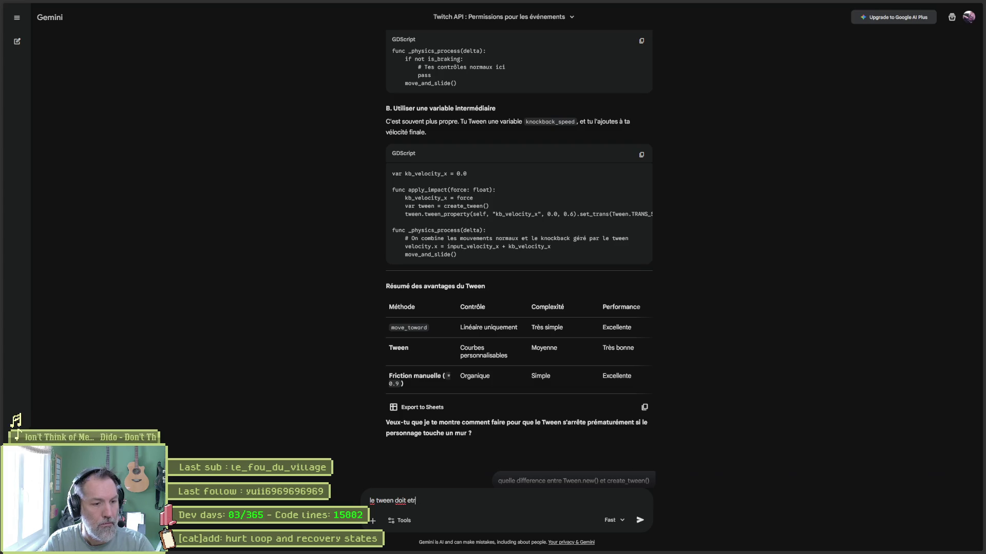
pyautogui.write(' a chaque frame ')
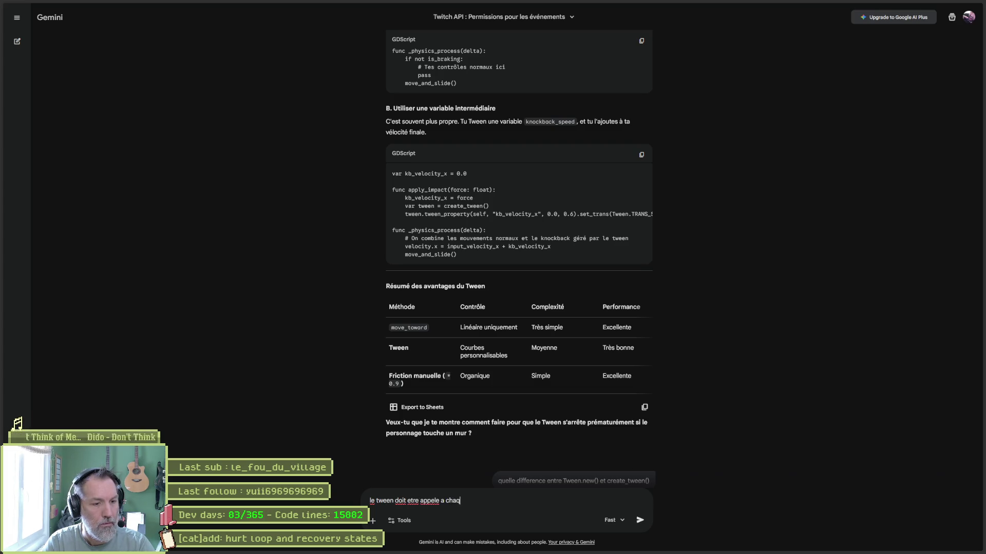
pyautogui.write('ou unse')
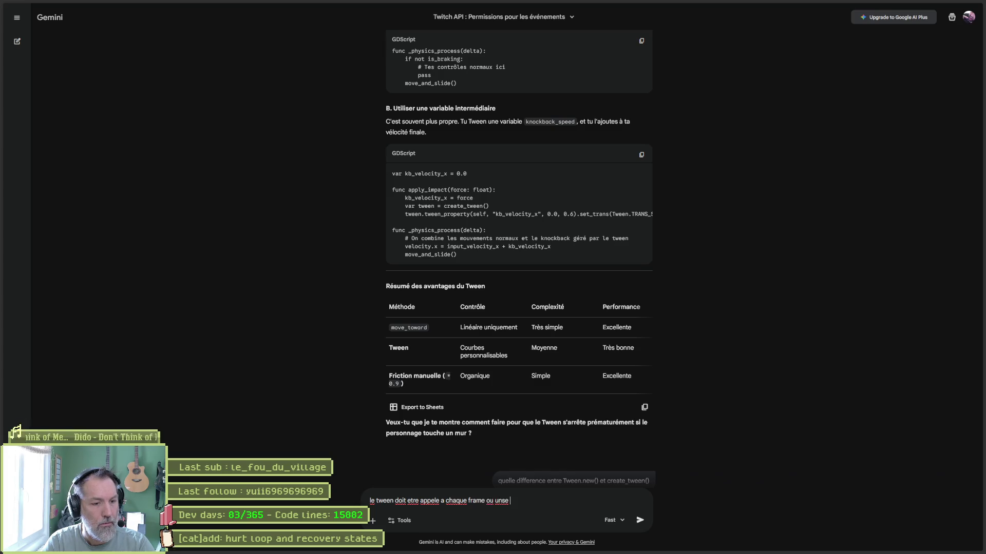
pyautogui.write(' seule fois ?')
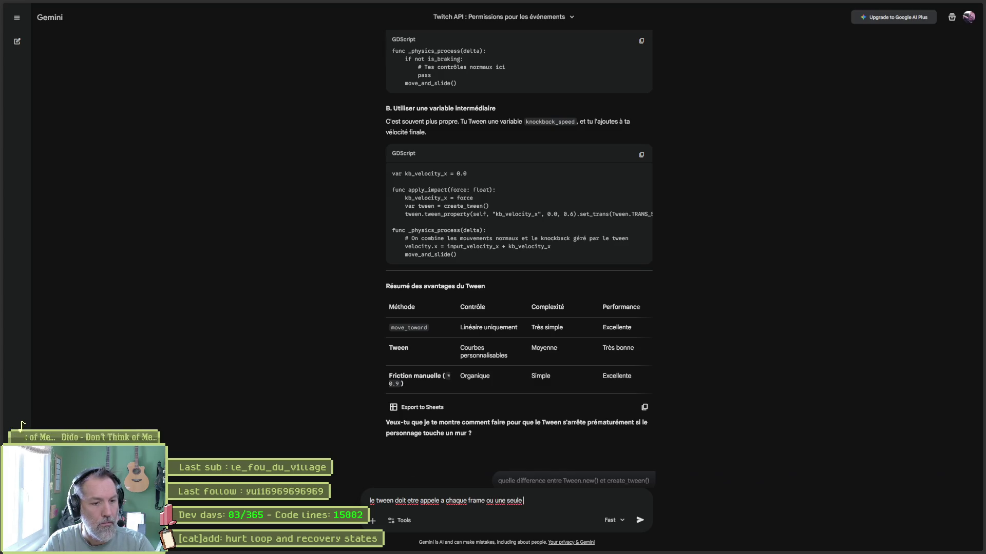
pyautogui.press('Return')
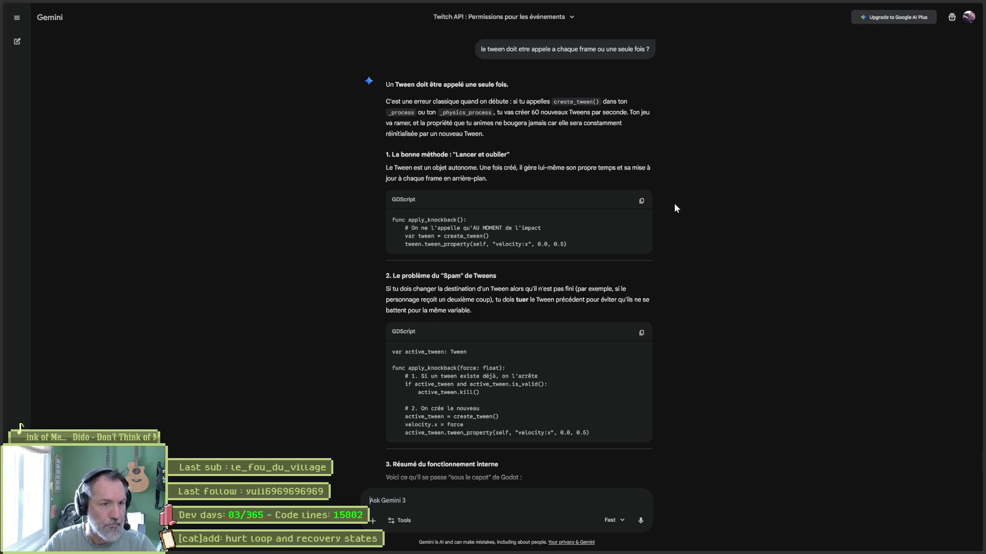
pyautogui.hotkey('alt', 'Tab')
# - Move the tween block from update_state back into enter_state
pyautogui.moveTo(505, 304)
pyautogui.mouseDown()
pyautogui.moveTo(549, 270)
pyautogui.moveTo(536, 258)
pyautogui.mouseUp()
pyautogui.hotkey('ctrl', 'x')
pyautogui.click(510, 221)
pyautogui.hotkey('ctrl', 'v')
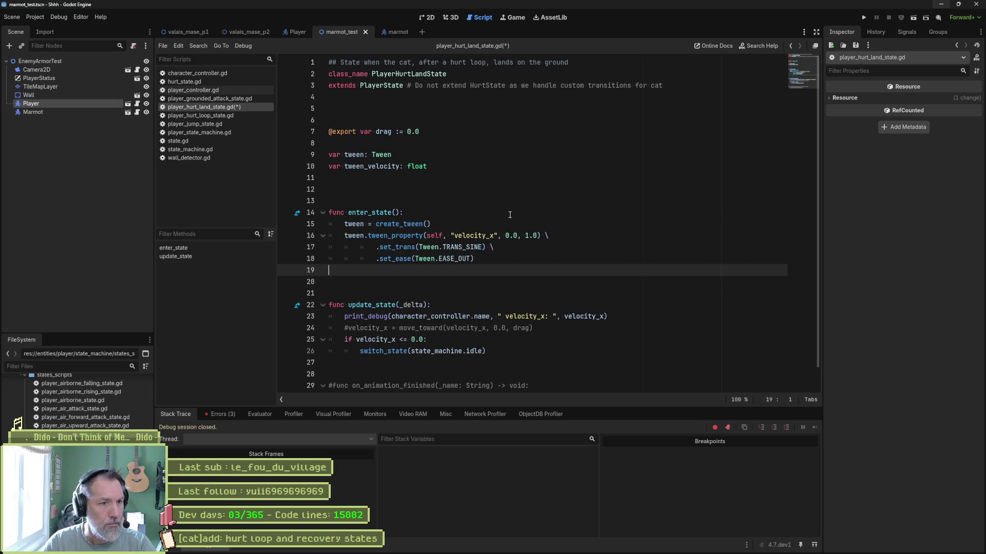
pyautogui.press('Delete')
pyautogui.scroll(-1, 562, 252)
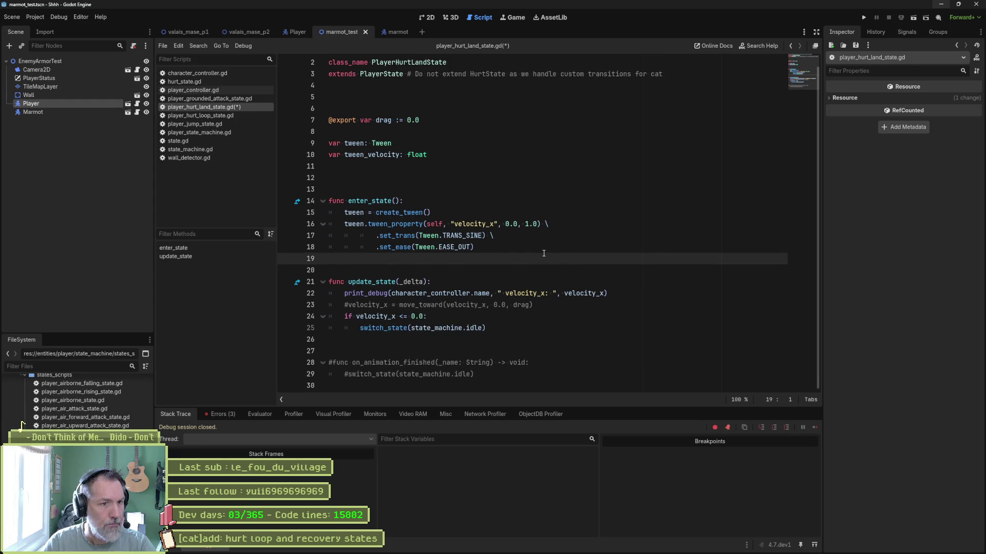
# - Change the idle check on line 24 from '<=' to '!='
pyautogui.doubleClick(480, 225)
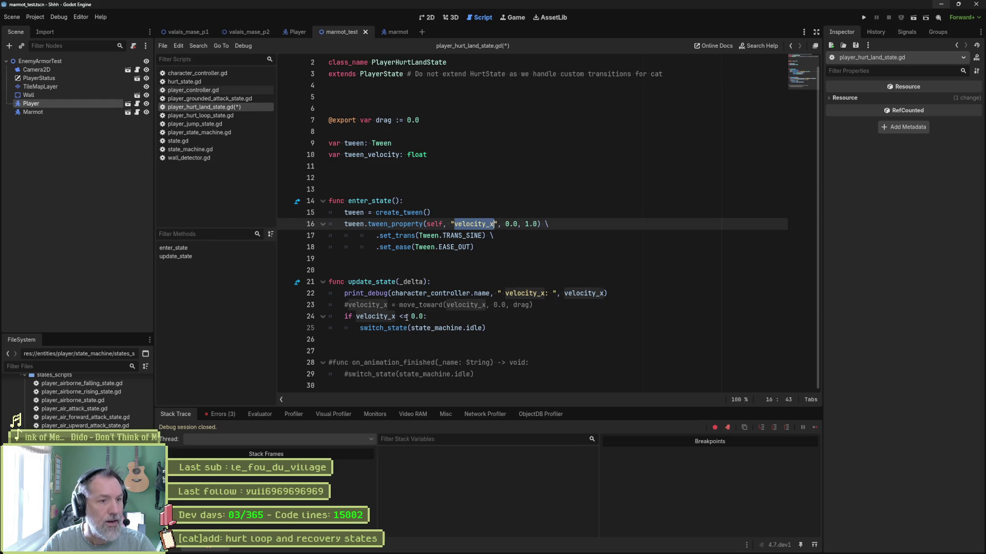
pyautogui.click(426, 317)
pyautogui.click(405, 317)
pyautogui.press('BackSpace')
pyautogui.write('!')
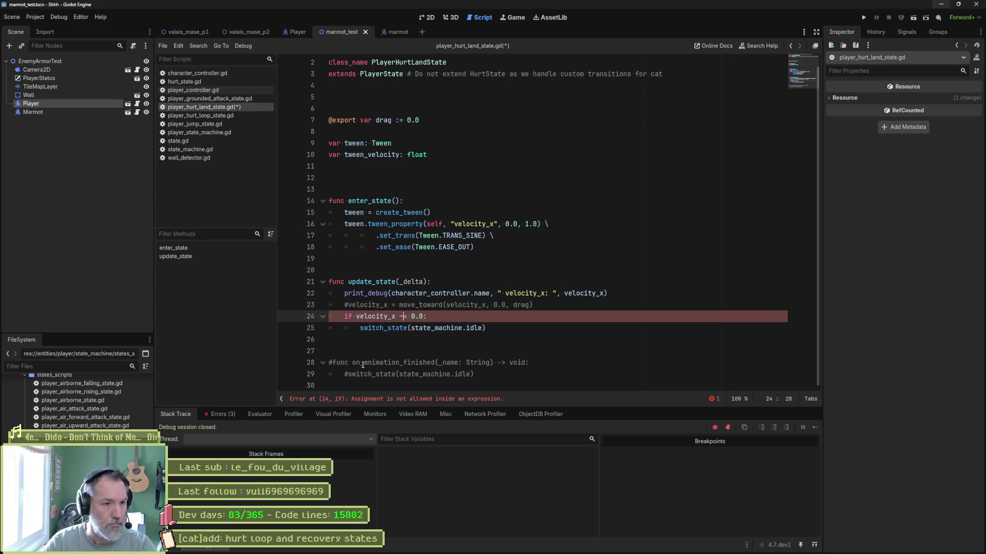
pyautogui.press('BackSpace')
pyautogui.write('=')
# - Test-run the scene, walking the cat right into the enemy
pyautogui.press('F6')
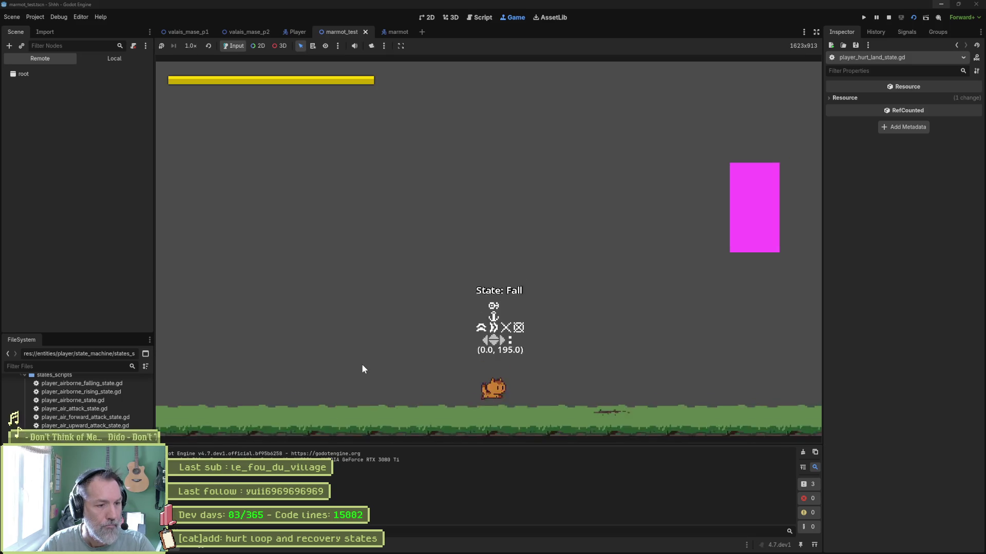
pyautogui.press('Right')
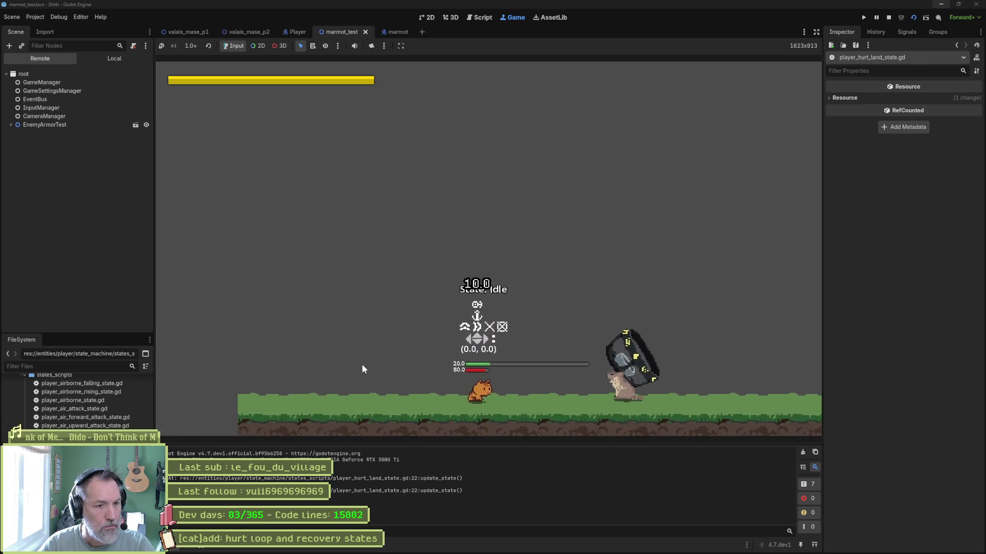
pyautogui.press('F8')
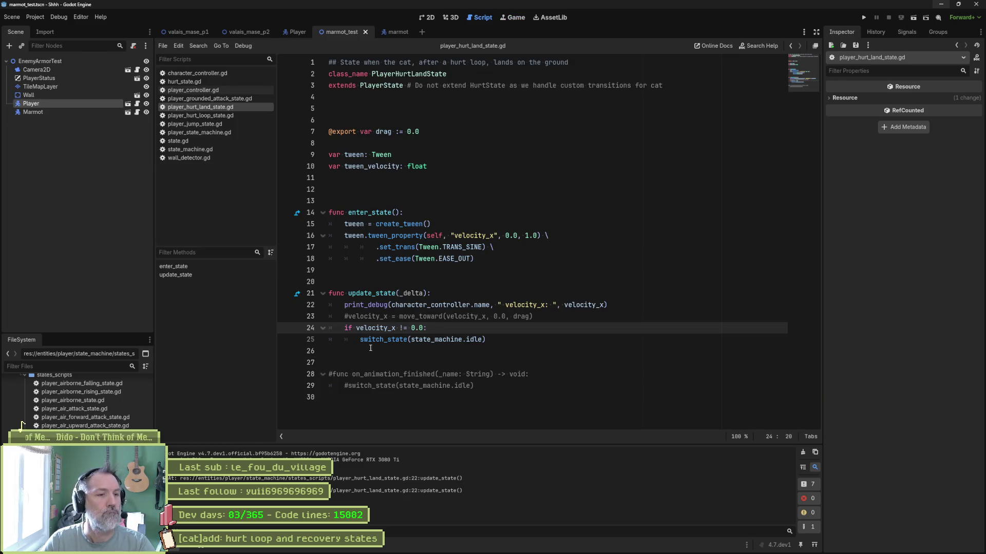
# - Comment out the idle check on lines 24–25 and test-run the scene
pyautogui.hotkey('shift', 'Down')
pyautogui.hotkey('ctrl', 'k')
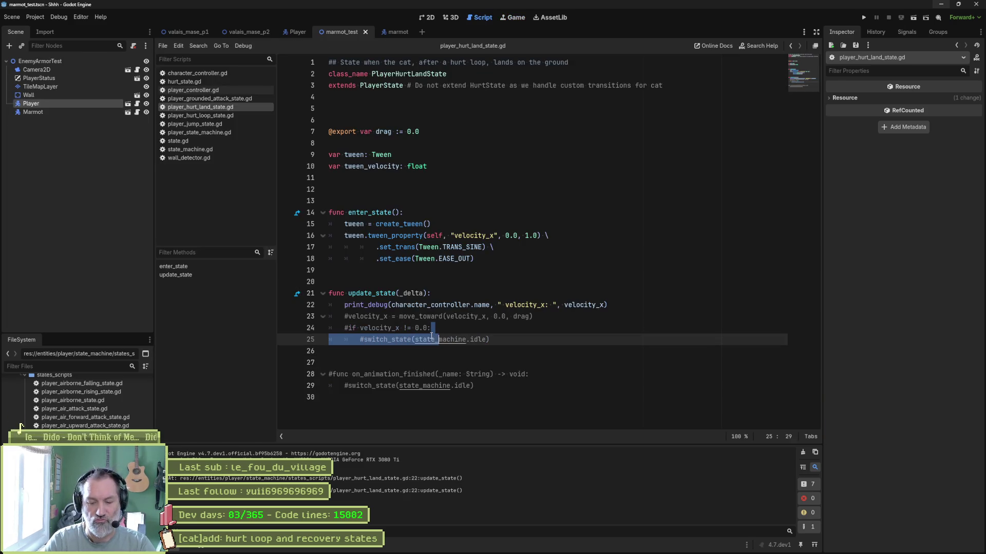
pyautogui.press('F6')
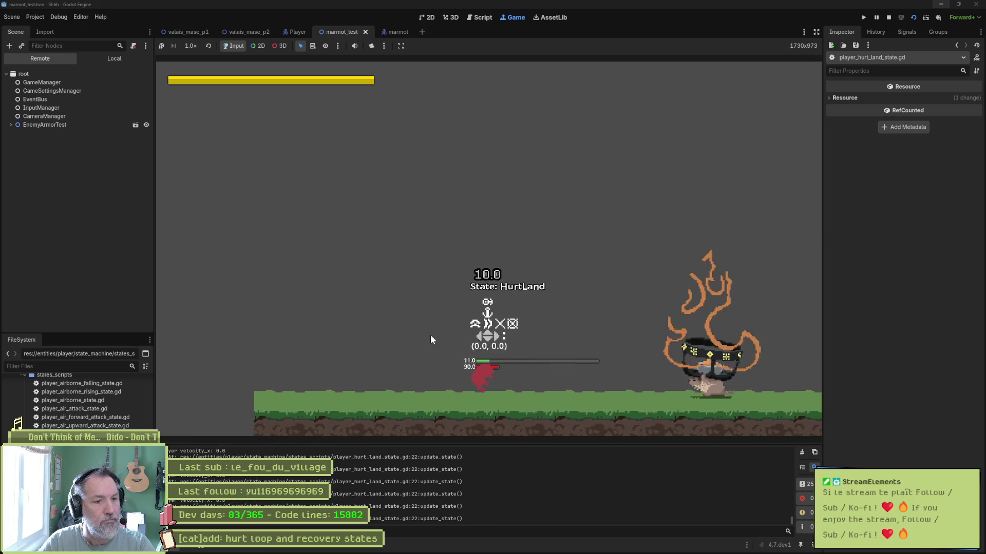
pyautogui.press('F8')
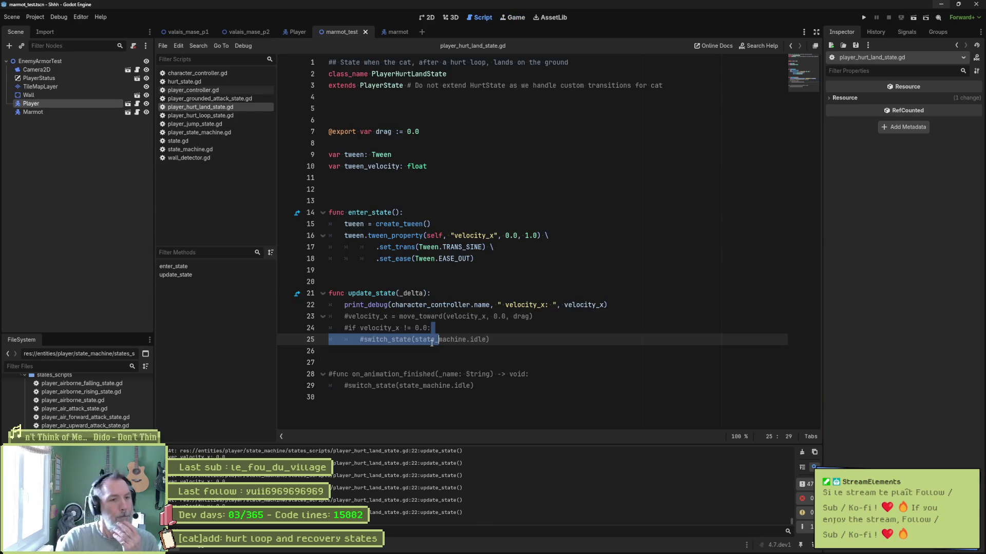
# - Uncomment the idle check and change its operator to '=='
pyautogui.click(405, 328)
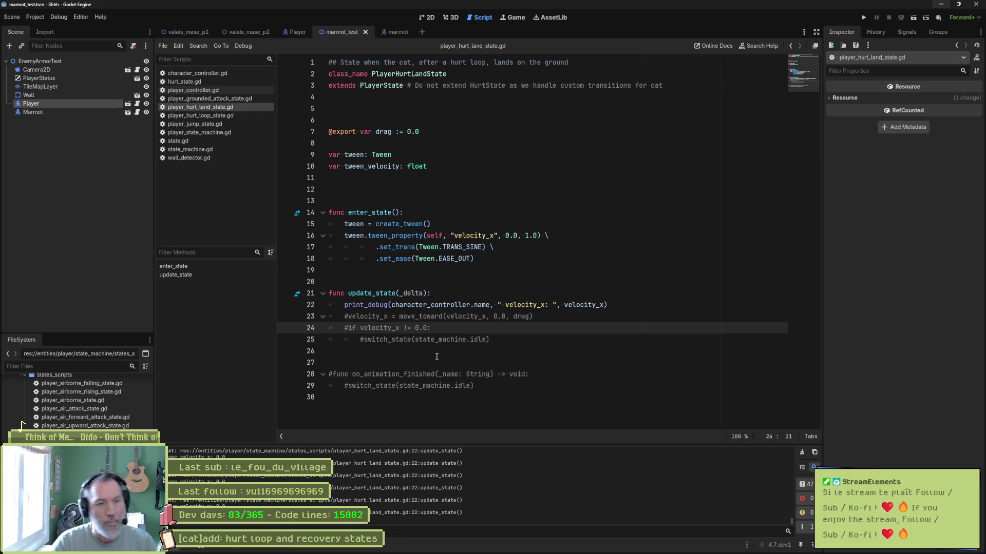
pyautogui.hotkey('shift', 'Down')
pyautogui.hotkey('ctrl', 'k')
pyautogui.press('Up')
pyautogui.press('BackSpace')
pyautogui.write('=')
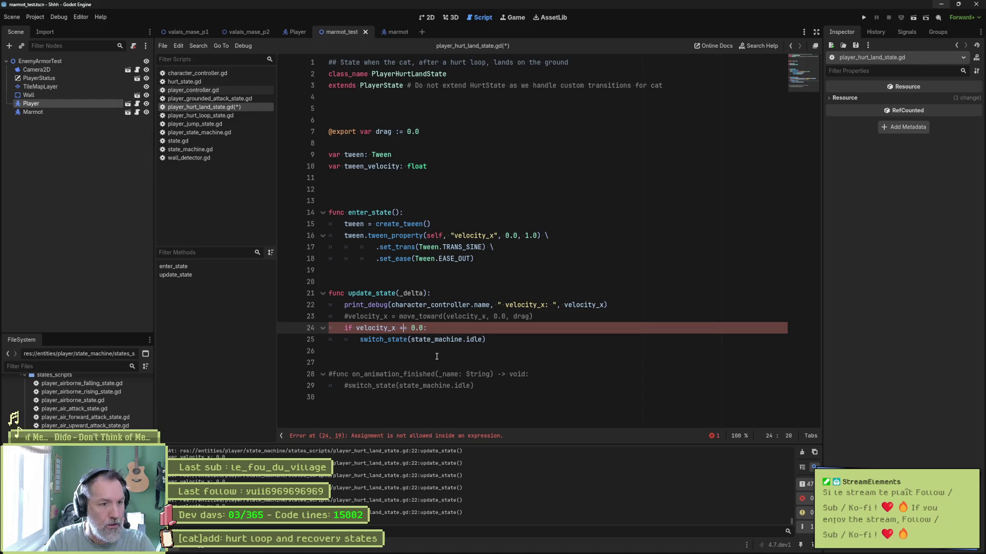
pyautogui.click(366, 354)
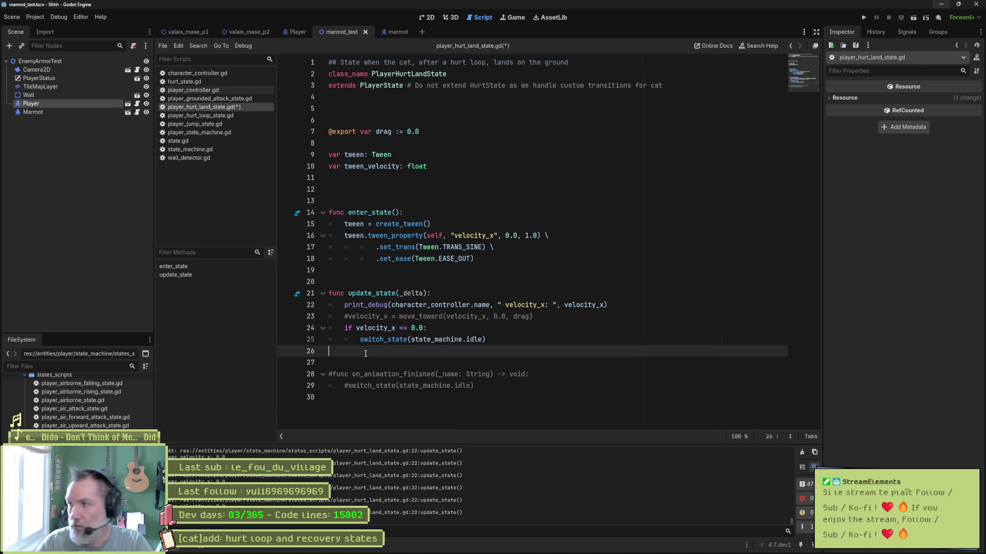
# - Save and test-run the scene, walking the cat right into the enemy
pyautogui.press('F6')
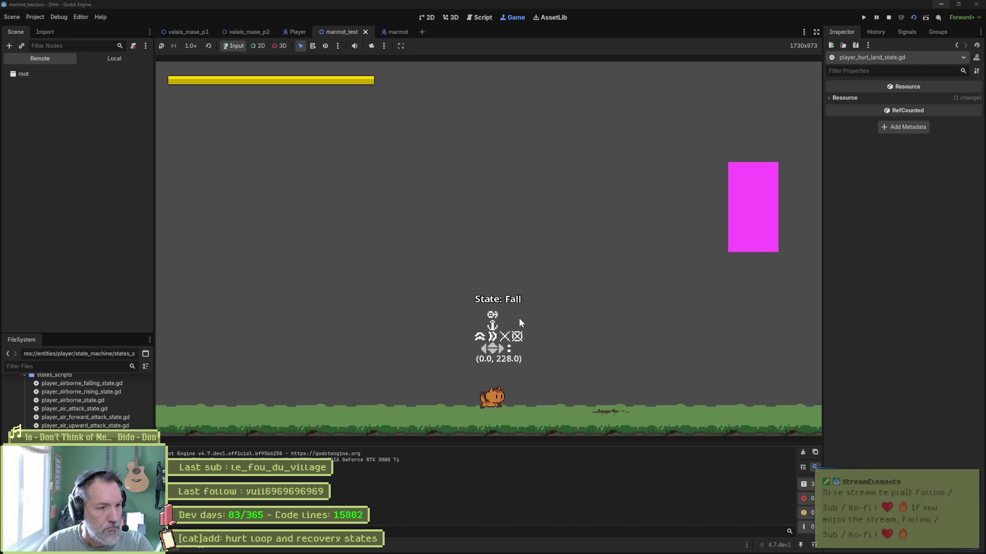
pyautogui.press('Right')
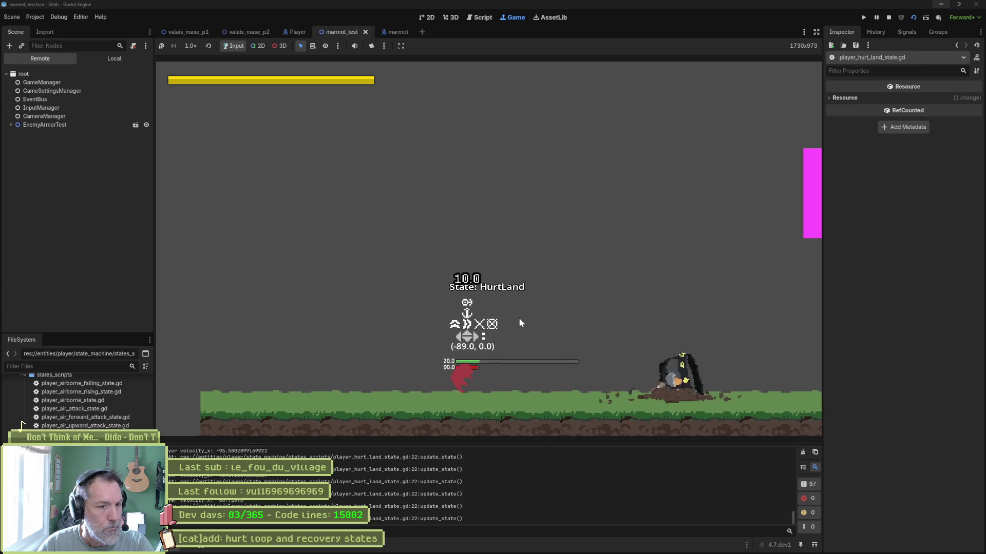
pyautogui.press('F8')
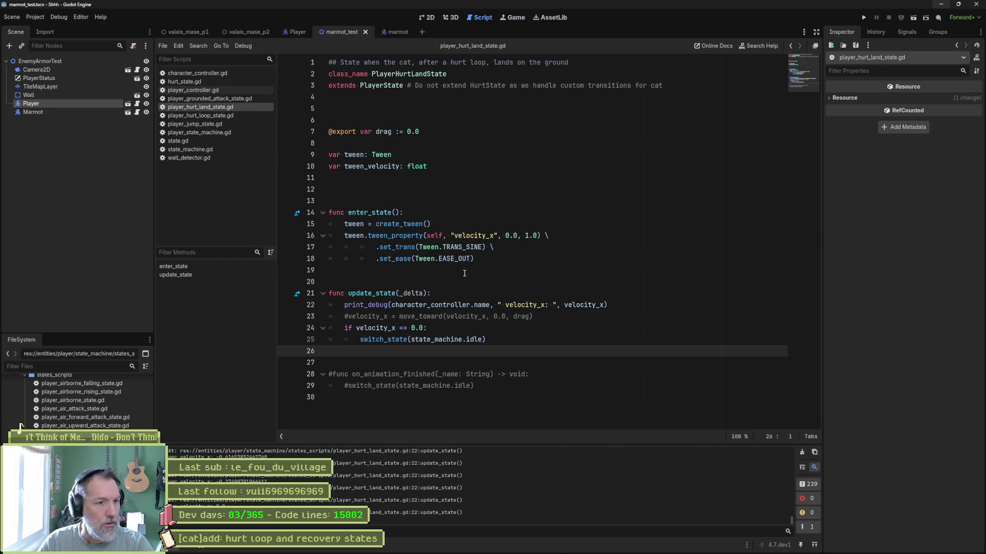
pyautogui.click(413, 211)
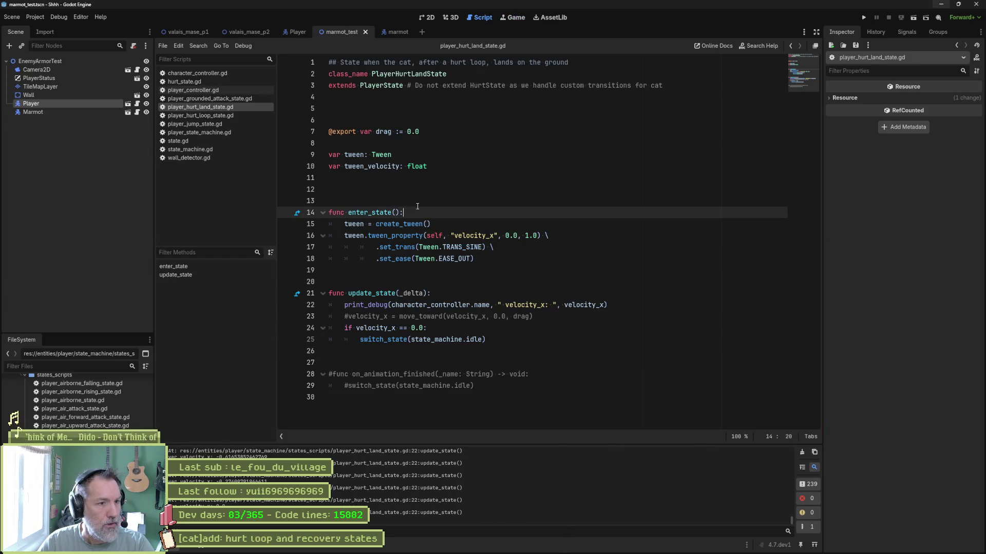
# - Add super() at the top of enter_state, test-run the scene, then follow it to the parent enter_state
pyautogui.press('Return')
pyautogui.write('super()')
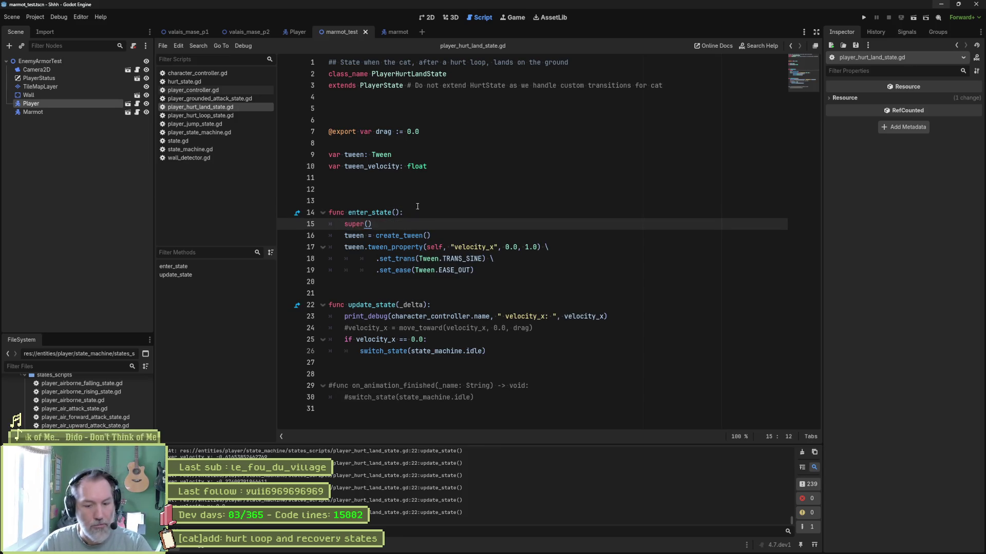
pyautogui.press('F6')
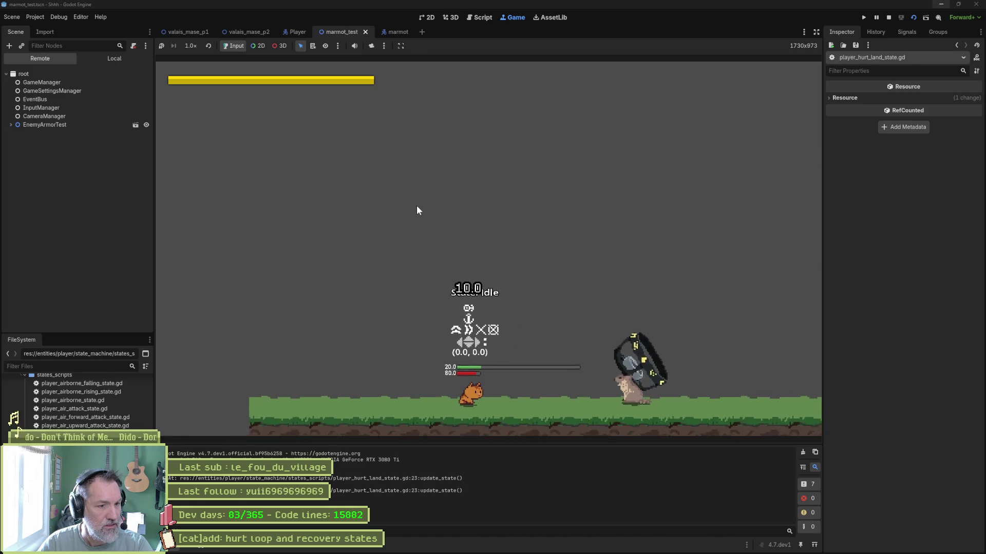
pyautogui.press('F8')
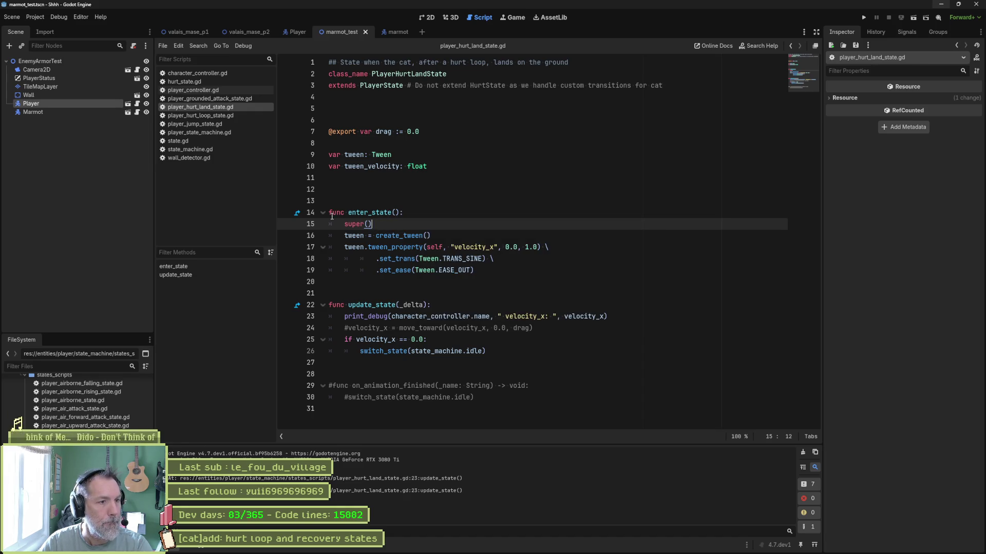
pyautogui.click(297, 213)
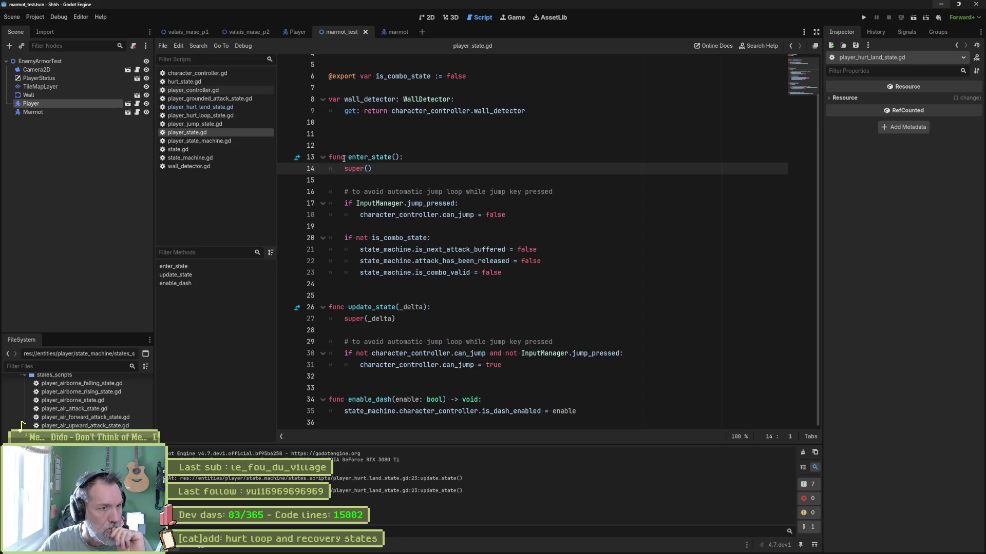
# - Inspect the base enter_state in state.gd, including state_max_speed, then test-run the scene again
pyautogui.click(297, 158)
pyautogui.scroll(-6, 437, 282)
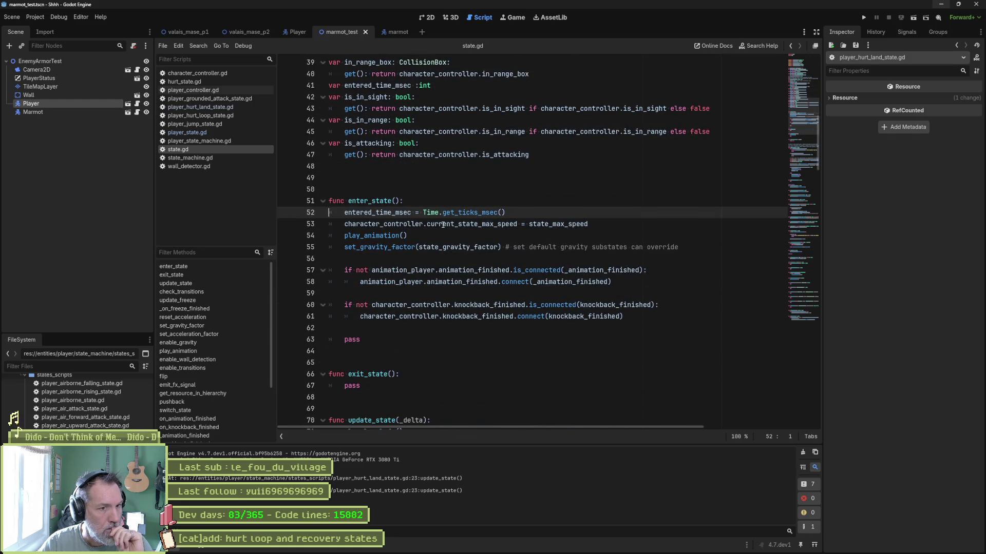
pyautogui.moveTo(529, 225); pyautogui.dragTo(586, 224)
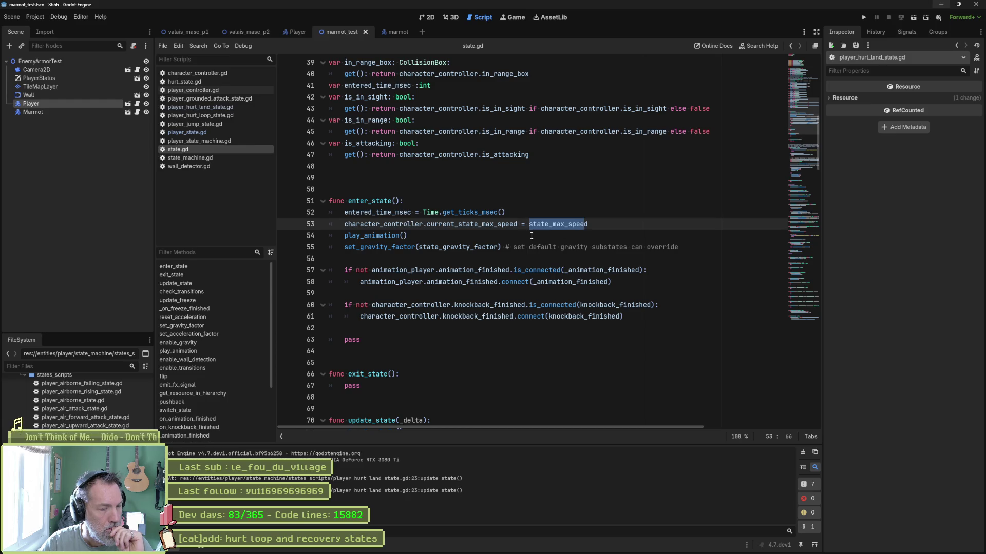
pyautogui.moveTo(372, 237)
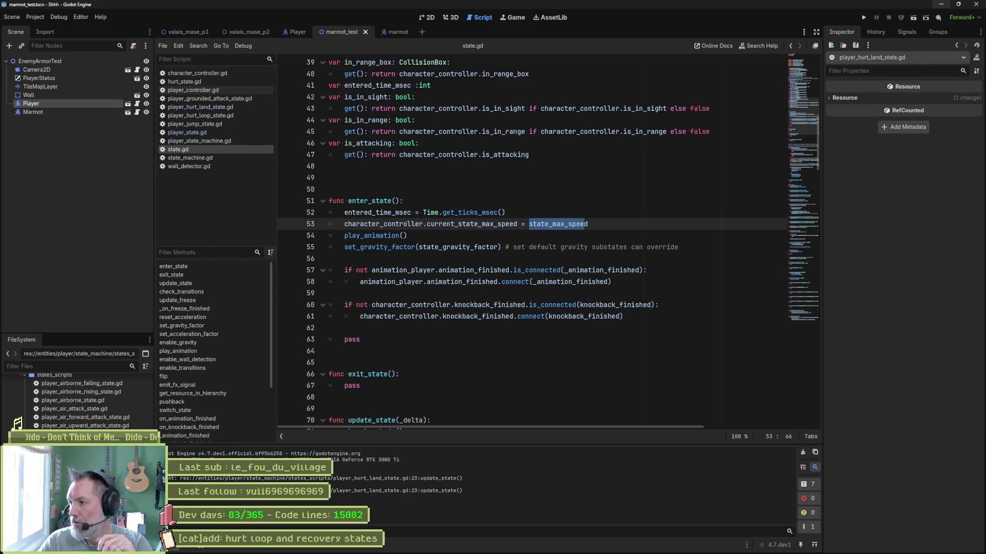
pyautogui.click(668, 328)
pyautogui.press('F6')
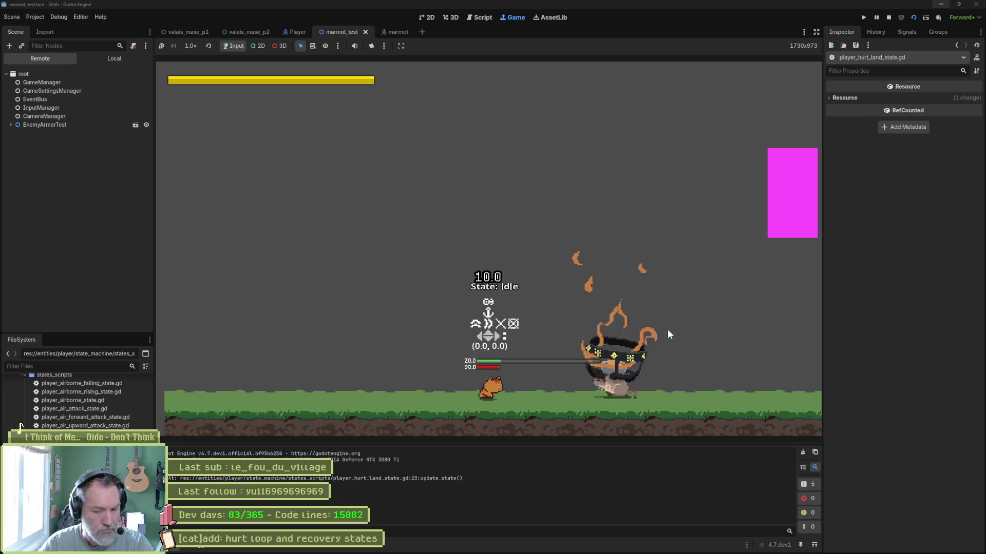
pyautogui.press('F8')
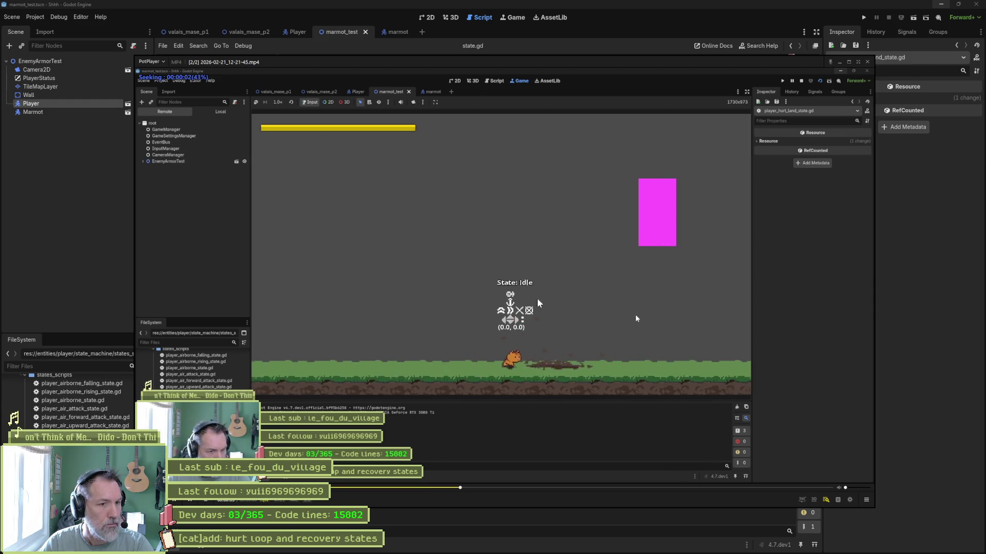
# - Step the test recording frame by frame through HurtLoop, HurtLand and Idle, then leave PotPlayer
pyautogui.click(552, 285)
pyautogui.press('d')
pyautogui.press('d')
pyautogui.press('d')
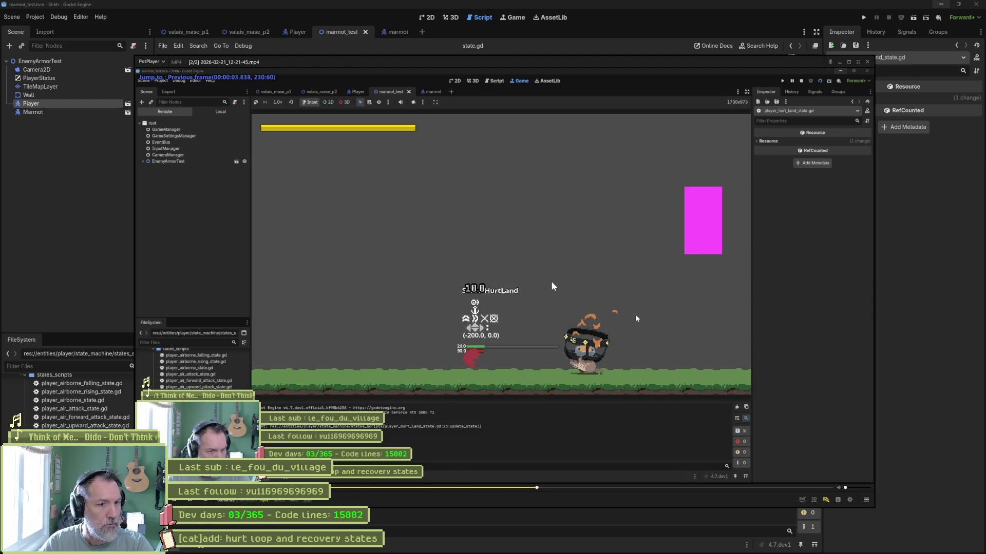
pyautogui.press('f')
pyautogui.press('f')
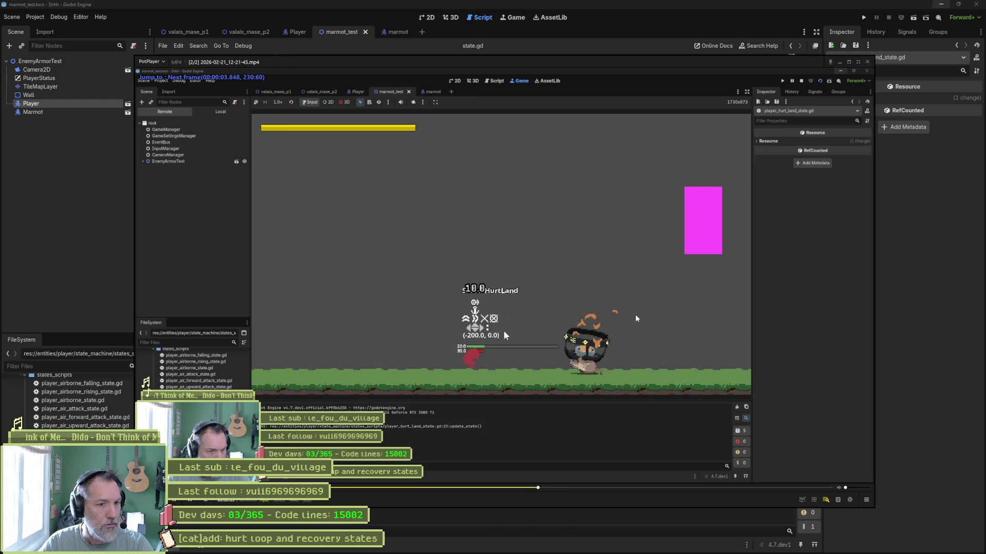
pyautogui.press('f')
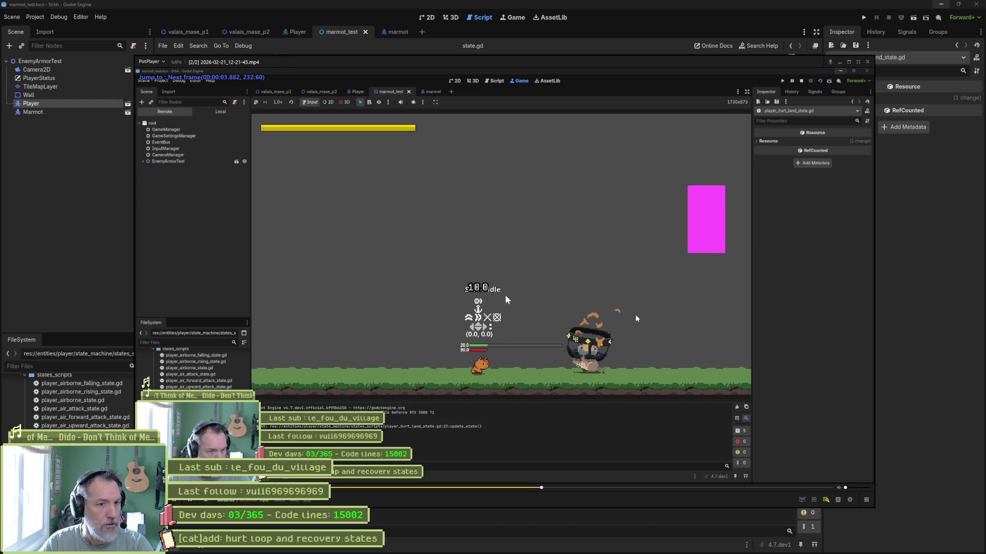
pyautogui.hotkey('alt', 'Tab')
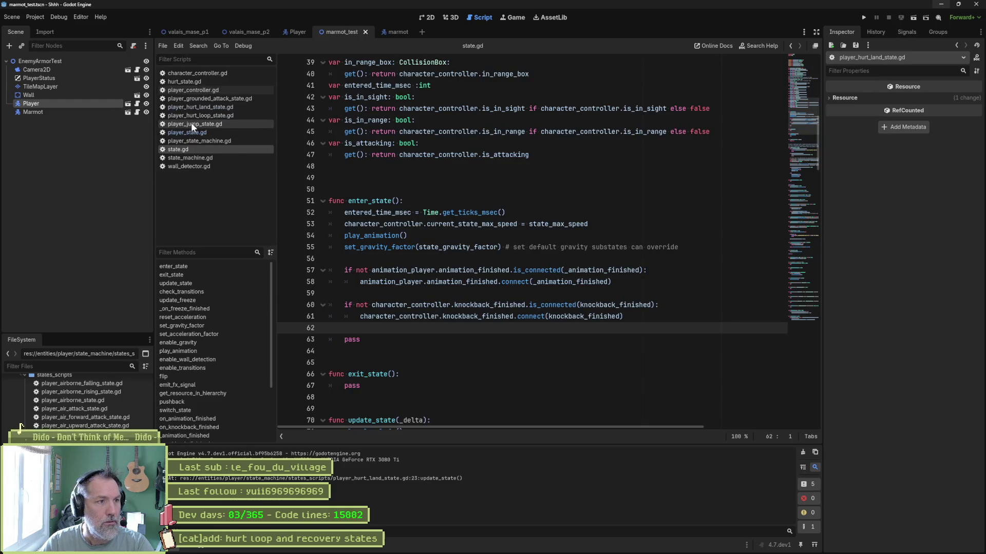
# - In player_hurt_land_state.gd, disable the idle check on lines 25–26 and test-run walking into the enemy
pyautogui.click(215, 107)
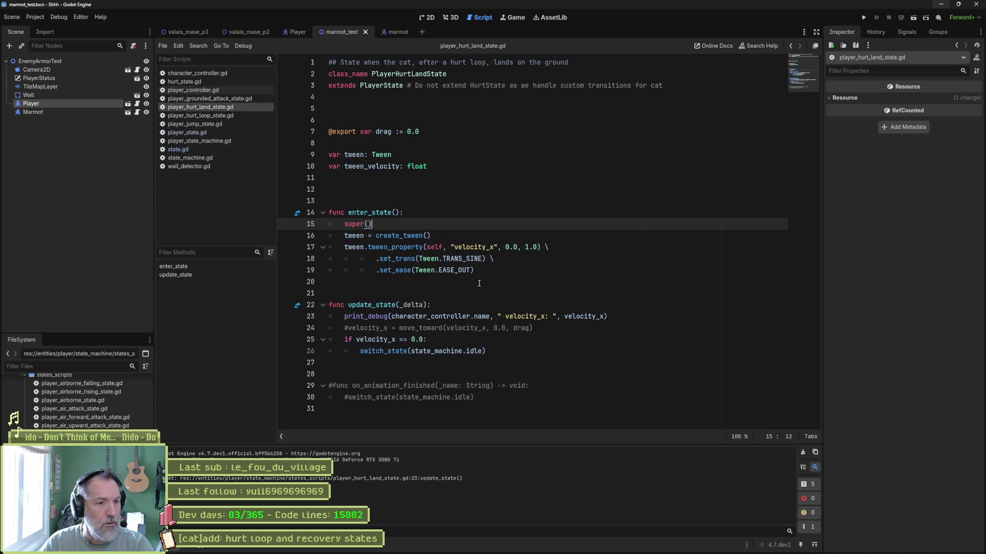
pyautogui.moveTo(419, 340); pyautogui.dragTo(418, 351)
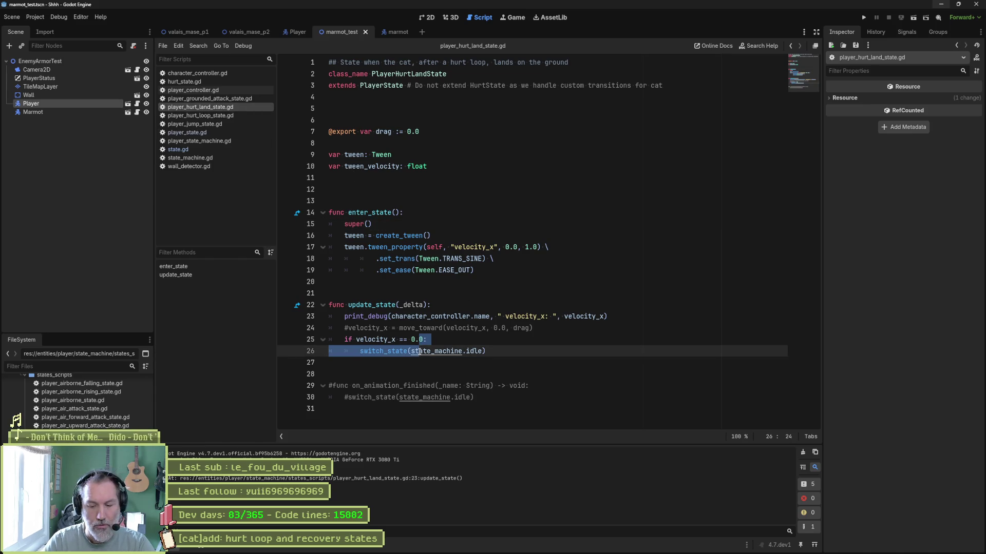
pyautogui.press('F6')
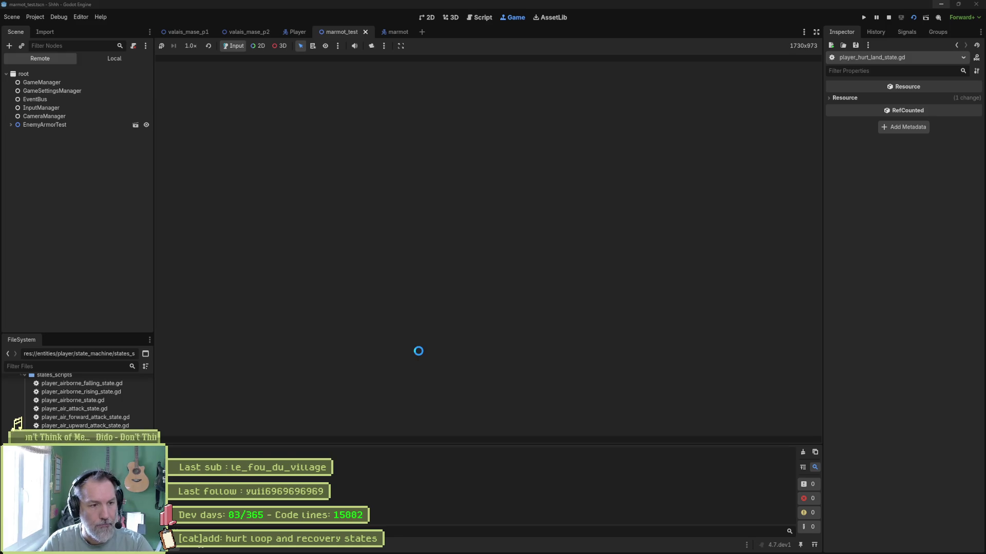
pyautogui.press('Right')
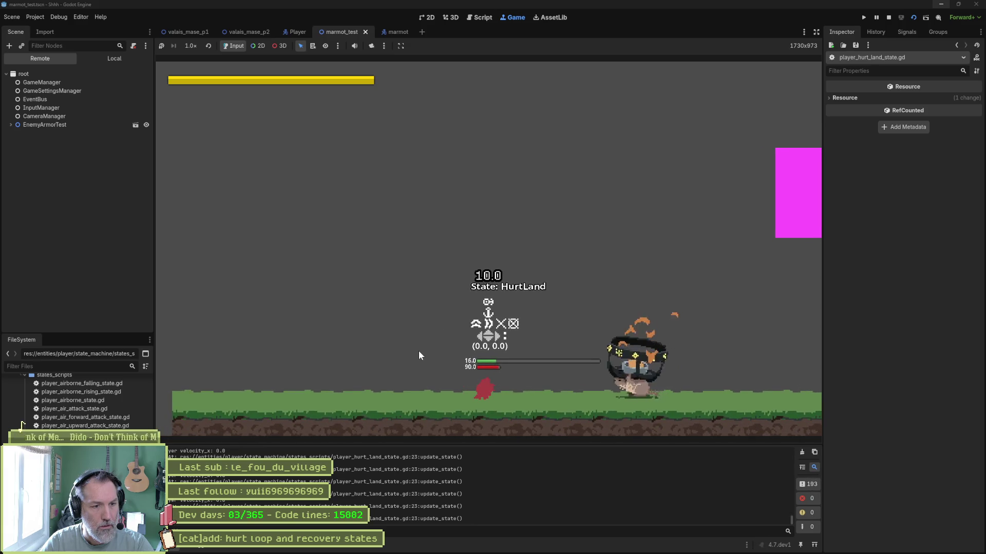
pyautogui.press('F8')
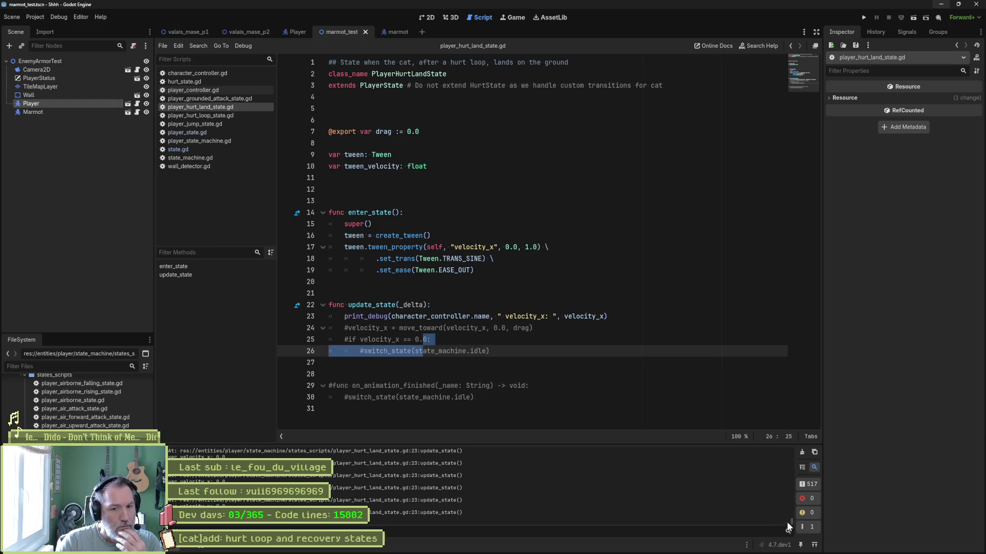
# - Try and then remove a velocity_x line under super() in enter_state, save, and switch to the Player scene
pyautogui.moveTo(791, 522); pyautogui.dragTo(780, 439)
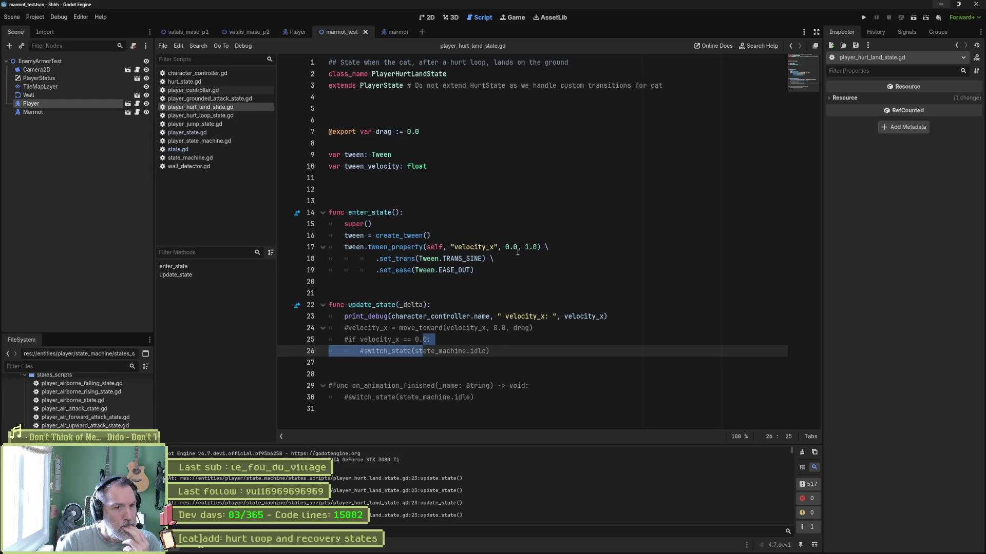
pyautogui.click(381, 229)
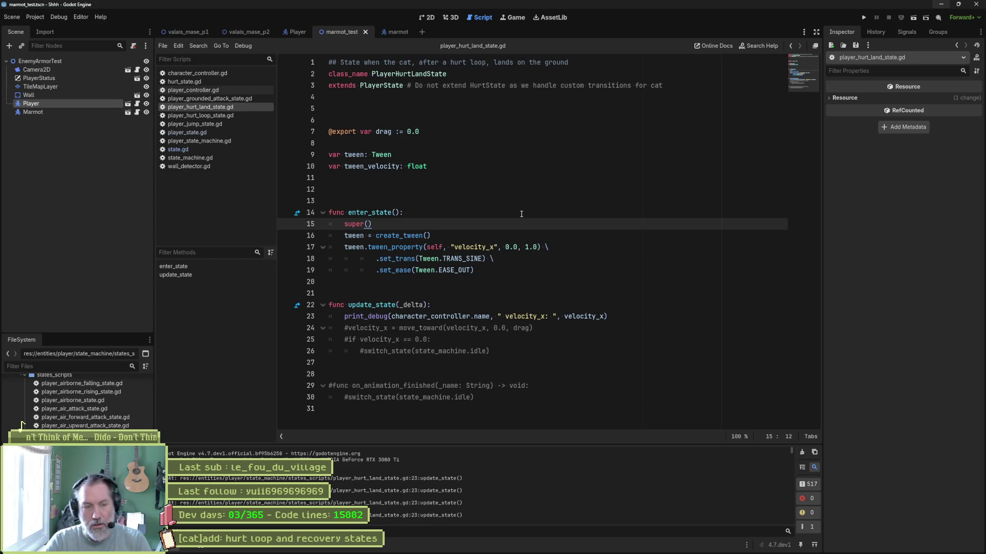
pyautogui.press('Return')
pyautogui.write('ve')
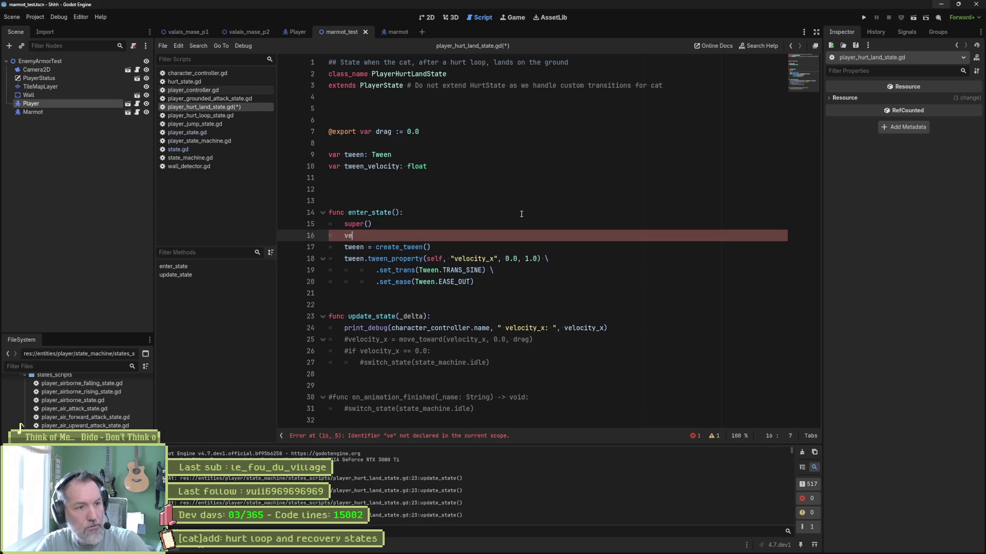
pyautogui.press('Return')
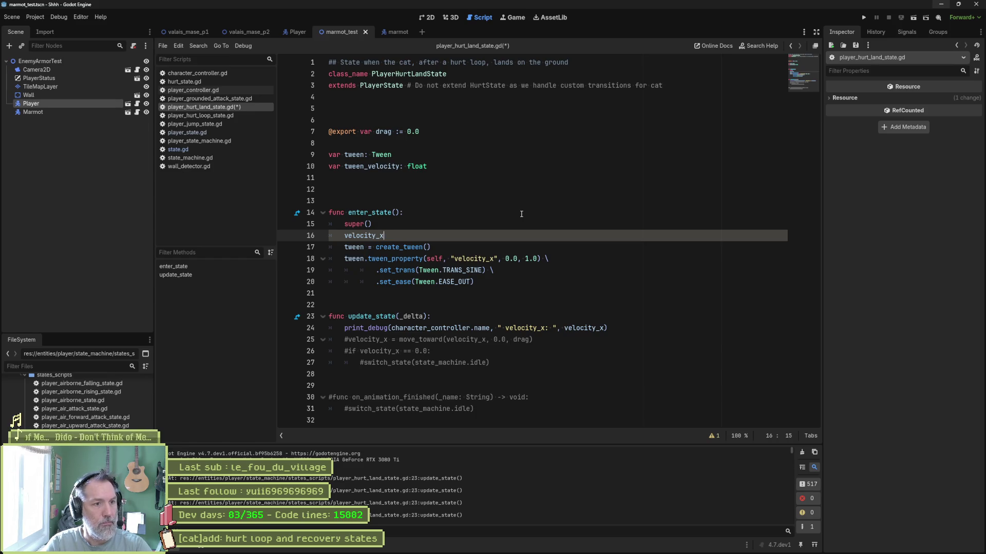
pyautogui.write('= create_tween(')
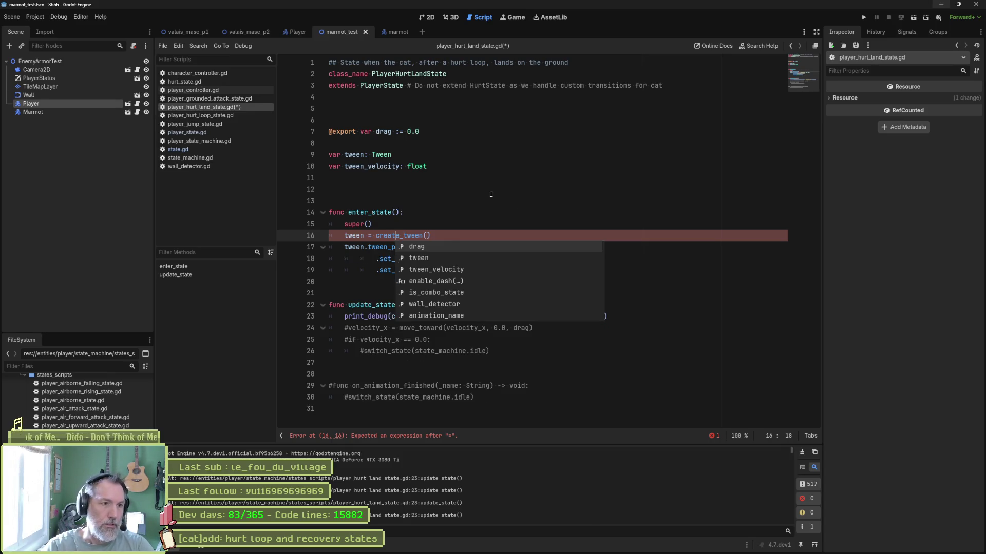
pyautogui.hotkey('ctrl', 'shift', 'k')
pyautogui.hotkey('ctrl', 's')
pyautogui.click(290, 31)
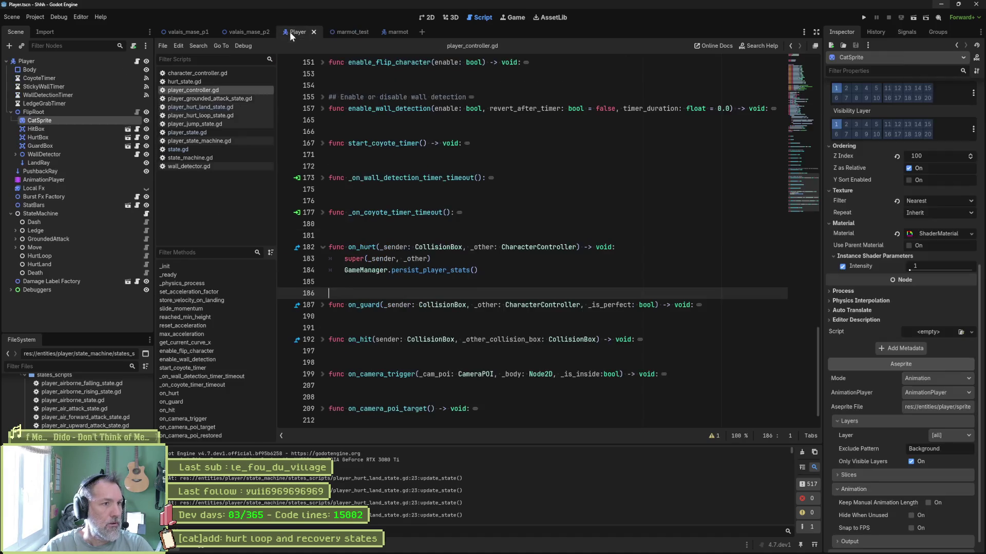
# - Set the HurtLand state's State Max Speed to 400 in the Inspector
pyautogui.click(66, 266)
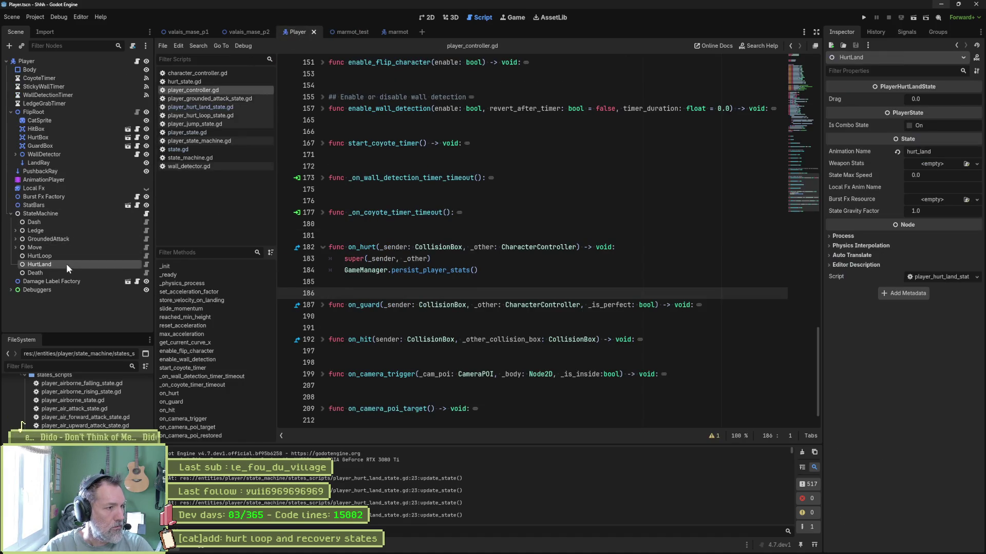
pyautogui.click(933, 175)
pyautogui.write('400')
pyautogui.press('Return')
# - Save and test-run the game, walking the cat right, then stop it
pyautogui.press('F5')
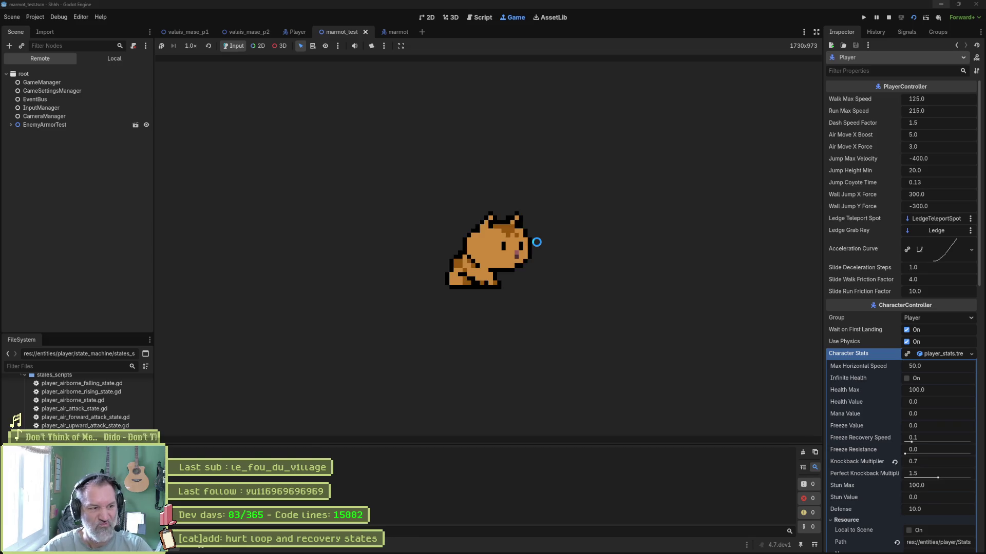
pyautogui.press('Right')
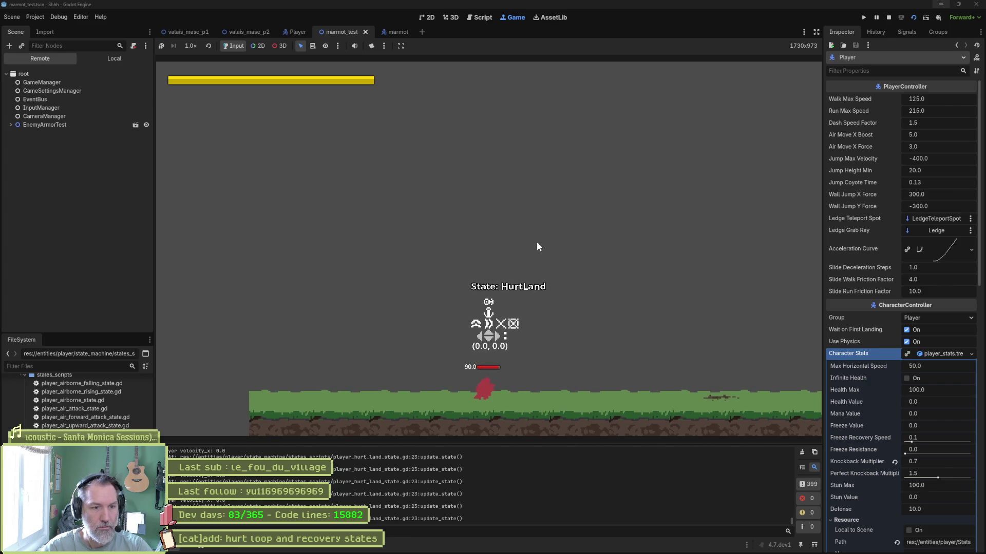
pyautogui.press('F8')
pyautogui.moveTo(791, 524)
pyautogui.mouseDown()
pyautogui.moveTo(781, 444)
pyautogui.moveTo(792, 476)
pyautogui.mouseUp()
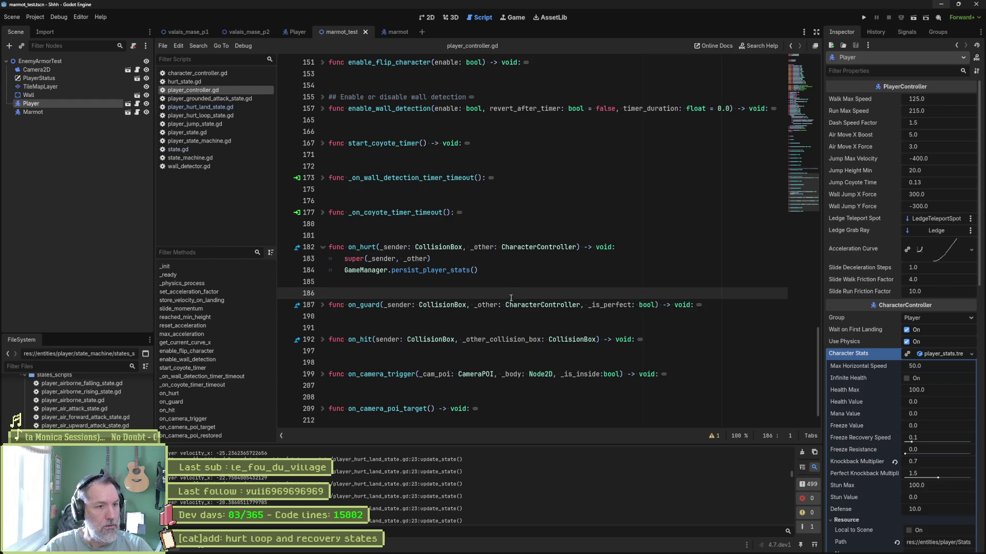
# - Insert super(_delta) as the first line of update_state in player_hurt_land_state.gd
pyautogui.click(208, 109)
pyautogui.click(493, 229)
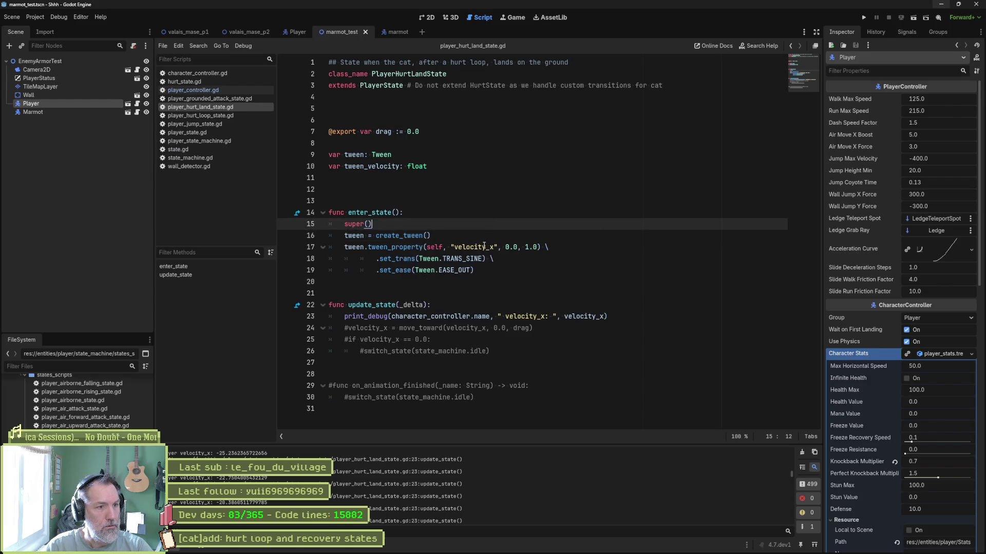
pyautogui.click(448, 308)
pyautogui.press('Return')
pyautogui.write('up')
pyautogui.press('BackSpace')
pyautogui.press('BackSpace')
pyautogui.write('super(_')
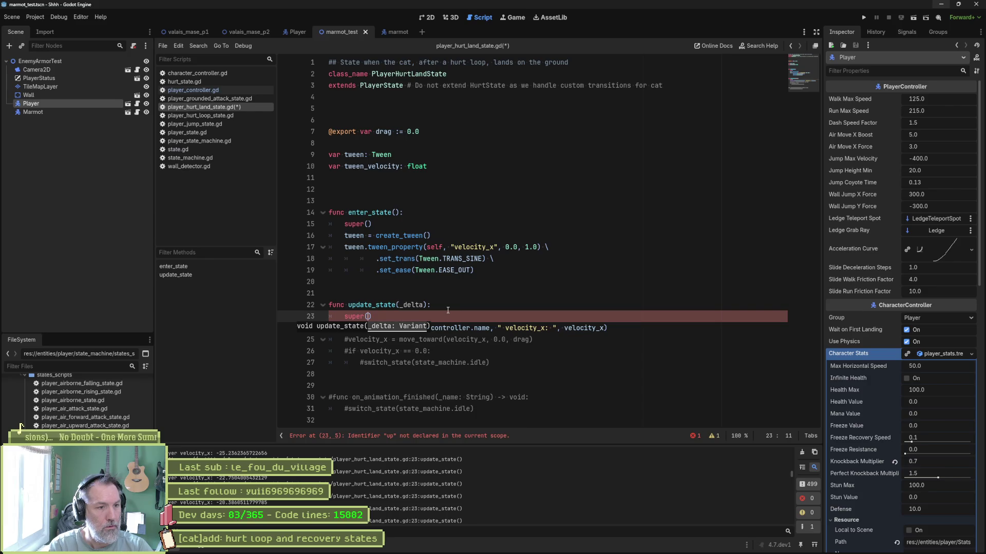
pyautogui.write('delta')
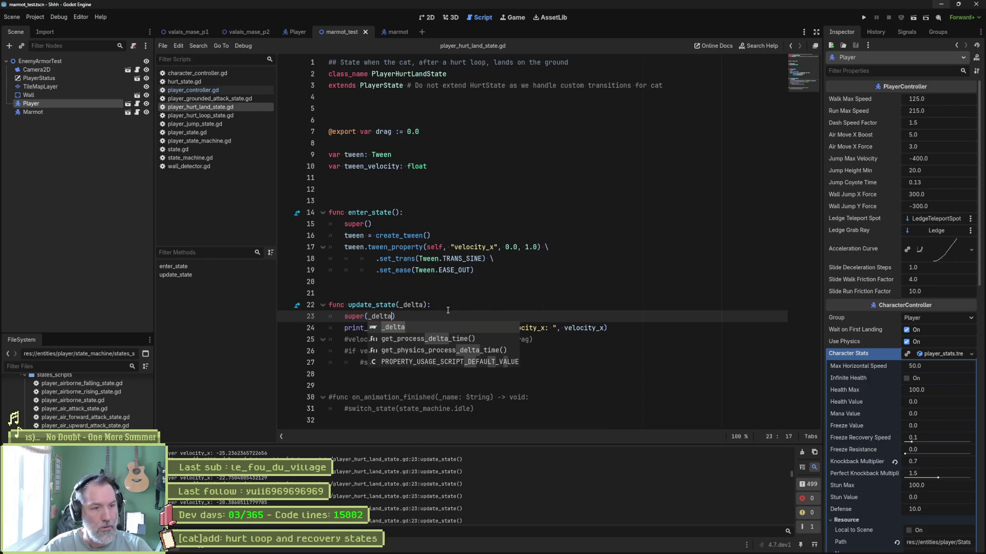
# - Test-run the scene with the super(_delta) change and stop it
pyautogui.press('F6')
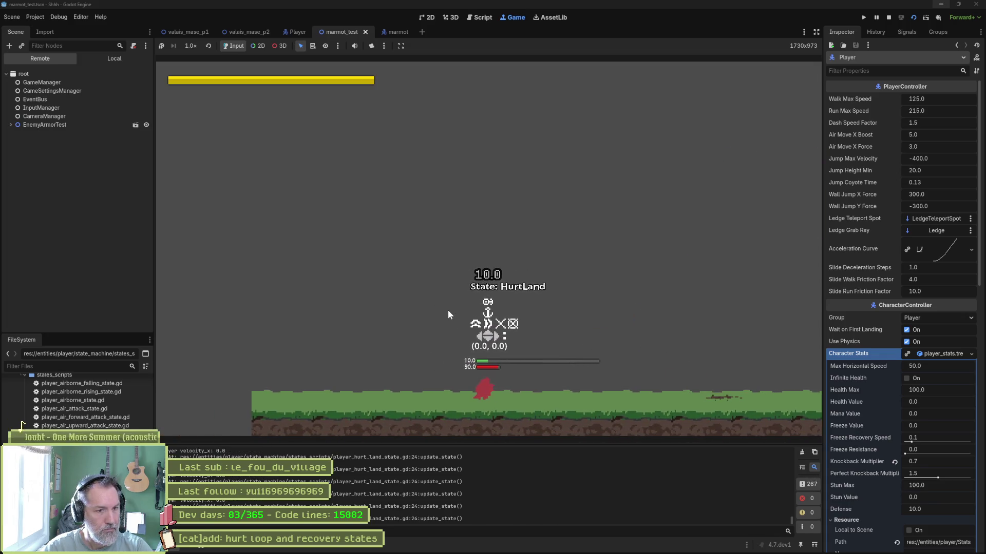
pyautogui.press('F8')
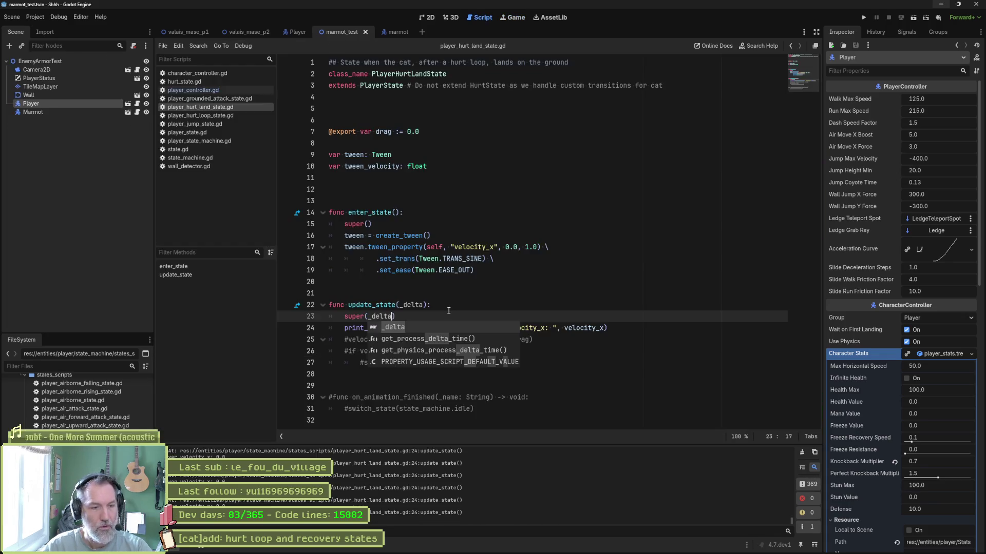
pyautogui.moveTo(435, 352); pyautogui.dragTo(444, 361)
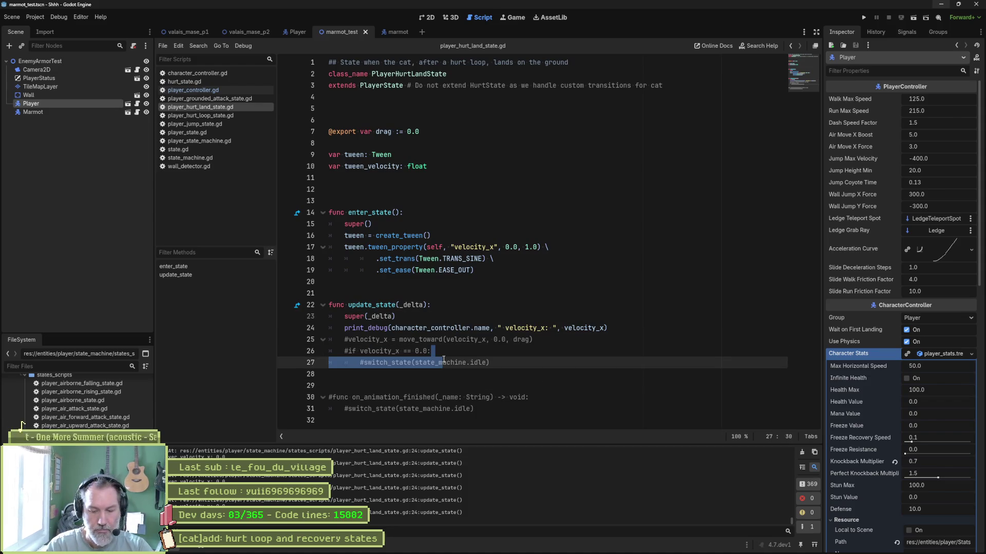
# - Uncomment the velocity check and chain .finished.connect(on_tween_finished) onto the tween
pyautogui.hotkey('ctrl', 'k')
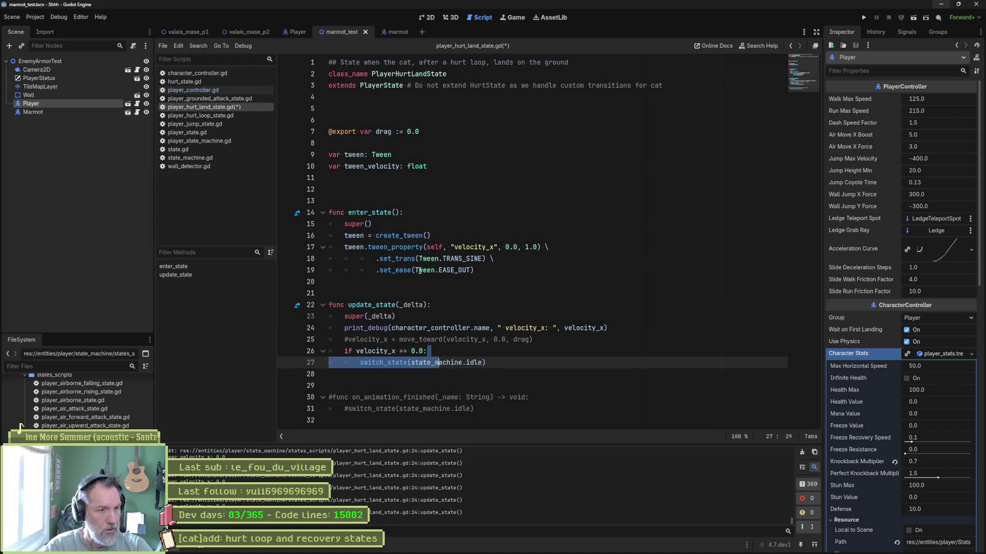
pyautogui.click(479, 271)
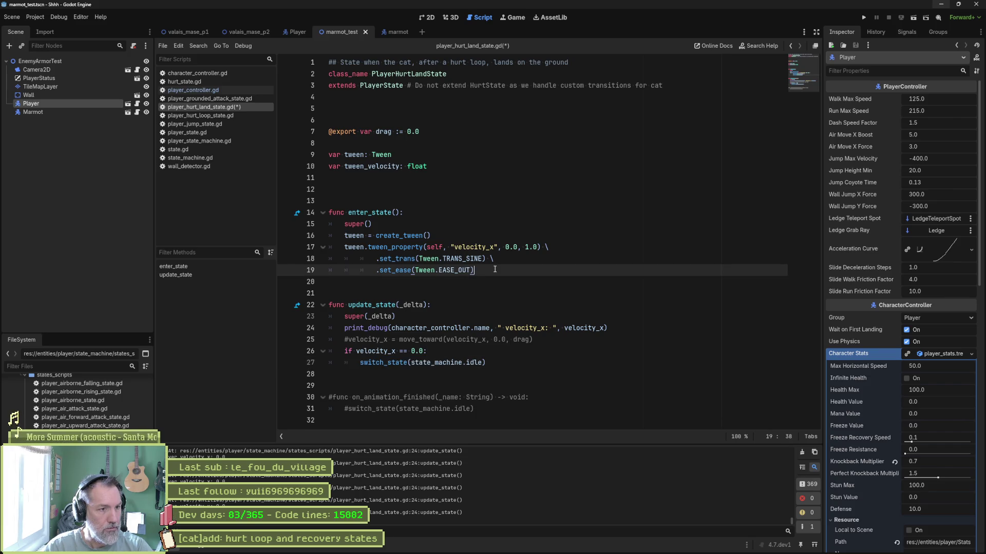
pyautogui.press('Return')
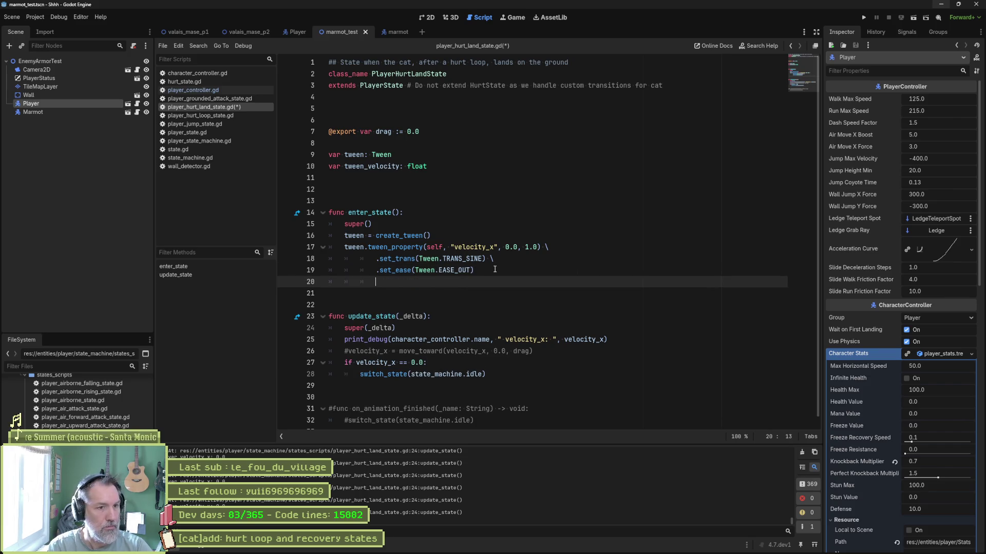
pyautogui.click(495, 270)
pyautogui.write('.con')
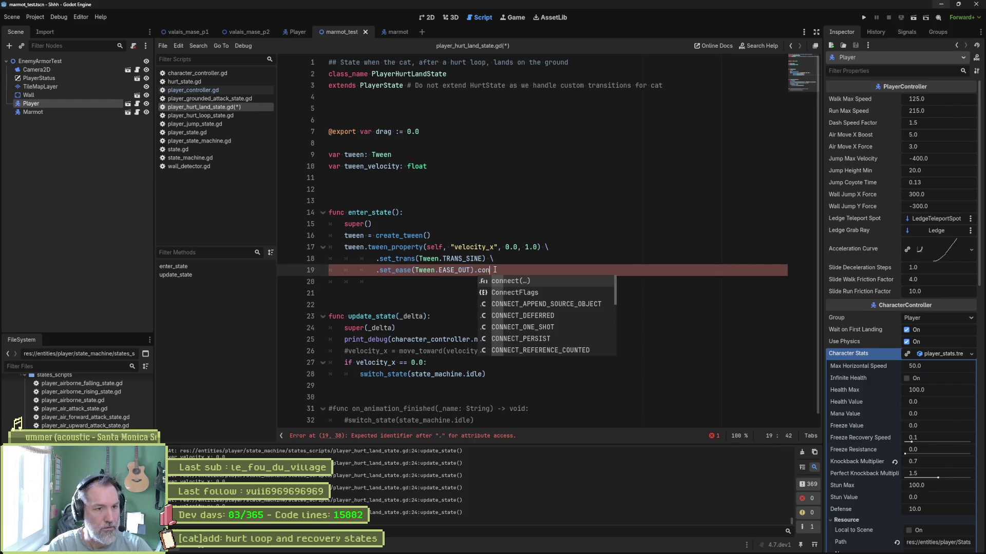
pyautogui.press('Return')
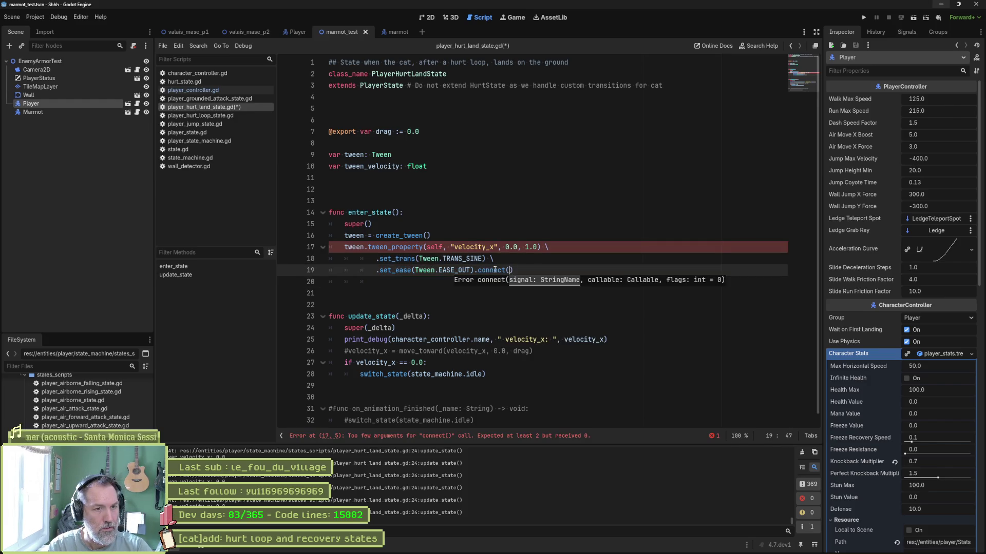
pyautogui.press('BackSpace')
pyautogui.press('BackSpace')
pyautogui.press('BackSpace')
pyautogui.write('on')
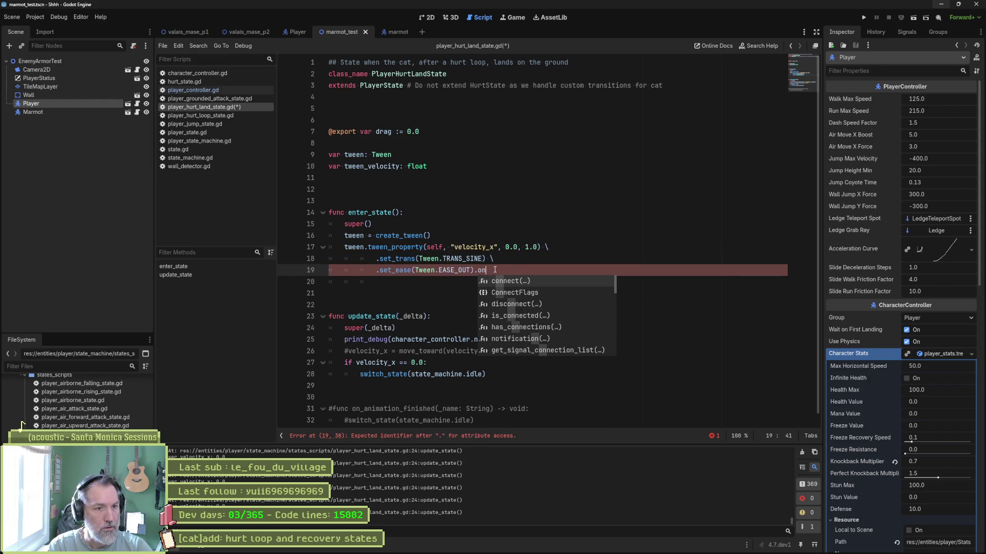
pyautogui.press('BackSpace')
pyautogui.press('BackSpace')
pyautogui.write('finished.con')
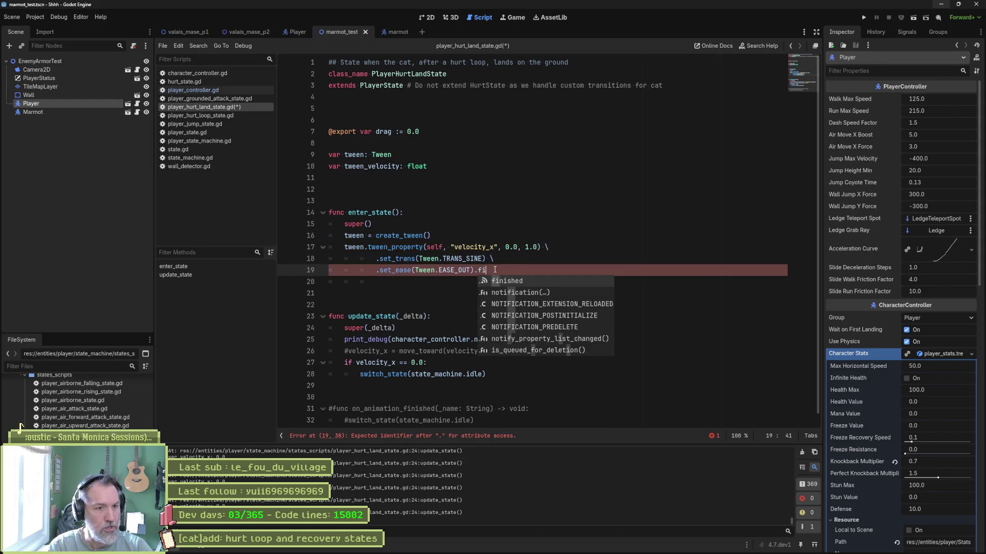
pyautogui.write('nect(')
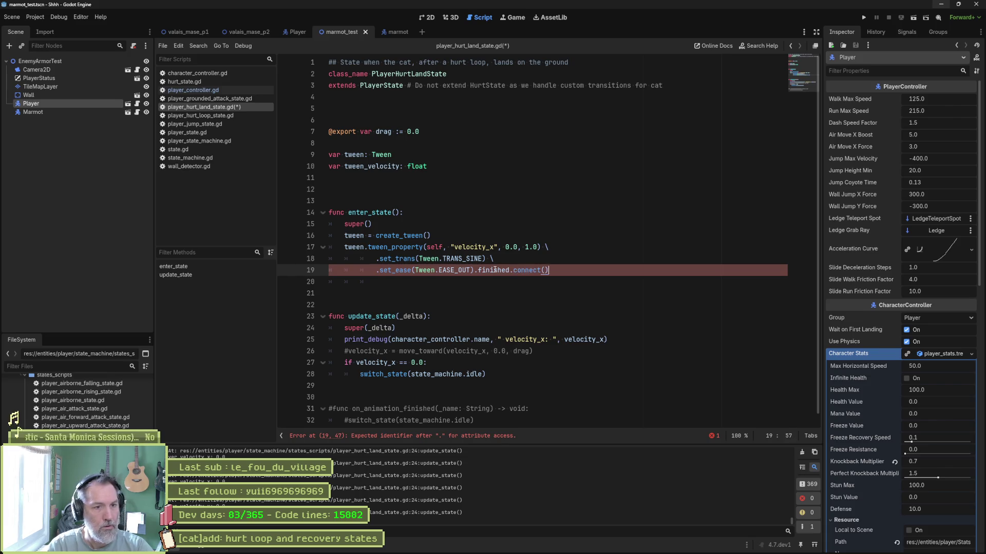
pyautogui.write('on_tween_finishe')
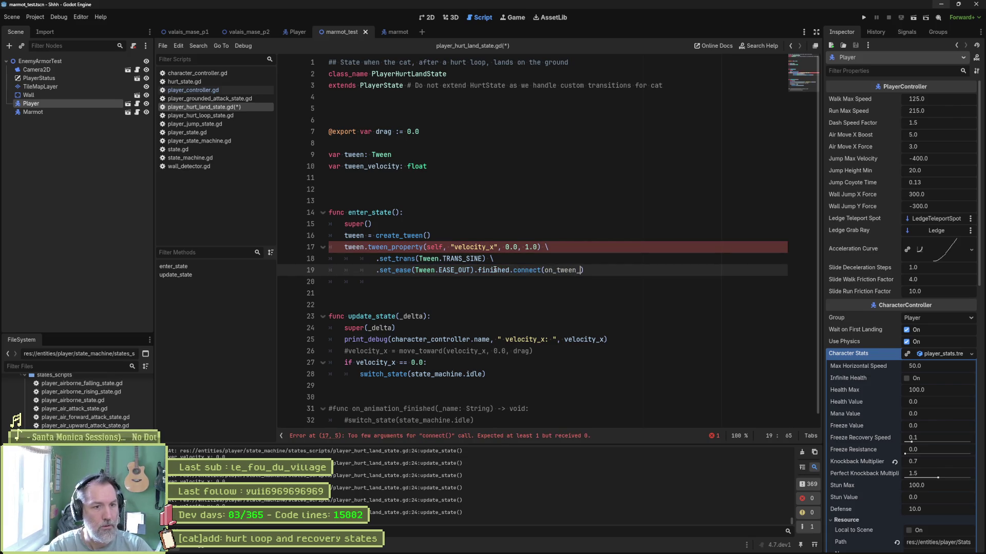
pyautogui.write('d')
pyautogui.hotkey('ctrl', 'shift', 'Left')
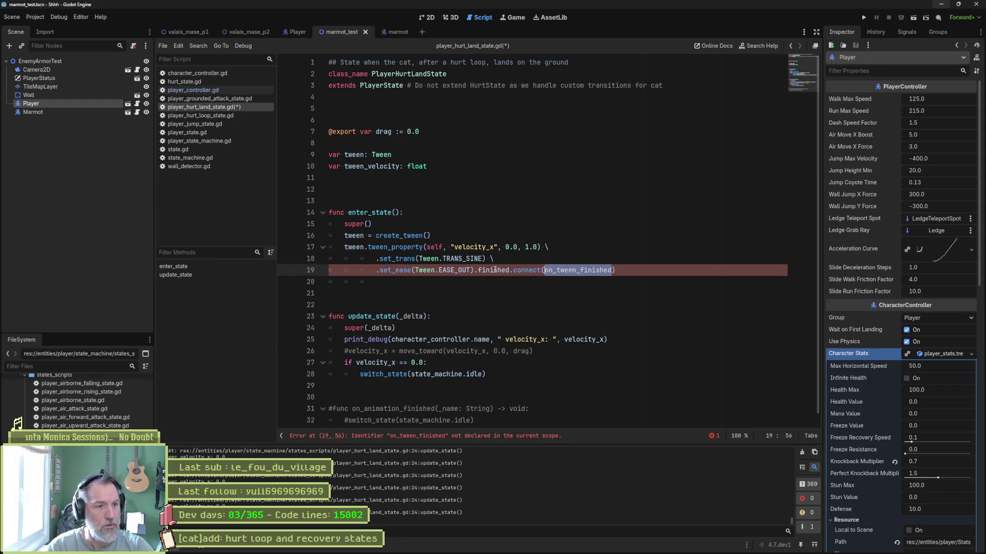
# - Add on_tween_finished() -> void calling switch_state(state_machine.idle), save, and comment out update_state
pyautogui.click(488, 389)
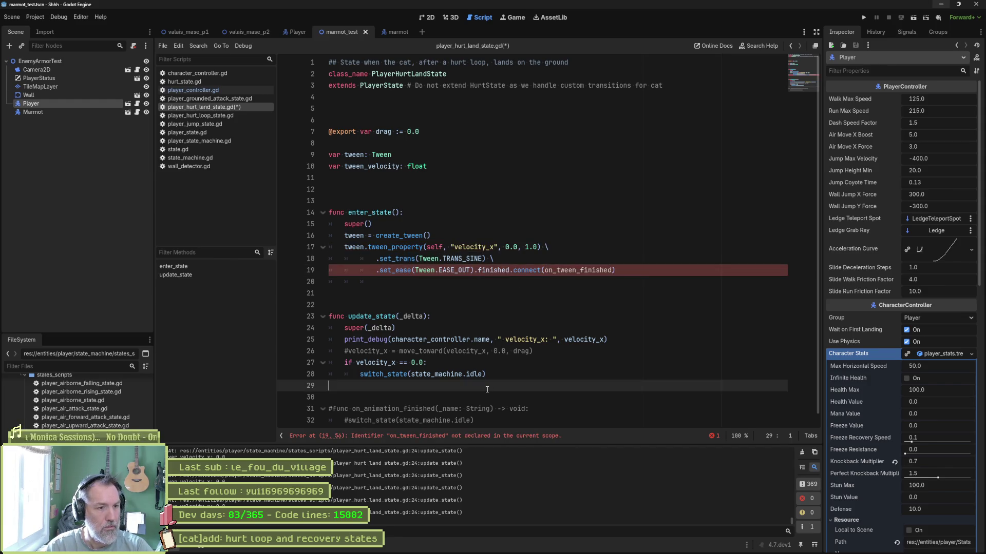
pyautogui.press('Return')
pyautogui.press('Return')
pyautogui.write('func on_tween_finished()')
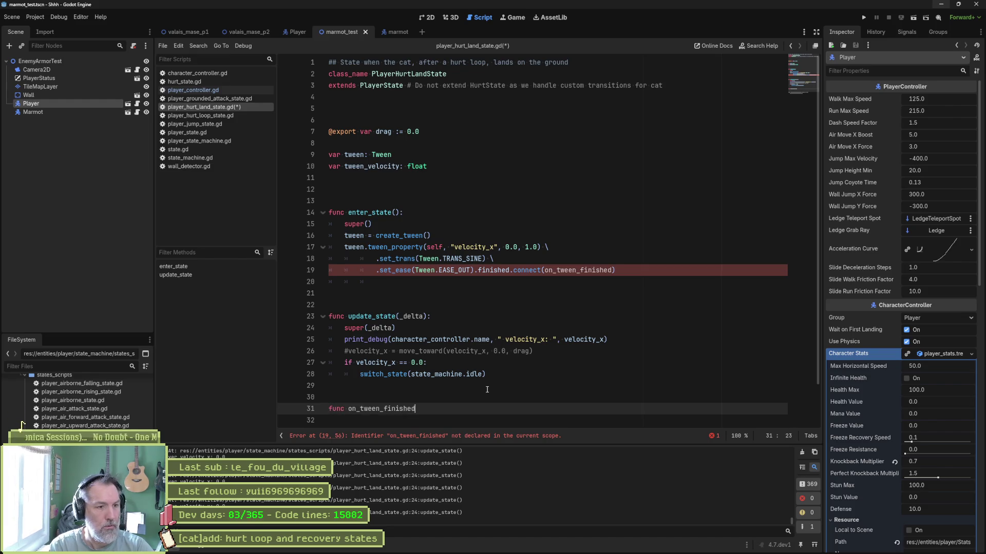
pyautogui.write(' -> void:')
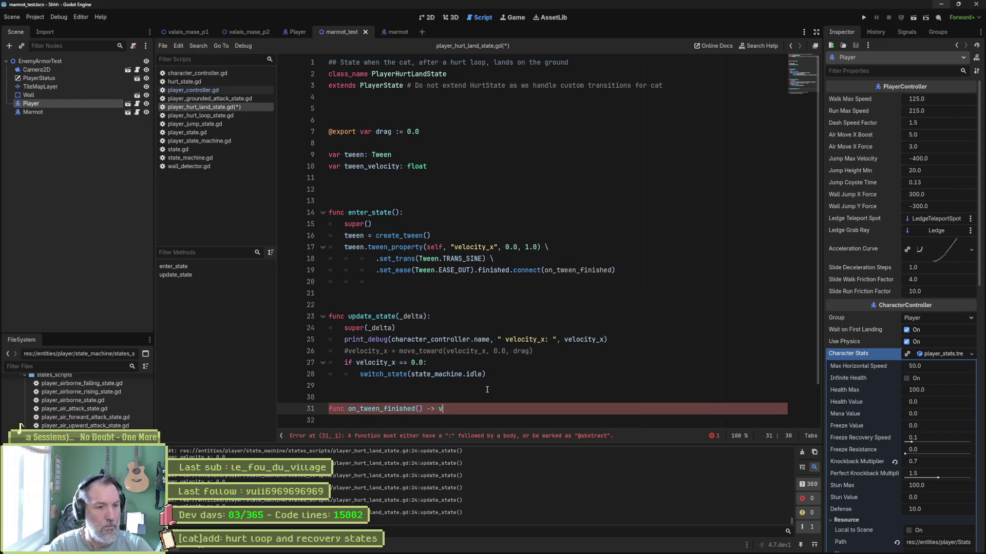
pyautogui.moveTo(504, 374); pyautogui.dragTo(360, 374)
pyautogui.hotkey('ctrl', 'c')
pyautogui.click(484, 407)
pyautogui.press('Return')
pyautogui.hotkey('ctrl', 'v')
pyautogui.hotkey('ctrl', 's')
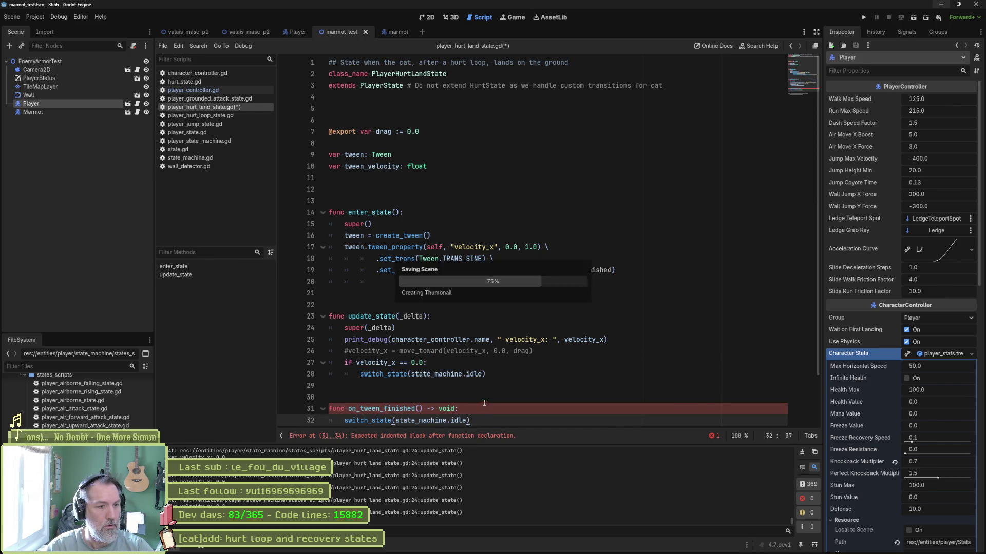
pyautogui.moveTo(436, 316)
pyautogui.mouseDown()
pyautogui.moveTo(400, 328)
pyautogui.moveTo(458, 375)
pyautogui.mouseUp()
pyautogui.hotkey('ctrl', 'k')
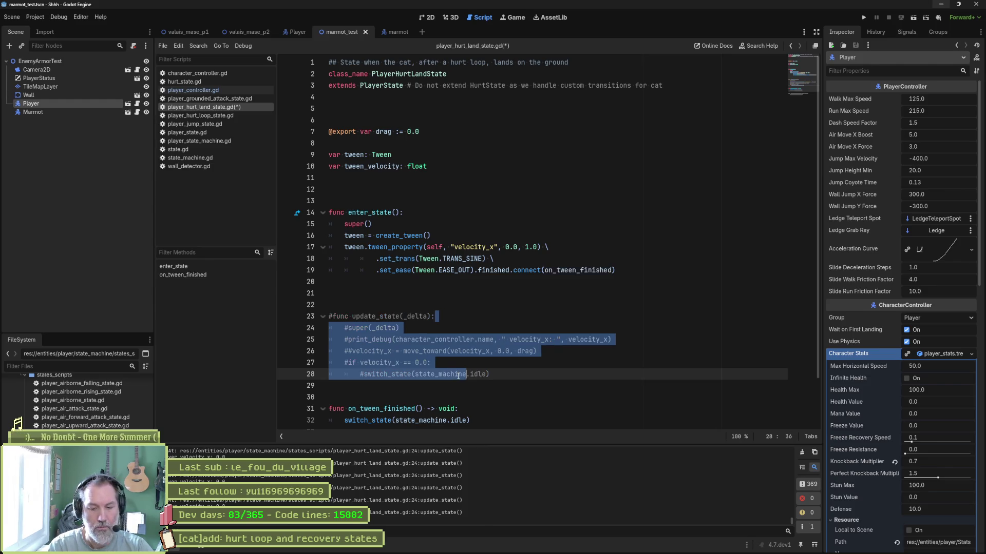
# - Test-run the tween-callback version of the scene and stop it
pyautogui.press('F6')
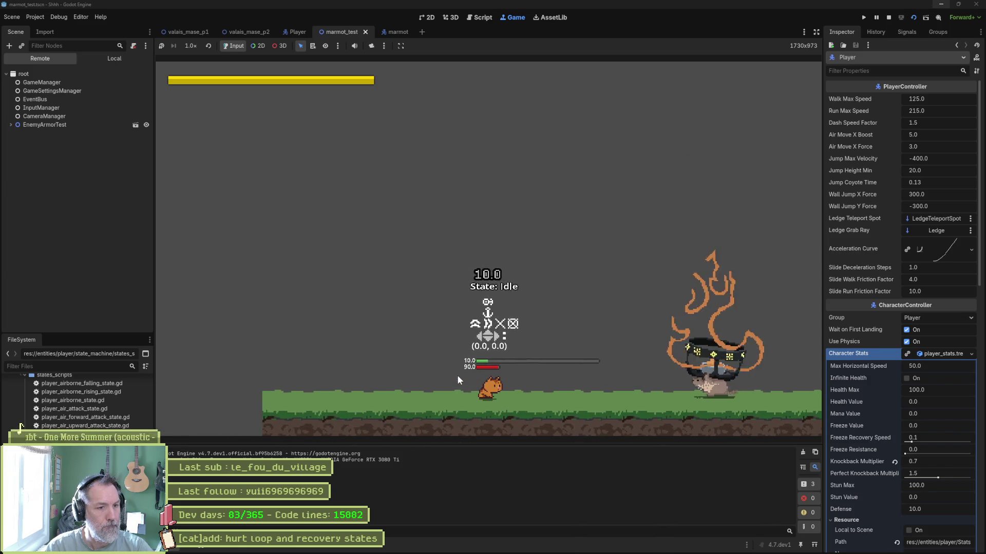
pyautogui.press('F8')
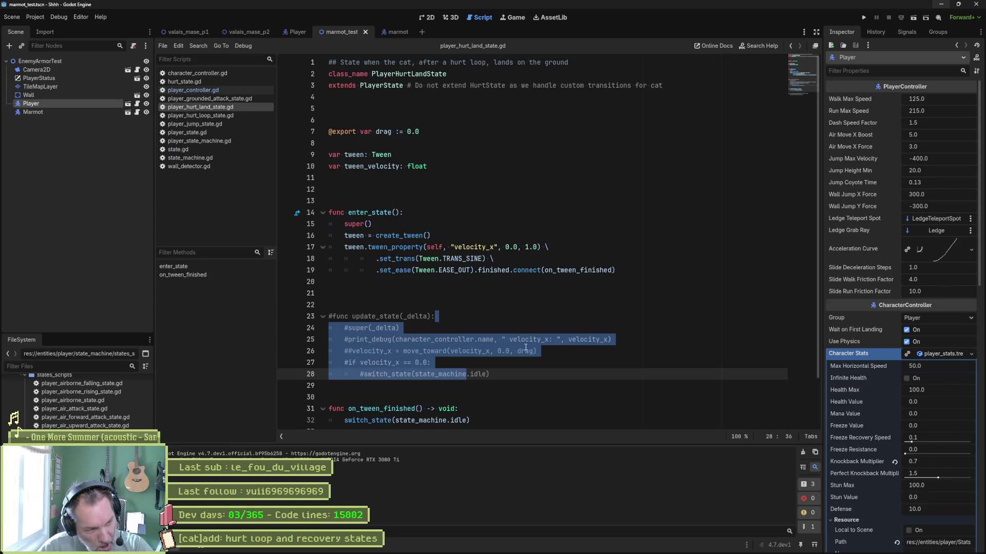
# - Delete the commented-out update_state and on_animation_finished blocks and the trailing line, then save
pyautogui.click(520, 340)
pyautogui.moveTo(520, 376); pyautogui.dragTo(636, 279)
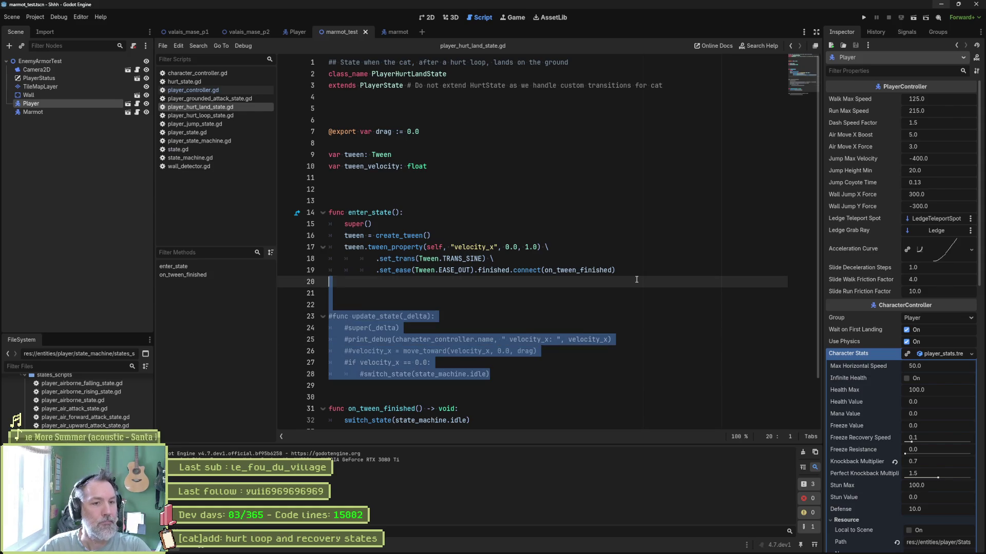
pyautogui.press('BackSpace')
pyautogui.press('Delete')
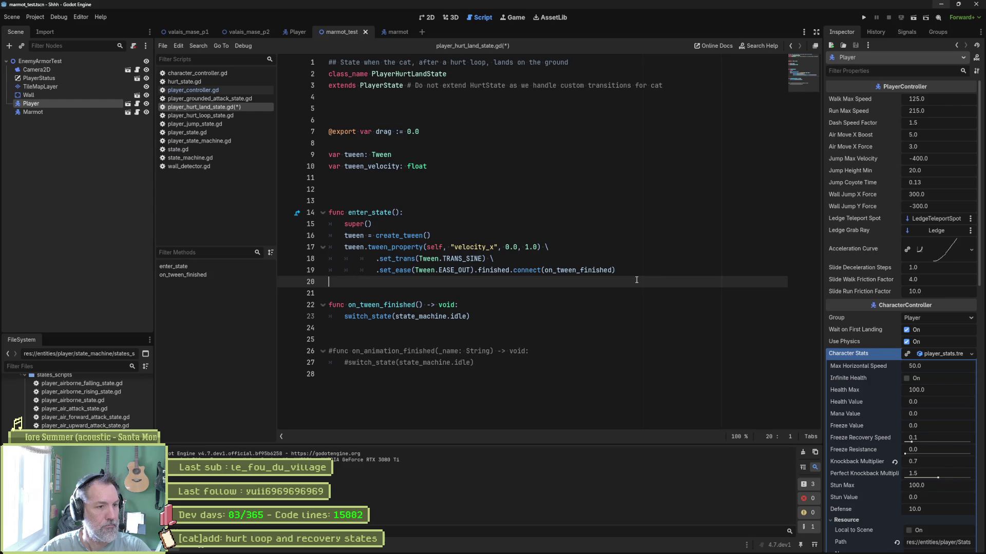
pyautogui.press('Down')
pyautogui.press('Down')
pyautogui.press('Down')
pyautogui.hotkey('ctrl', 'shift', 'k')
pyautogui.hotkey('ctrl', 'shift', 'k')
pyautogui.hotkey('ctrl', 'shift', 'k')
pyautogui.press('BackSpace')
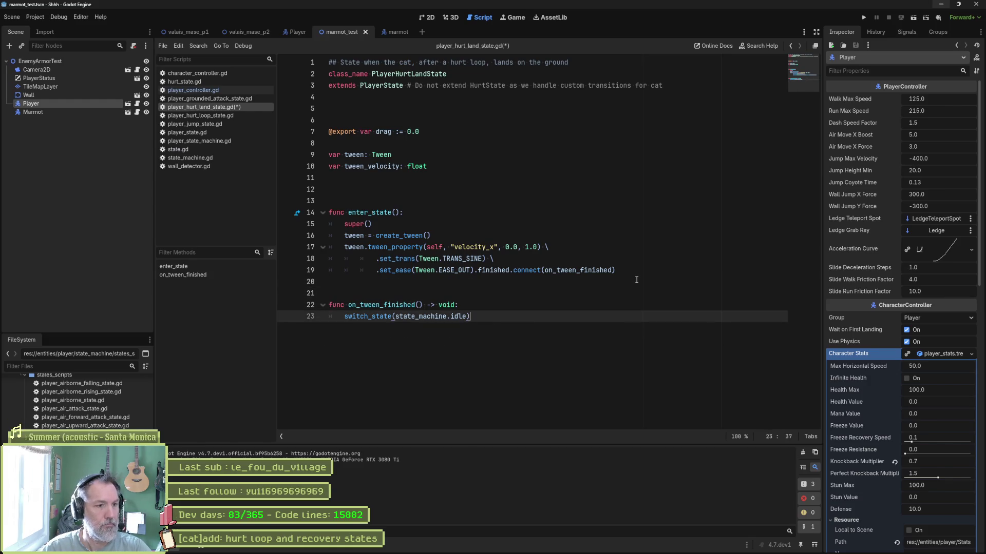
pyautogui.hotkey('ctrl', 's')
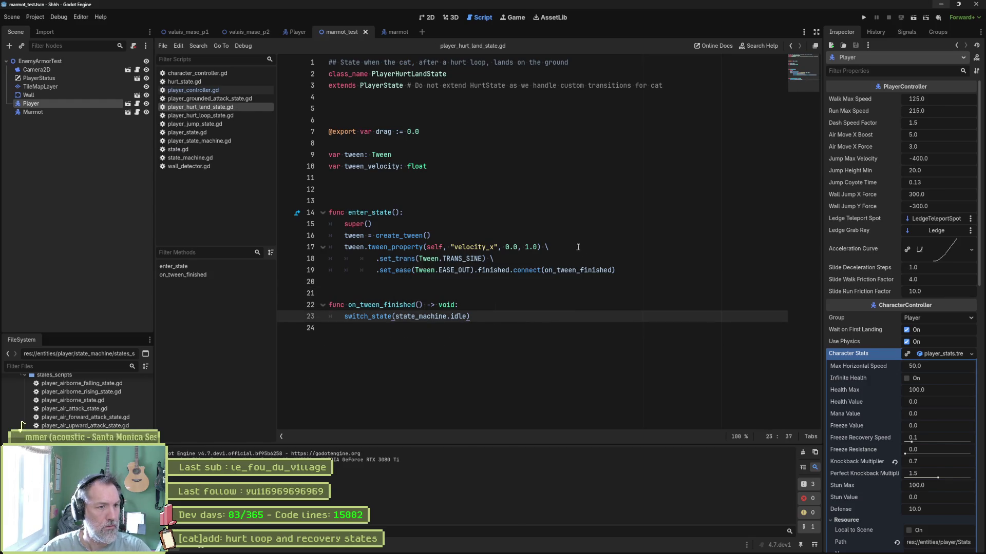
pyautogui.doubleClick(381, 166)
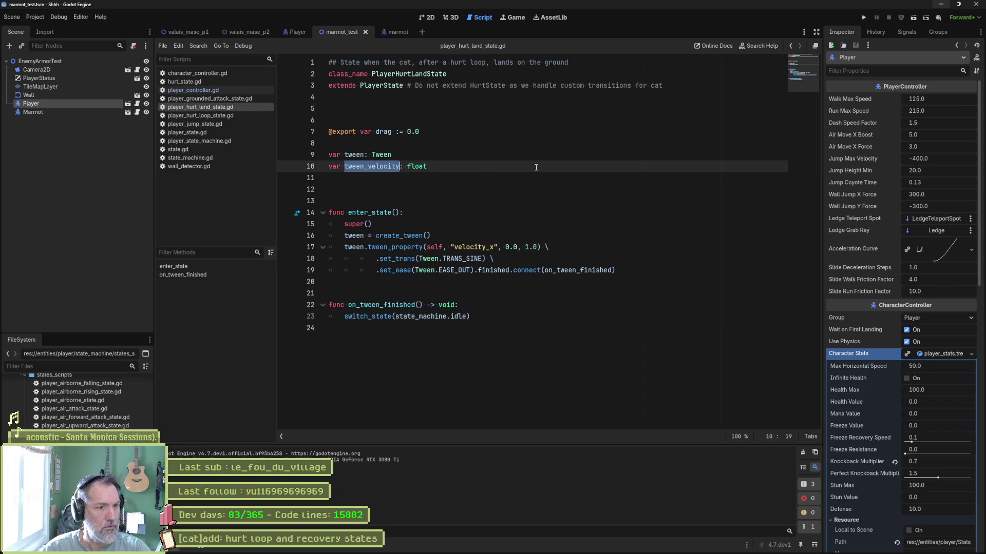
pyautogui.moveTo(527, 248); pyautogui.dragTo(538, 247)
pyautogui.click(444, 166)
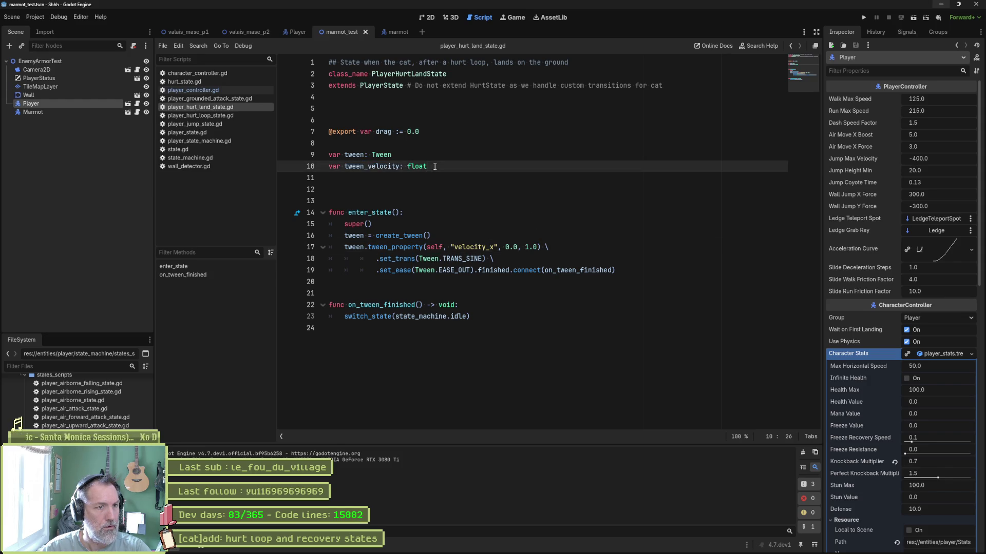
pyautogui.press('BackSpace')
pyautogui.press('BackSpace')
pyautogui.press('BackSpace')
pyautogui.press('Left')
pyautogui.write(':')
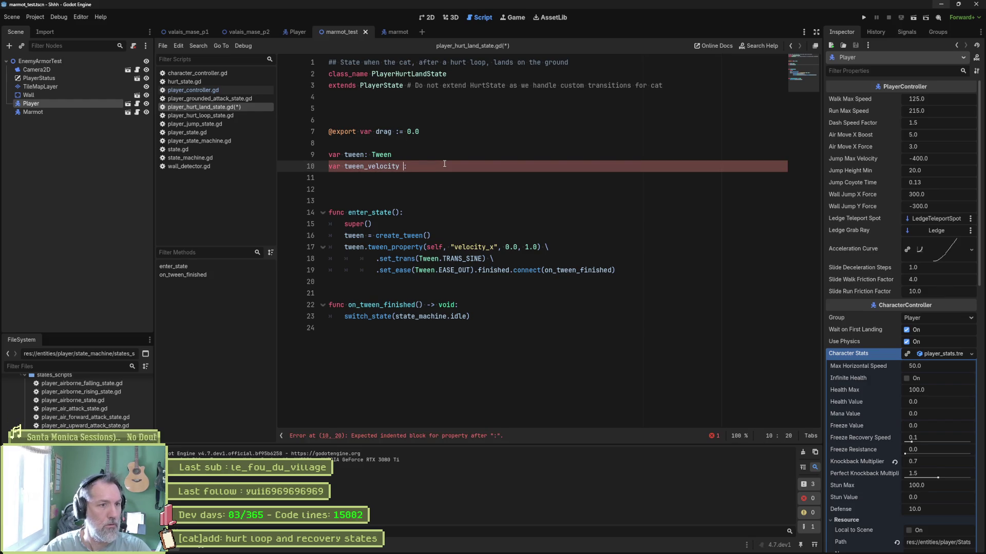
pyautogui.write('= 1.0')
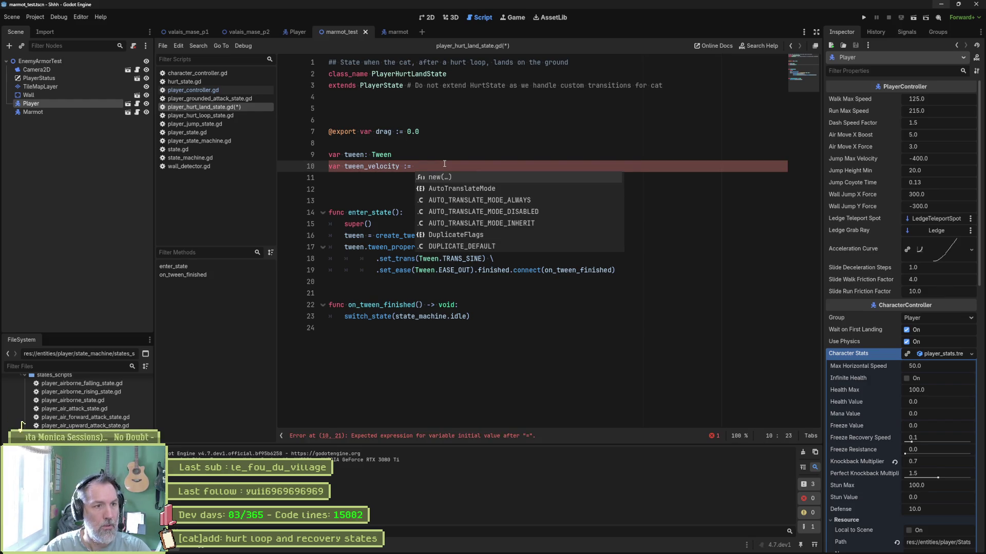
pyautogui.press('Left')
pyautogui.press('Left')
pyautogui.press('Left')
pyautogui.press('Home')
pyautogui.write('@export')
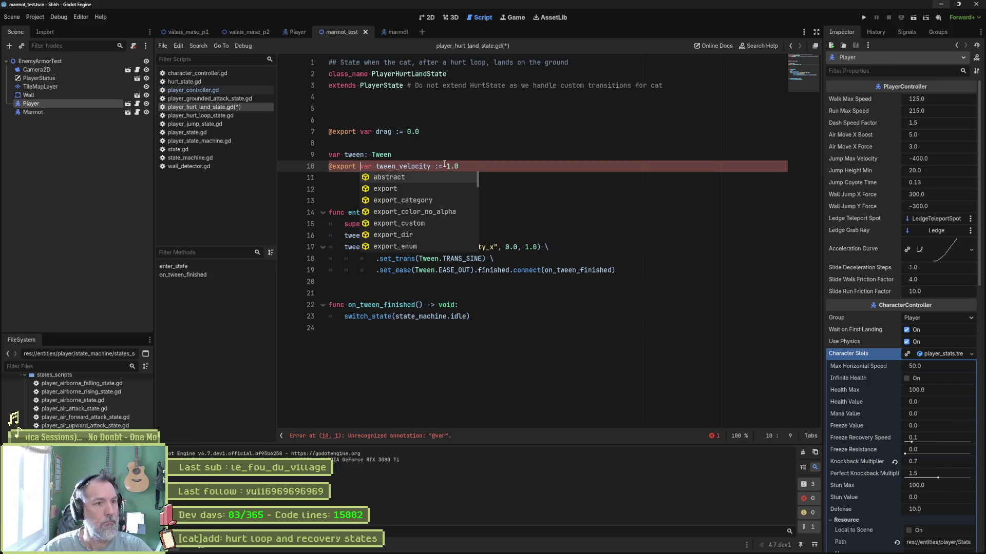
pyautogui.hotkey('ctrl', 's')
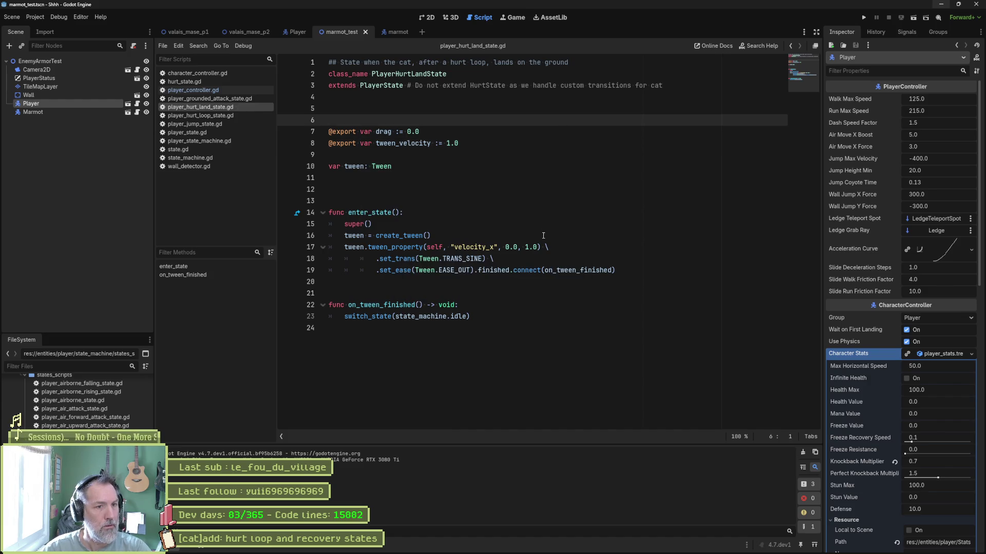
# - Rename the variable to tween_duration and paste that name over the 1.0 on line 17
pyautogui.moveTo(431, 143); pyautogui.dragTo(400, 145)
pyautogui.write('duratio')
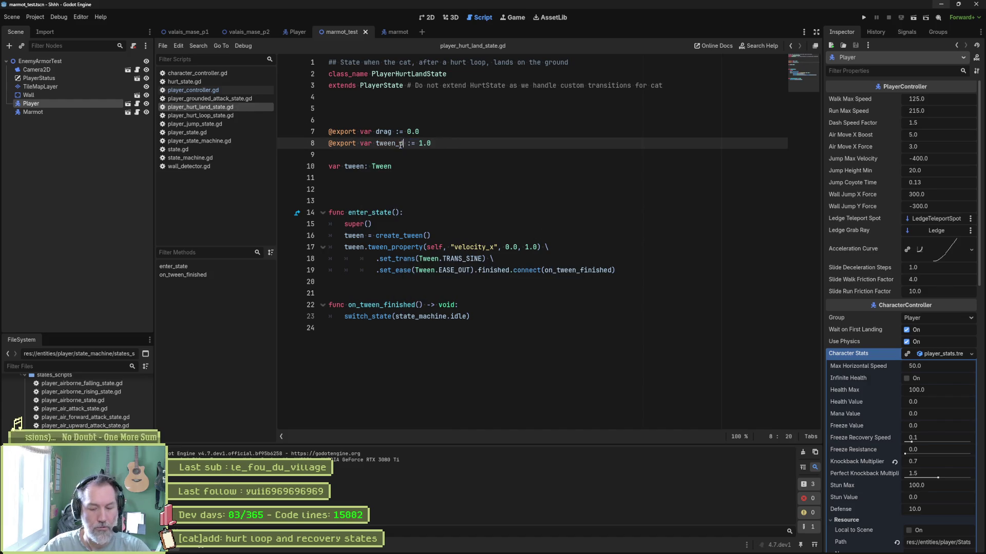
pyautogui.write('n')
pyautogui.click(405, 157)
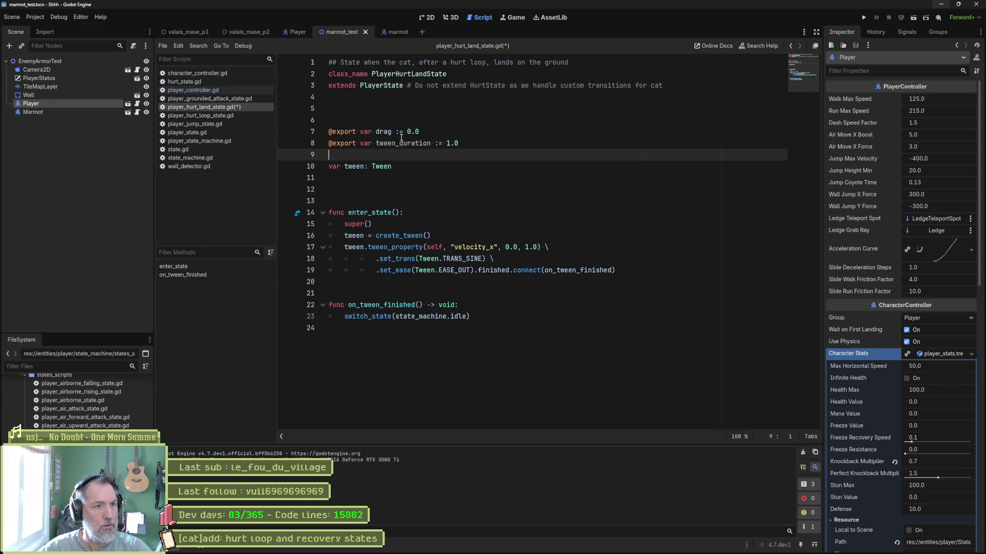
pyautogui.doubleClick(401, 143)
pyautogui.doubleClick(533, 247)
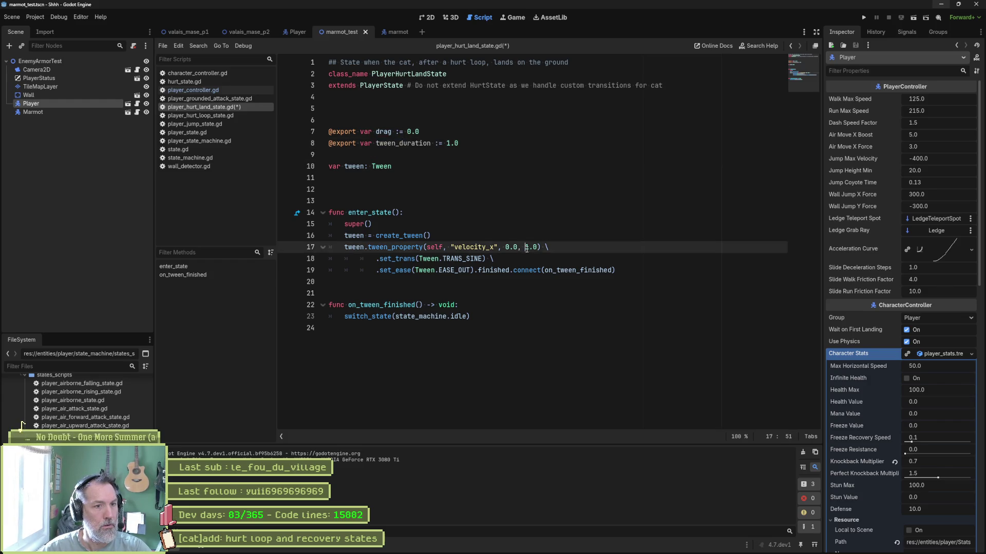
pyautogui.hotkey('ctrl', 'v')
# - Save the script, then break .finished.connect on line 19 onto its own line
pyautogui.hotkey('ctrl', 's')
pyautogui.click(548, 202)
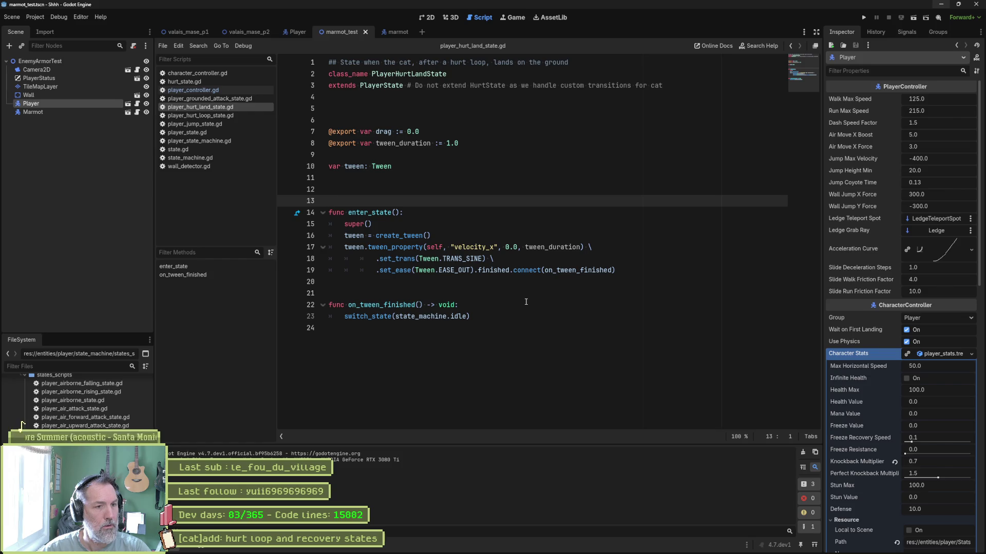
pyautogui.click(475, 271)
pyautogui.write('.')
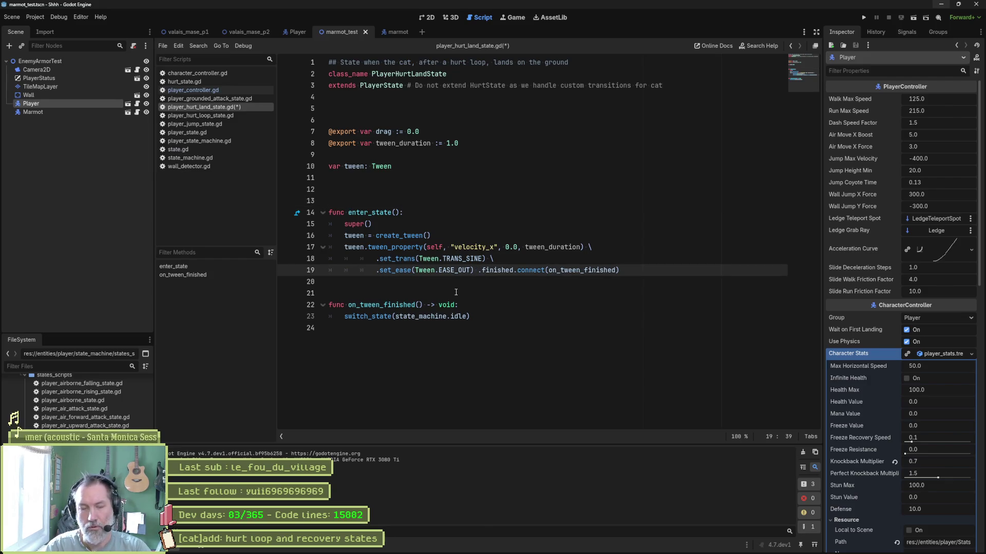
pyautogui.press('Return')
# - Save the script and scene, then run the current scene with F6
pyautogui.hotkey('ctrl', 's')
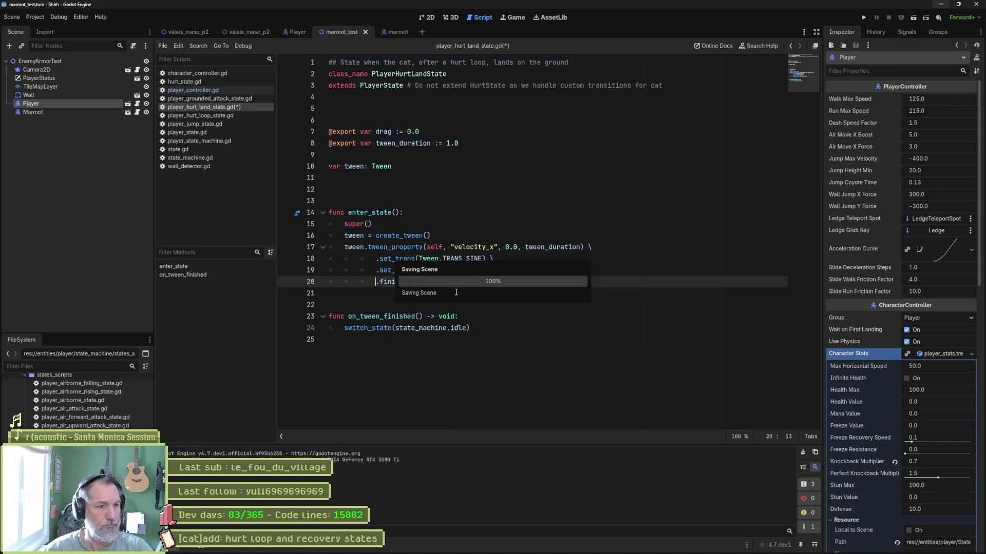
pyautogui.click(546, 310)
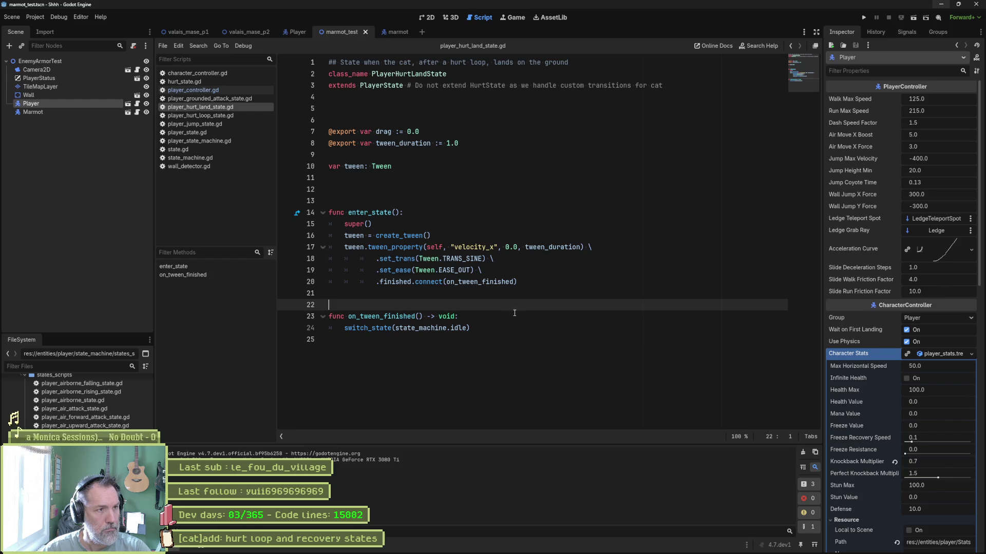
pyautogui.press('F6')
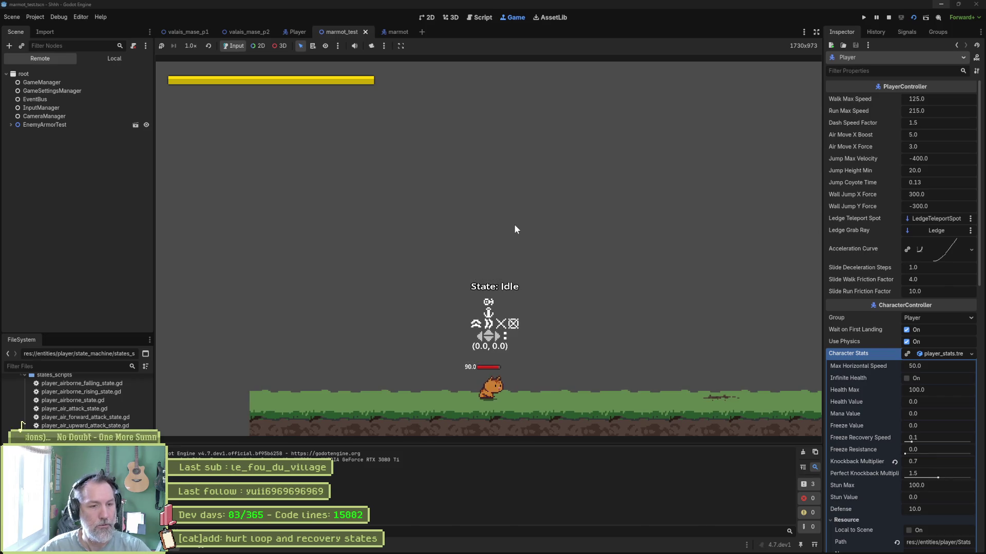
# - Walk the cat right in the running game, then stop it and return to the 2D view
pyautogui.press('Right')
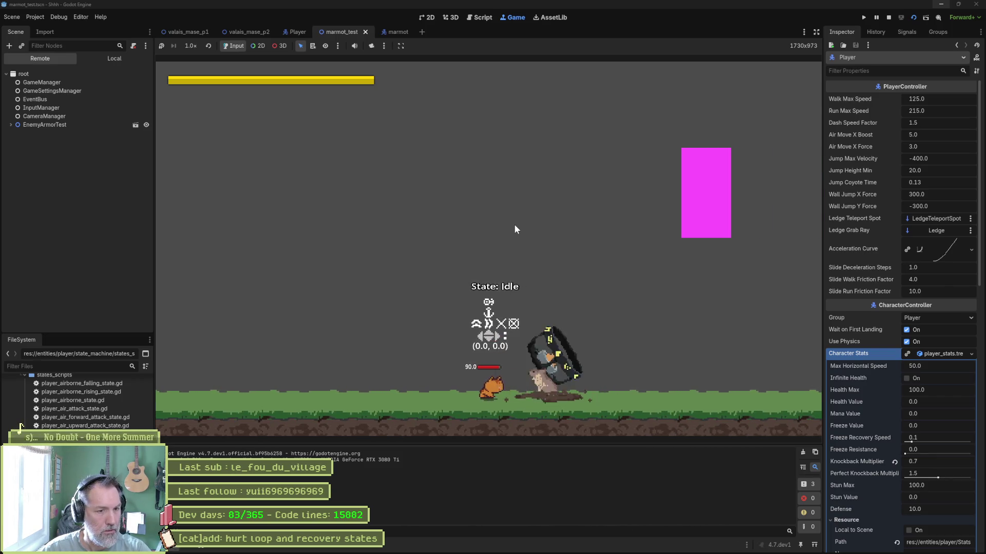
pyautogui.press('F8')
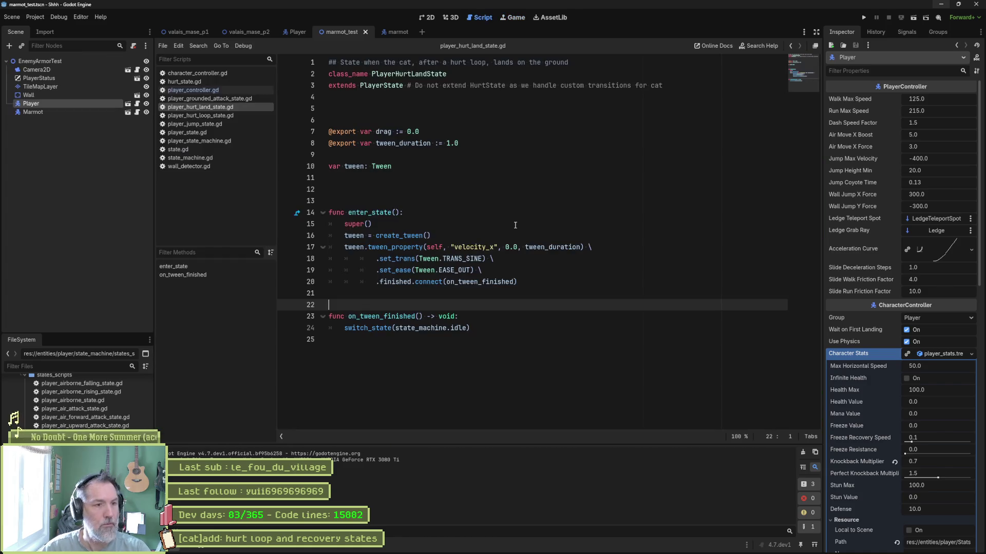
pyautogui.click(426, 21)
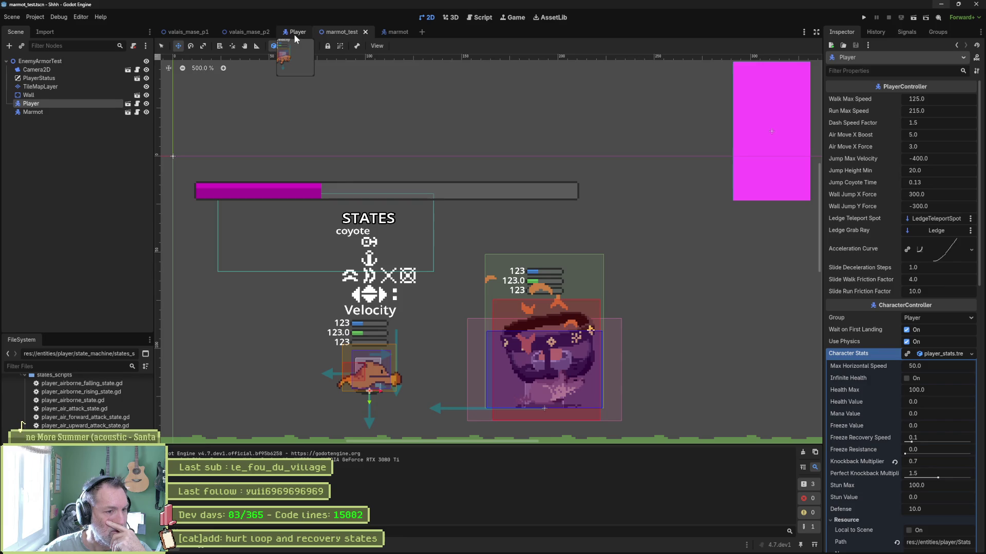
# - Enable Debug > Visible Collision Shapes and test the hurt loop in a new run
pyautogui.click(68, 17)
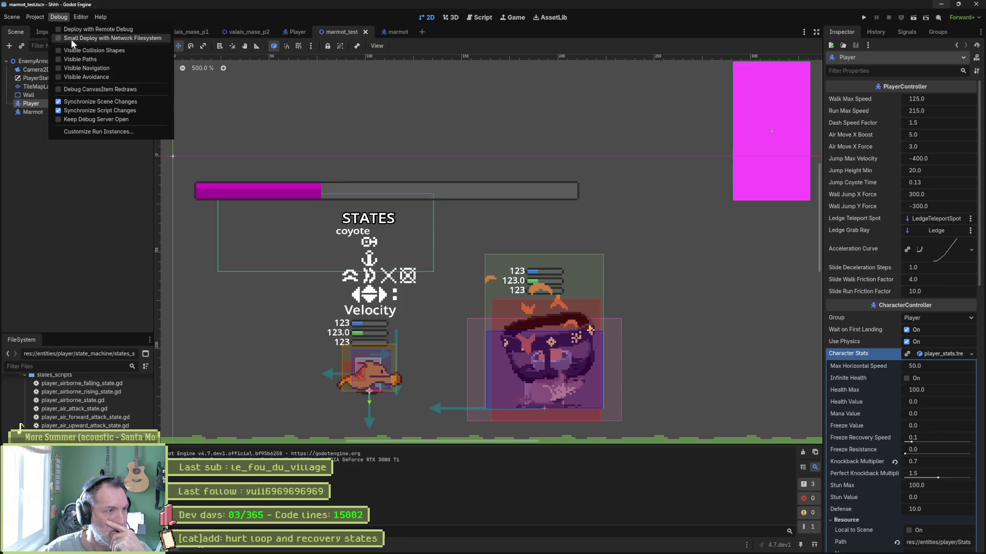
pyautogui.click(398, 129)
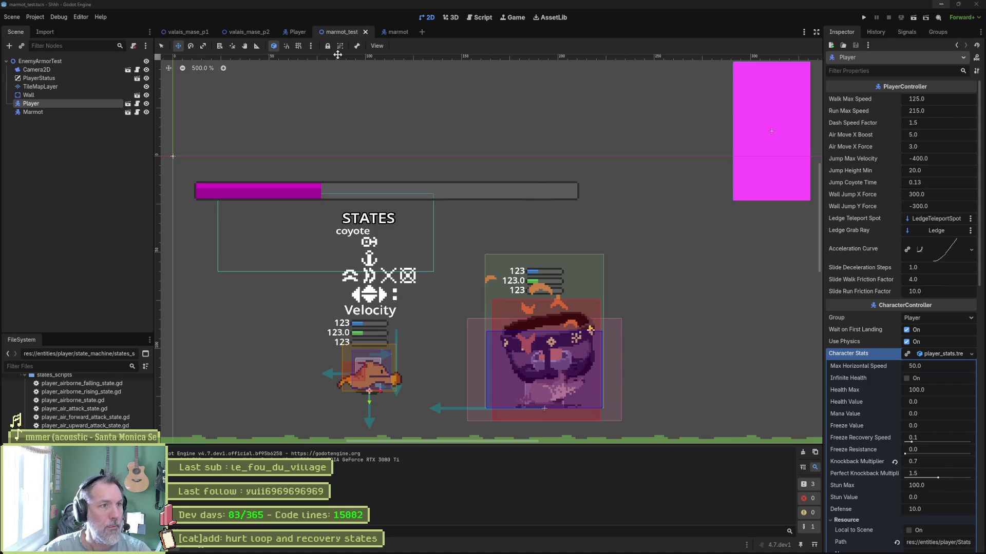
pyautogui.press('F6')
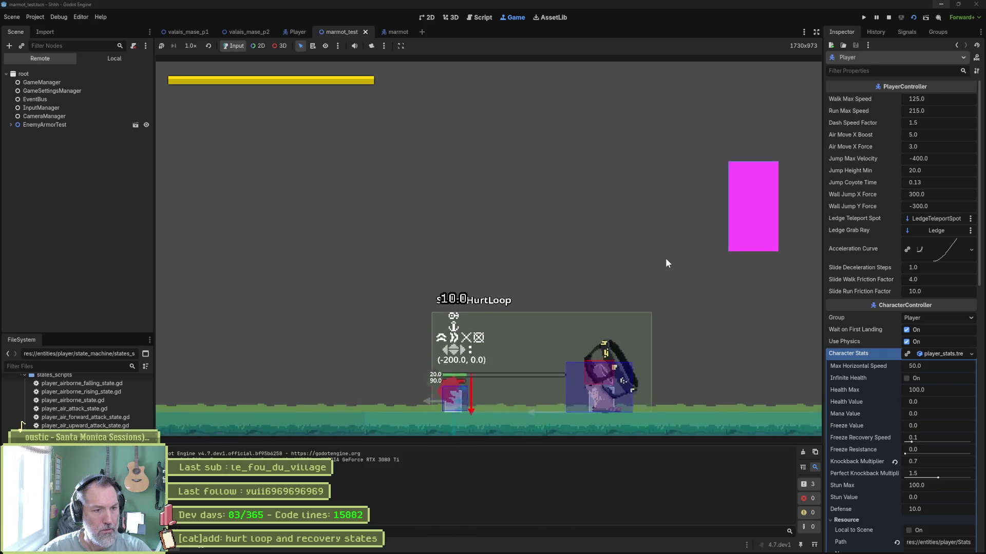
pyautogui.press('F8')
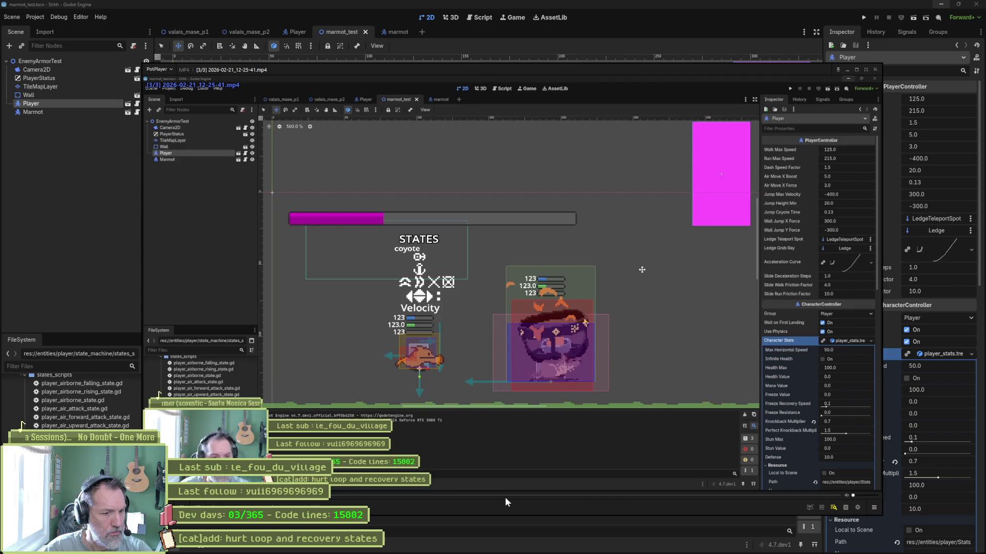
# - Pause the recording at the HurtLoop moment and step through it frame by frame with D and F
pyautogui.click(506, 496)
pyautogui.click(534, 476)
pyautogui.press('d')
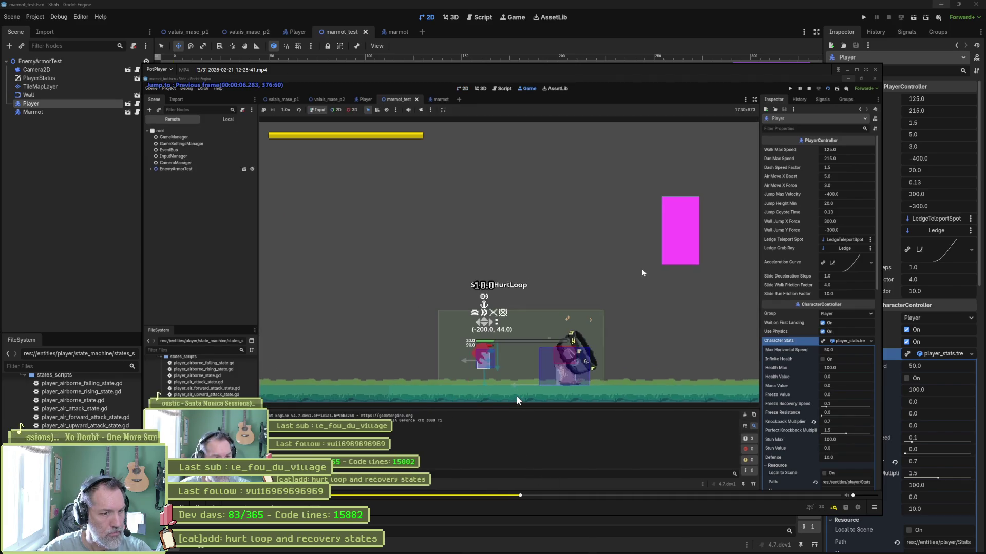
pyautogui.press('f')
pyautogui.press('f')
pyautogui.press('f')
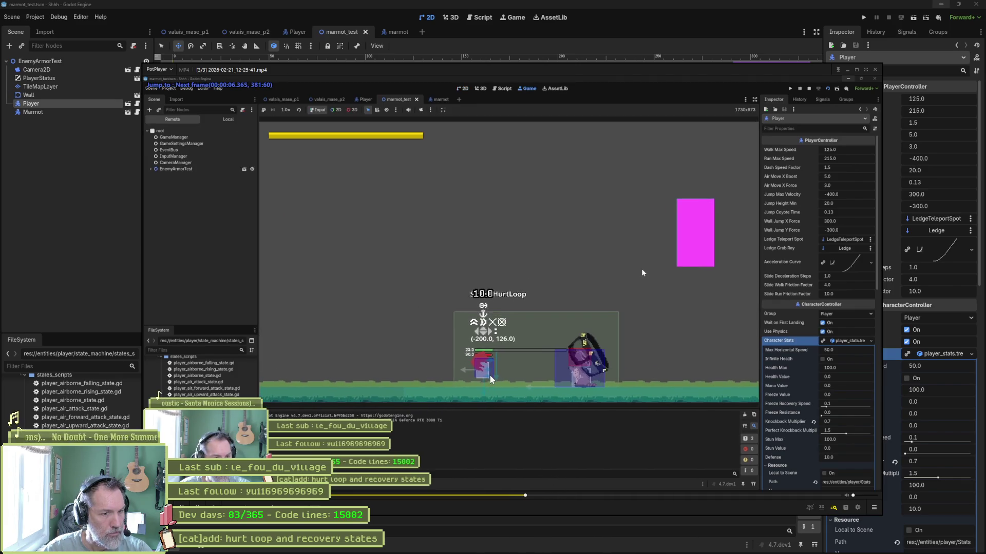
pyautogui.press('f')
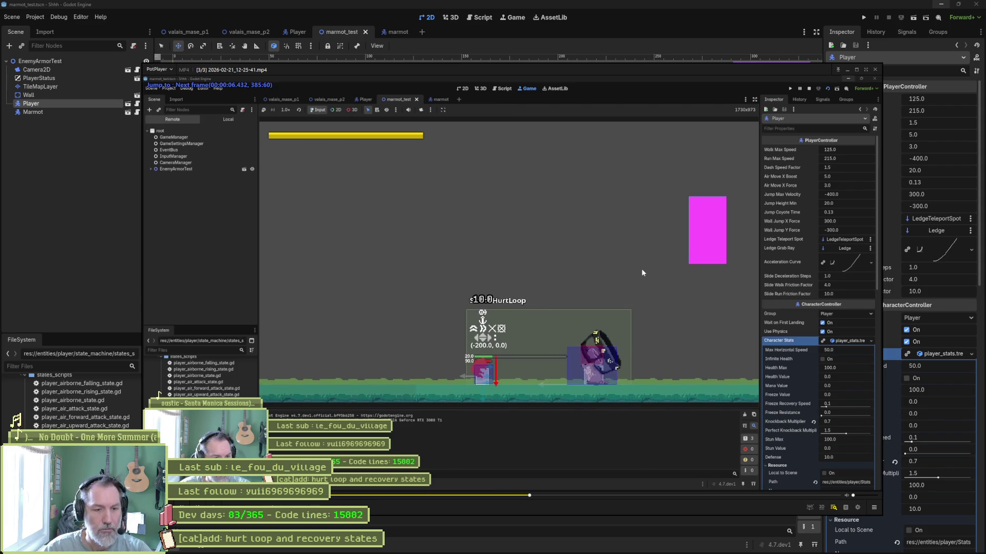
pyautogui.hotkey('alt', 'Tab')
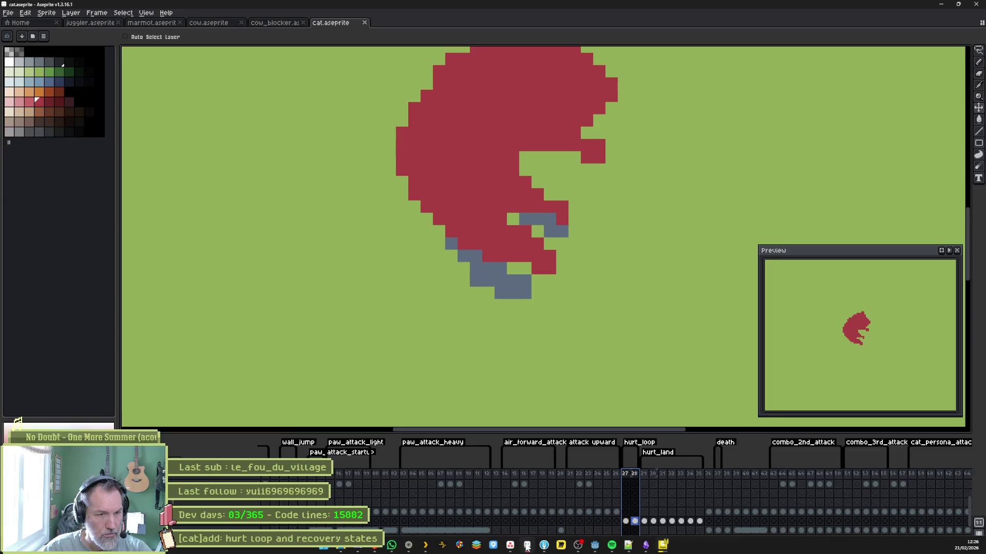
# - Compare the cat's poses on hurt-loop frames 127 and 128 in the timeline
pyautogui.click(625, 473)
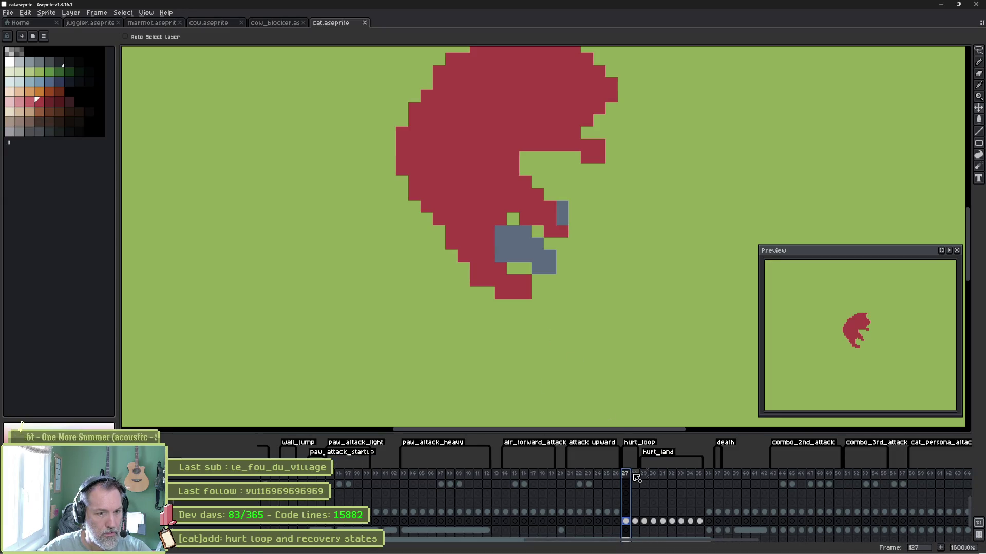
pyautogui.click(635, 473)
pyautogui.scroll(-3, 579, 295)
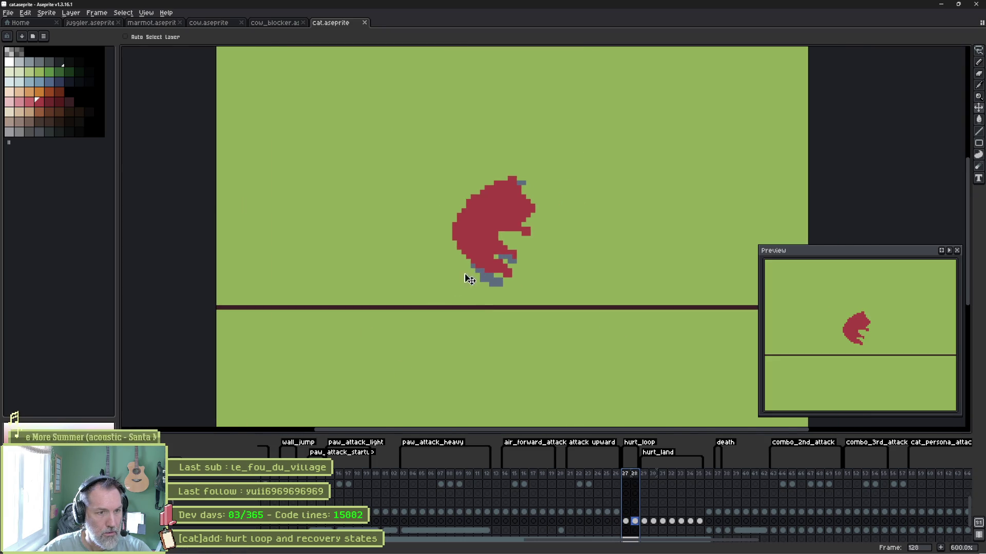
pyautogui.scroll(1, 496, 276)
pyautogui.scroll(-1, 496, 276)
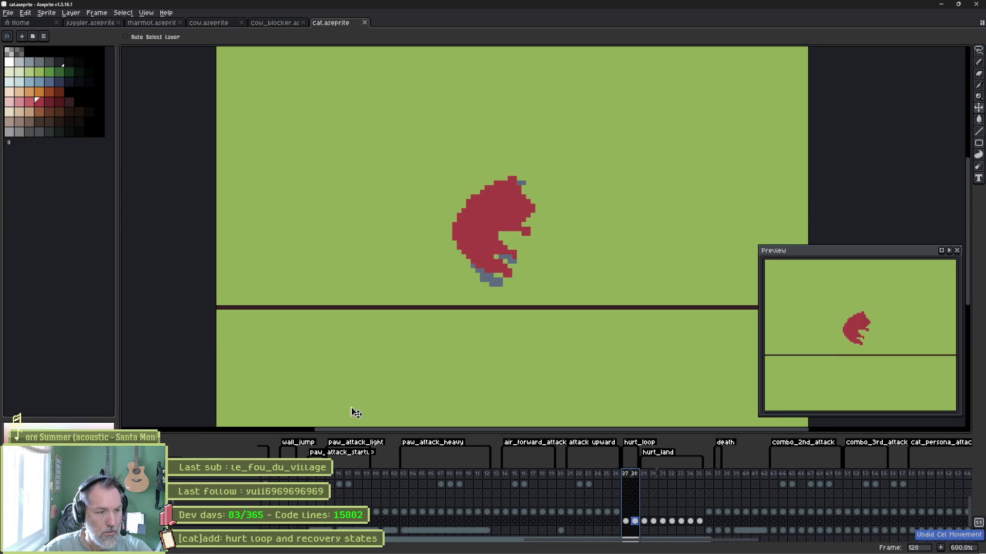
pyautogui.click(627, 521)
pyautogui.click(634, 522)
# - Move the frame-128 cat about 27 px down and hide the ground reference layer
pyautogui.moveTo(488, 245); pyautogui.dragTo(492, 266)
pyautogui.click(23, 422)
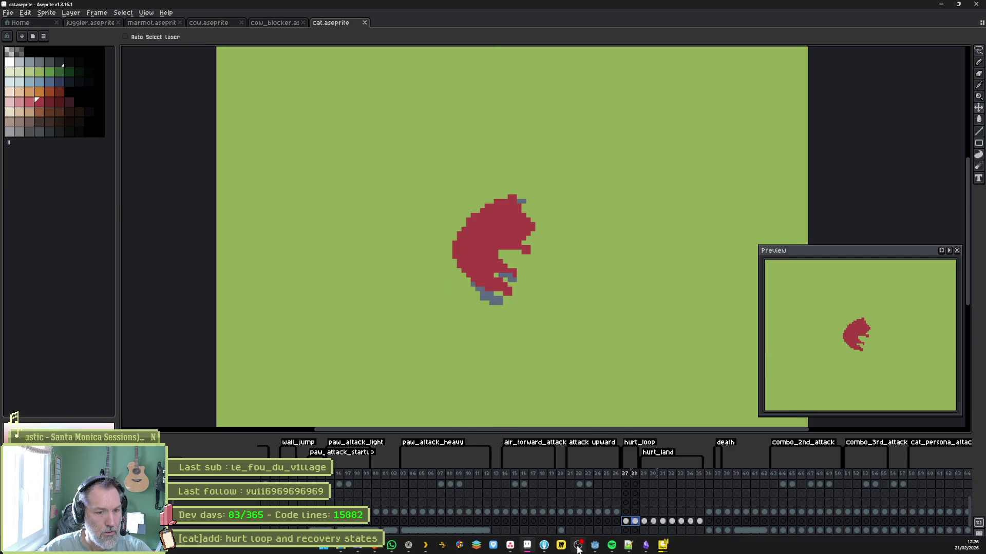
pyautogui.click(594, 548)
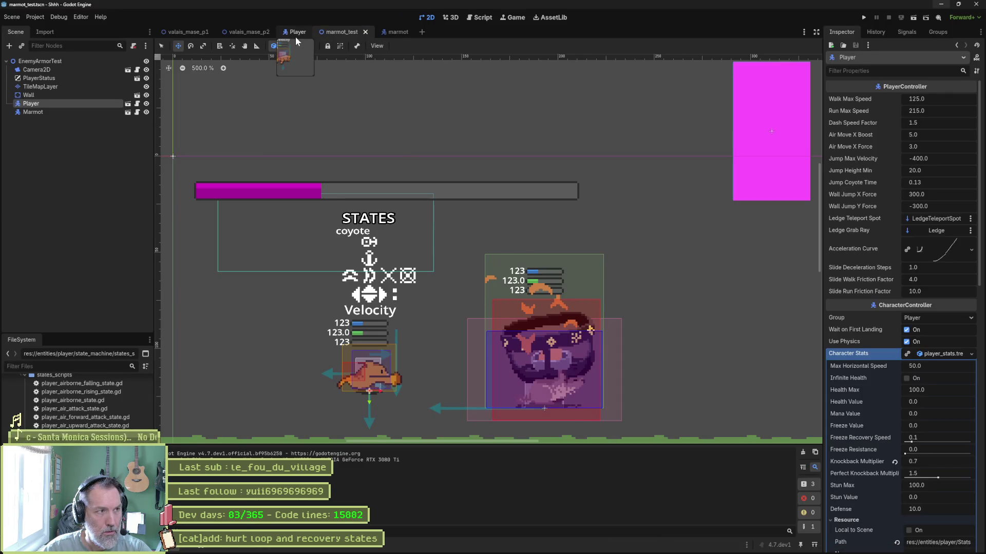
# - Select CatSprite in the Player scene and reimport the updated Aseprite file
pyautogui.click(295, 35)
pyautogui.click(85, 121)
pyautogui.scroll(-2, 909, 411)
pyautogui.click(901, 543)
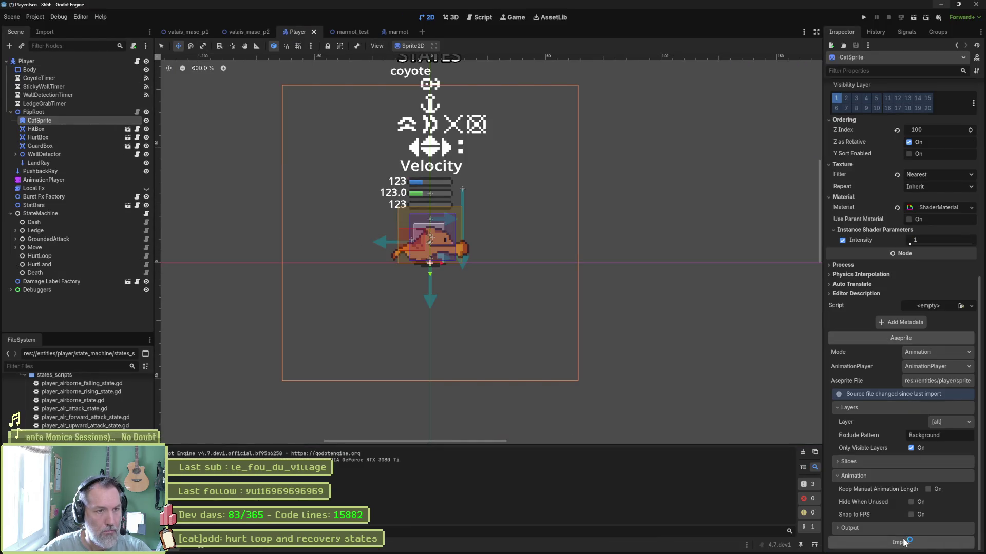
# - Check the hurt_loop animation's frame keys in the AnimationPlayer timeline, then return to marmot_test
pyautogui.click(63, 180)
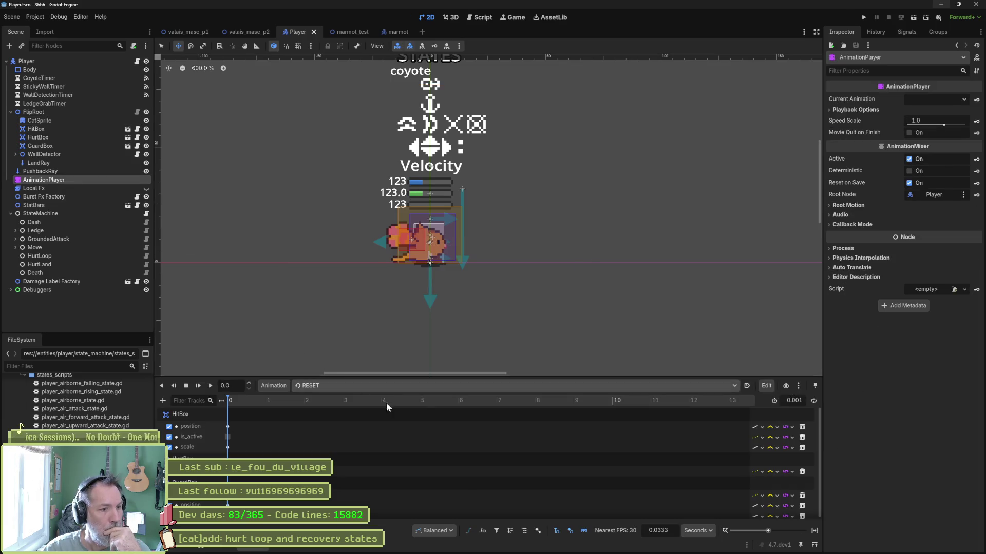
pyautogui.click(433, 386)
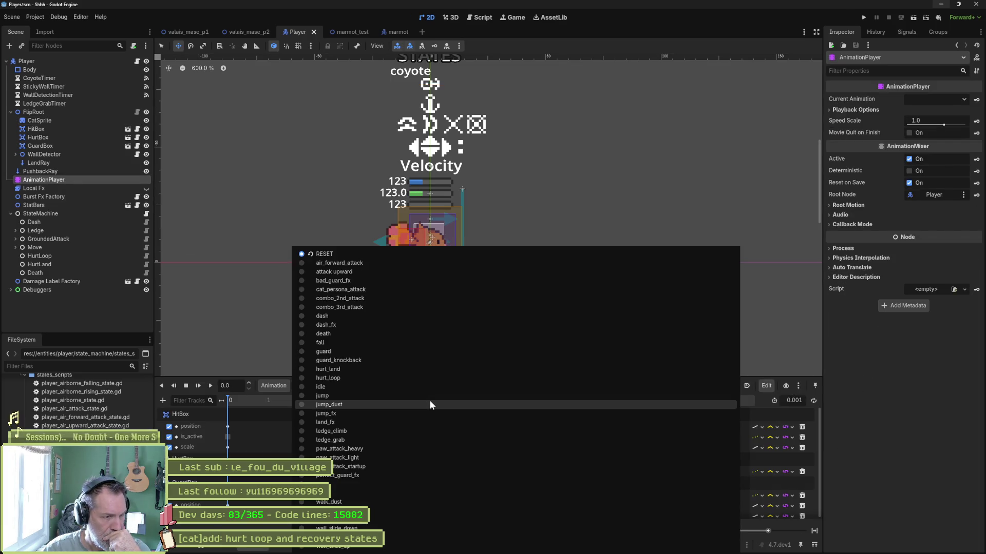
pyautogui.click(405, 378)
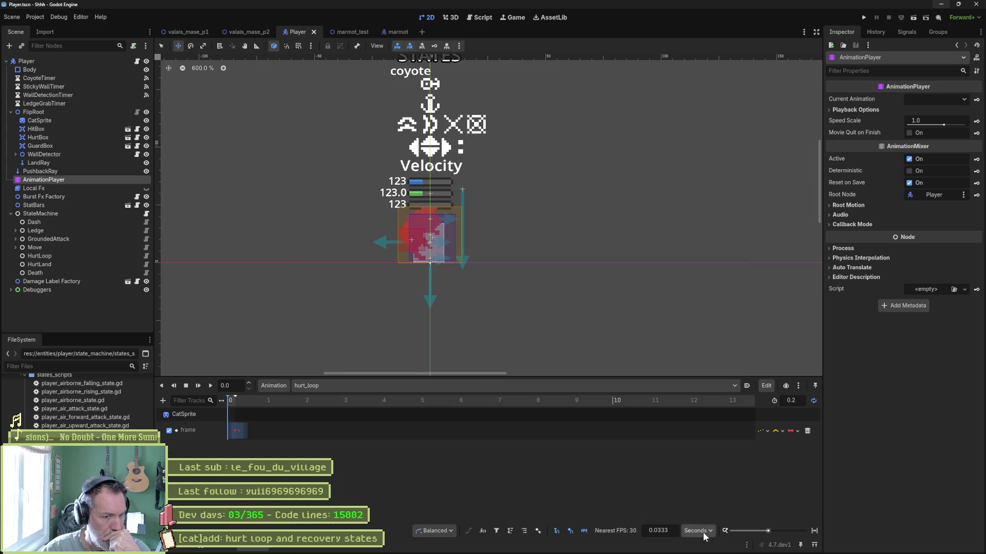
pyautogui.click(814, 531)
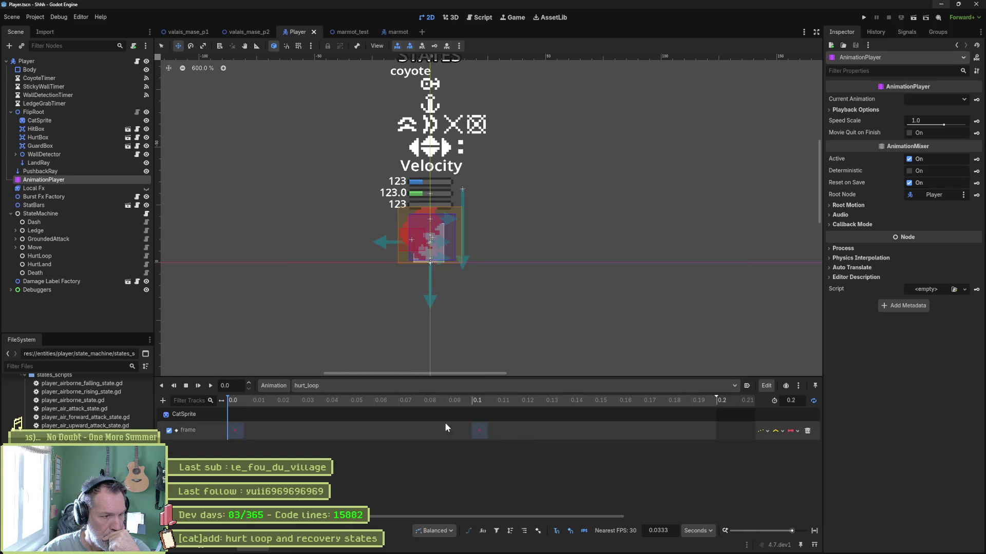
pyautogui.moveTo(237, 400)
pyautogui.mouseDown()
pyautogui.moveTo(535, 414)
pyautogui.moveTo(242, 413)
pyautogui.mouseUp()
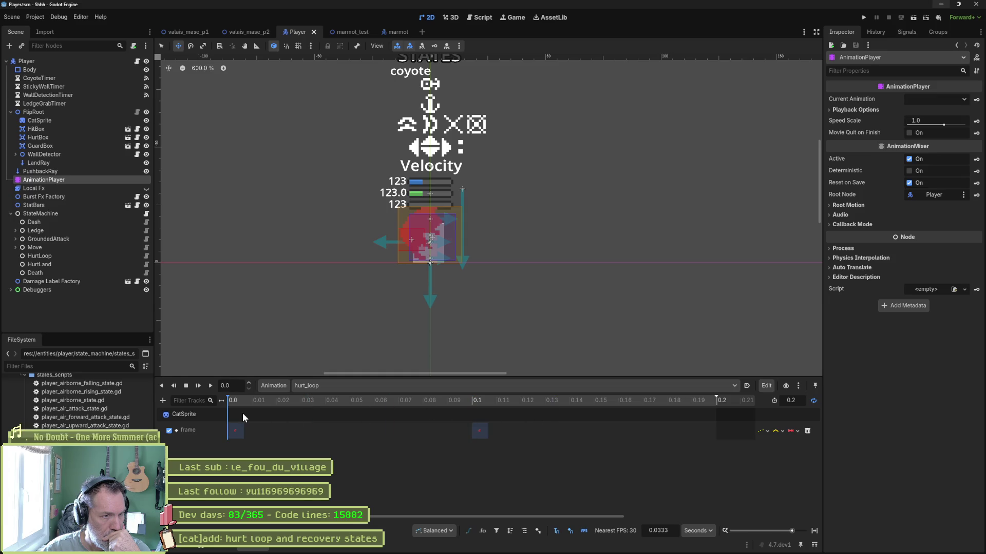
pyautogui.click(343, 31)
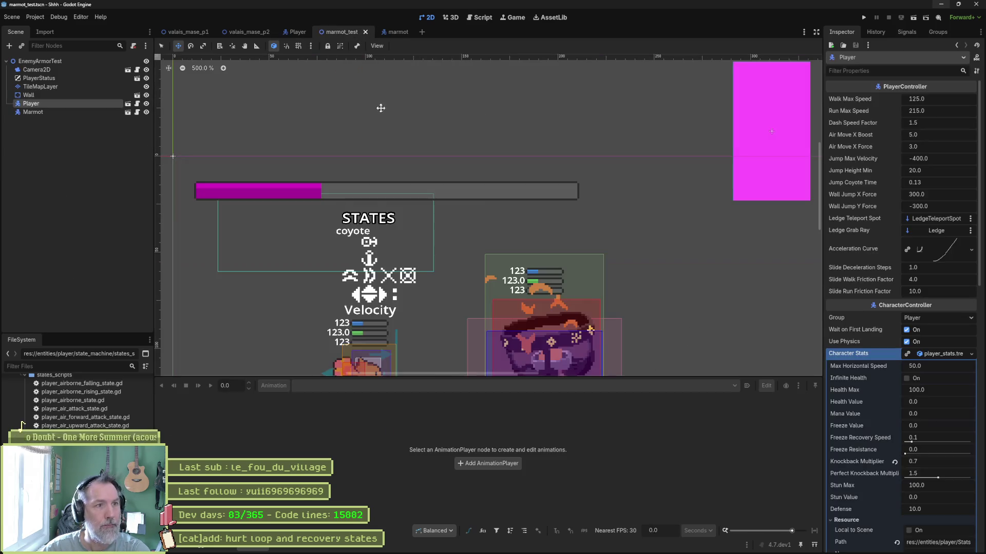
pyautogui.press('F6')
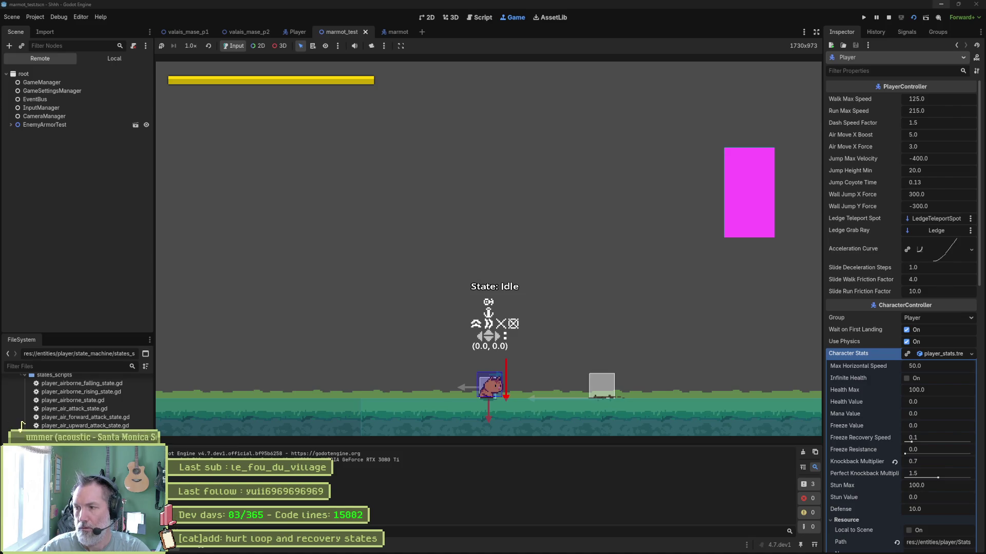
pyautogui.press('Right')
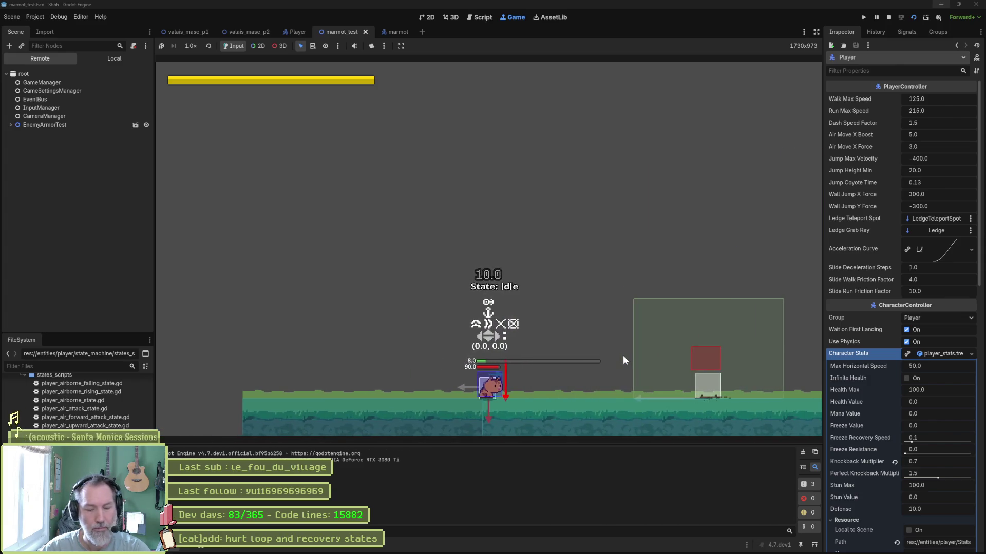
pyautogui.press('F8')
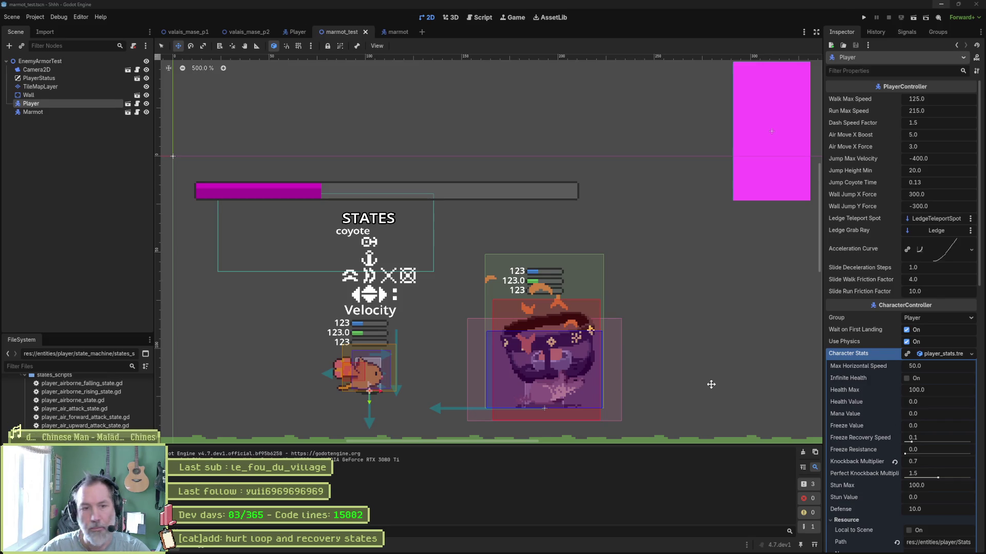
pyautogui.press('F6')
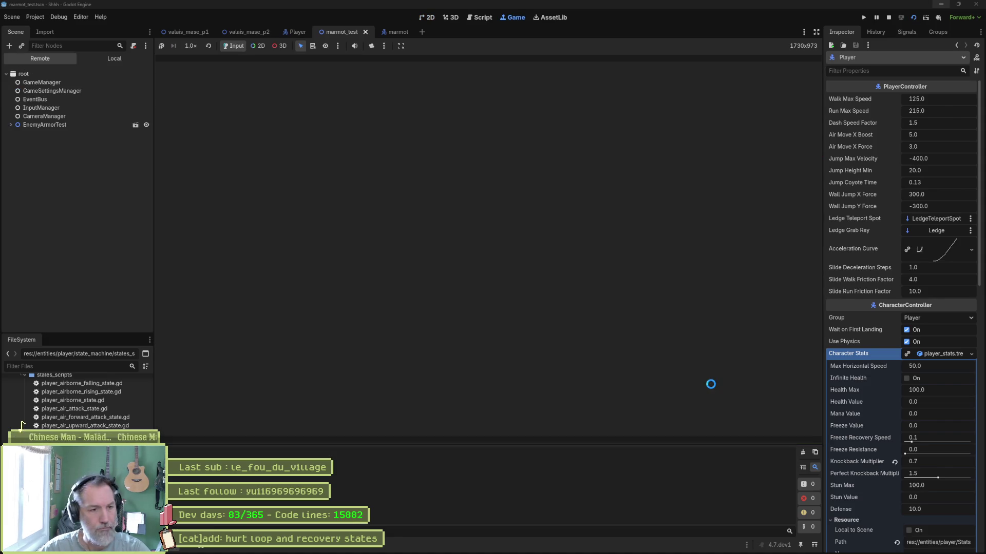
pyautogui.press('Right')
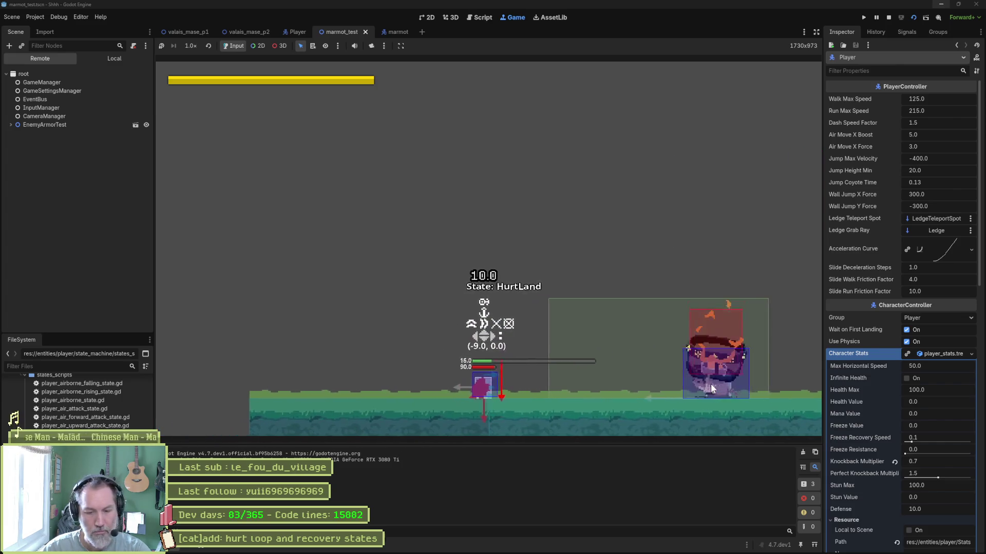
pyautogui.press('F8')
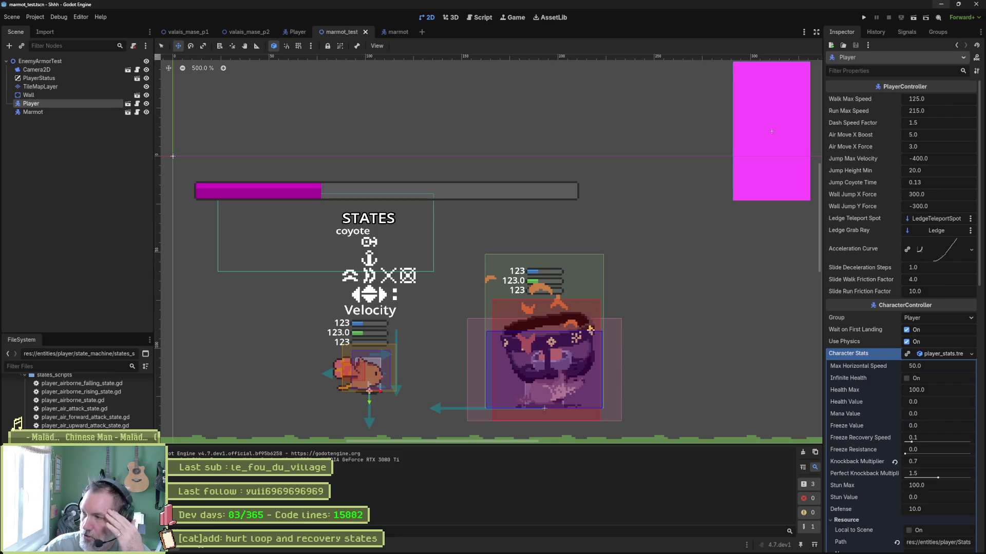
pyautogui.moveTo(559, 551)
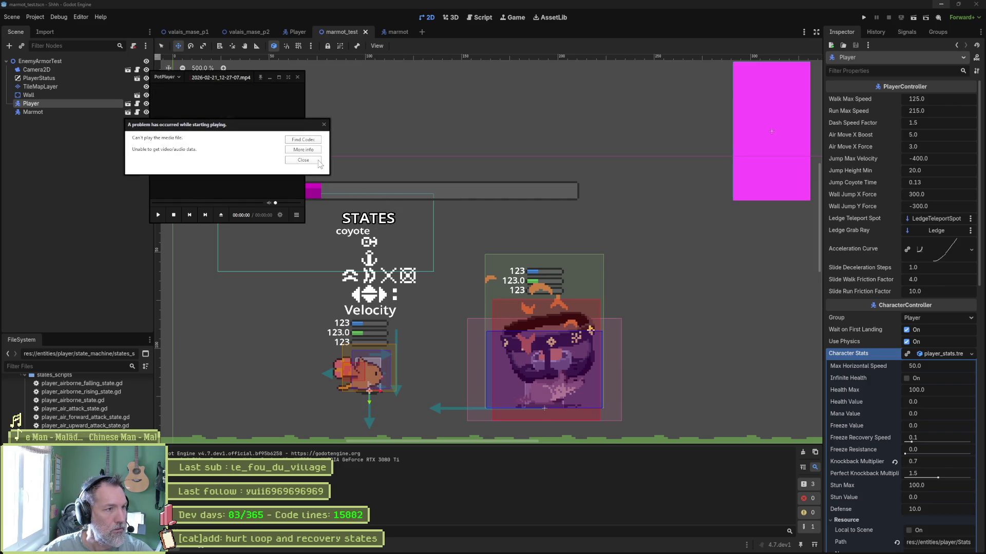
pyautogui.click(324, 125)
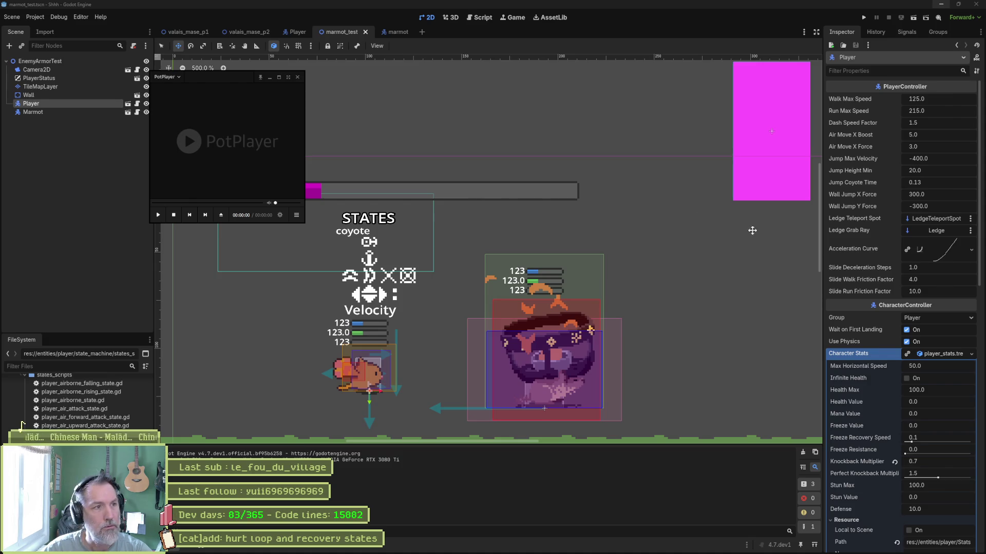
pyautogui.click(297, 77)
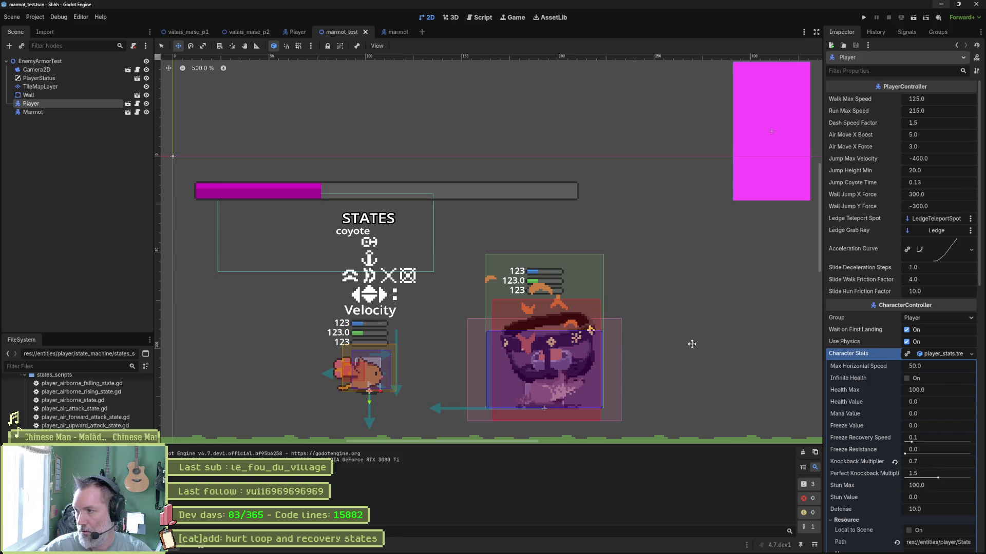
pyautogui.press('F6')
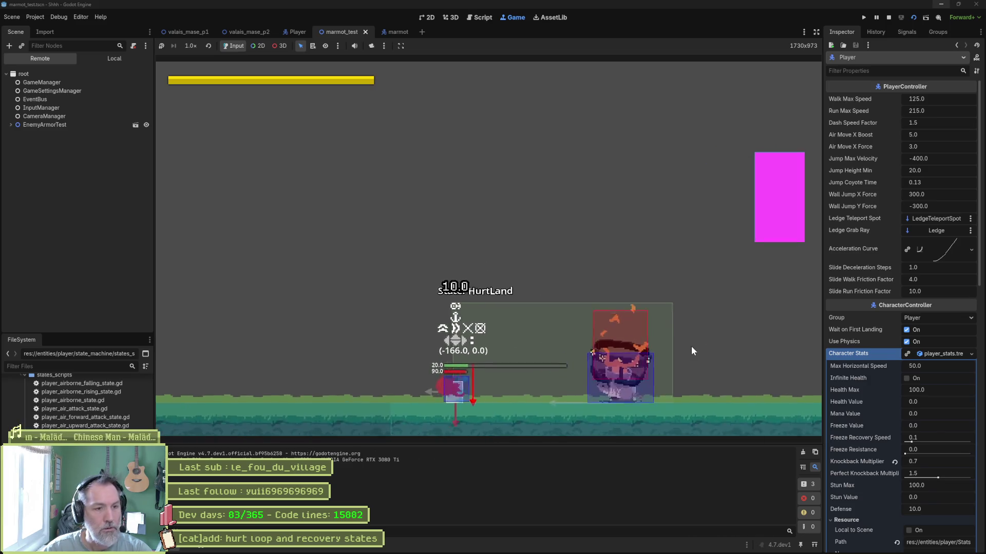
pyautogui.press('F8')
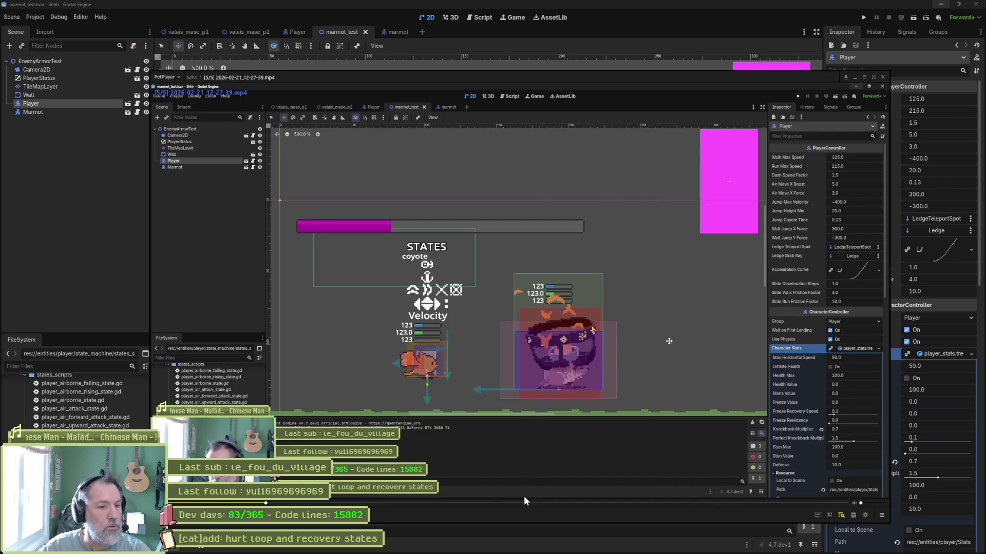
# - Seek the recording and frame-step forward through HurtLoop to the HurtLand transition
pyautogui.click(523, 503)
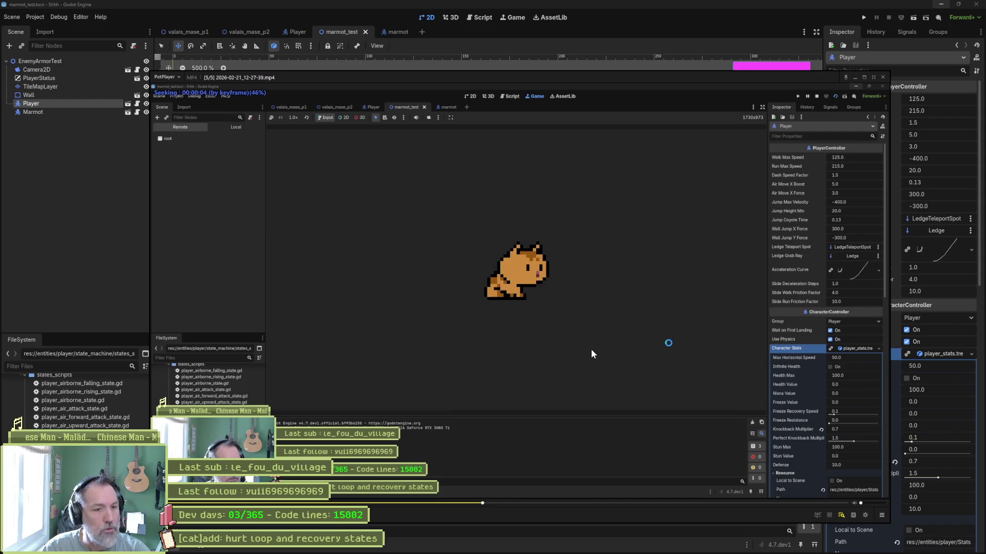
pyautogui.press('f')
pyautogui.press('f')
pyautogui.press('f')
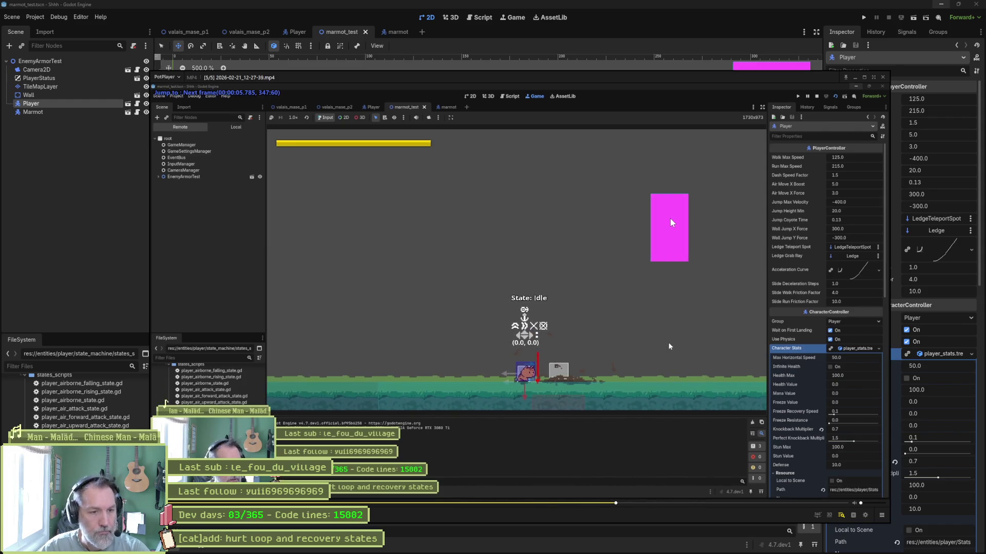
pyautogui.press('f')
pyautogui.press('f')
pyautogui.press('f')
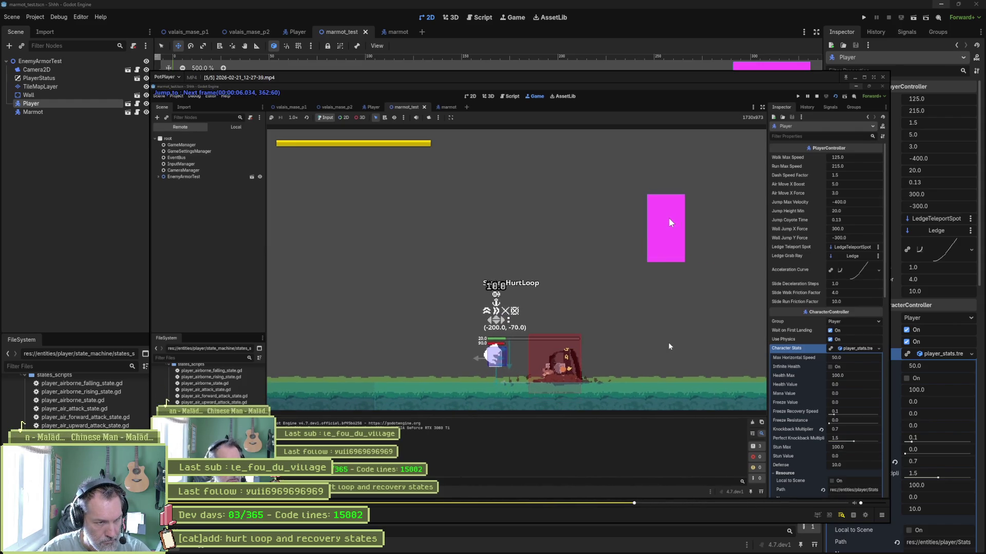
pyautogui.press('f')
pyautogui.press('f')
pyautogui.press('f')
pyautogui.press('d')
pyautogui.press('d')
pyautogui.press('d')
pyautogui.press('d')
pyautogui.press('f')
pyautogui.press('f')
pyautogui.press('f')
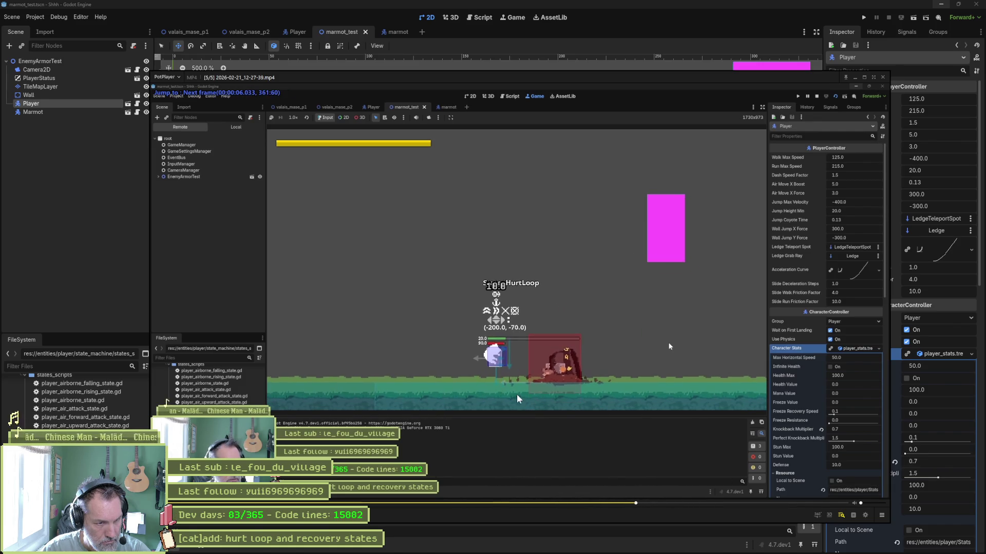
pyautogui.press('f')
pyautogui.press('f')
pyautogui.press('f')
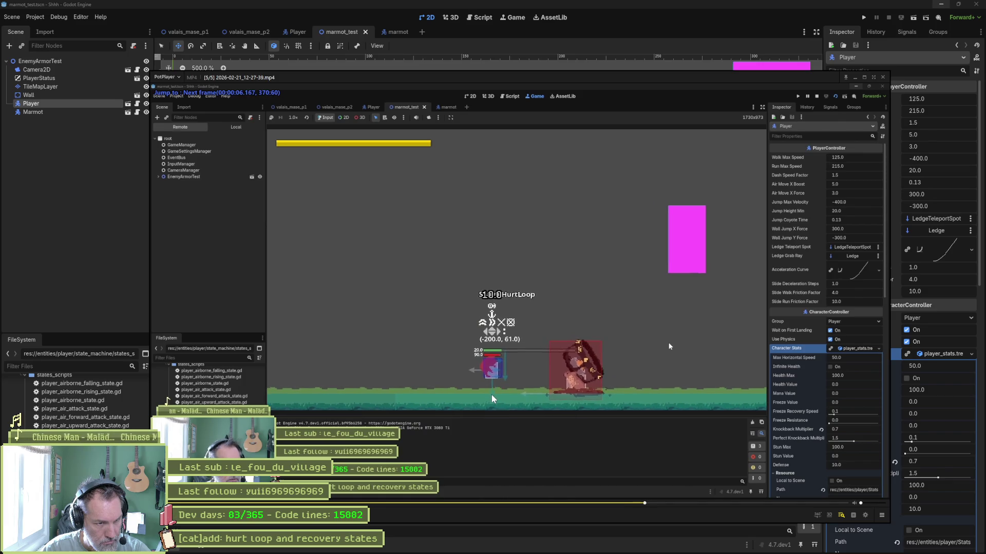
pyautogui.press('f')
pyautogui.press('f')
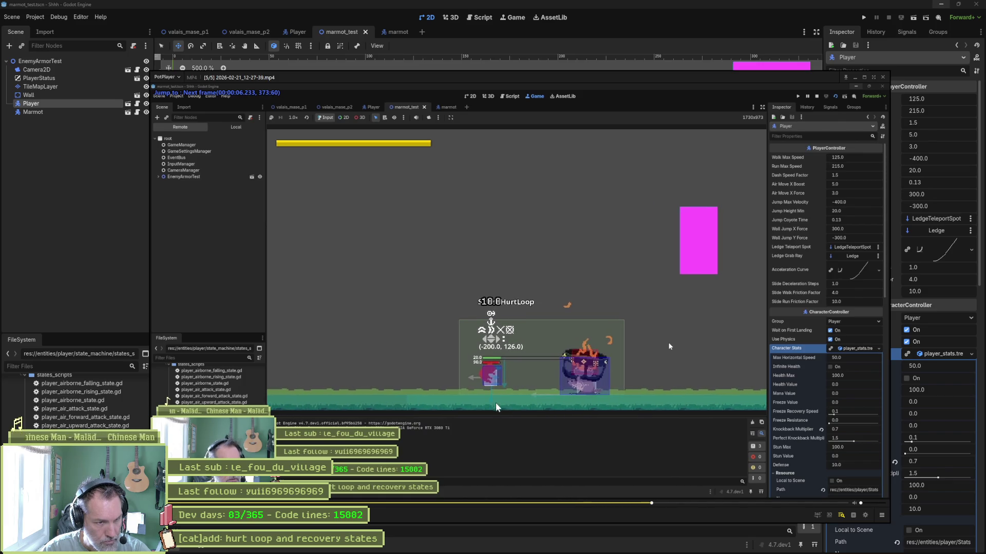
pyautogui.press('f')
pyautogui.press('f')
pyautogui.press('f')
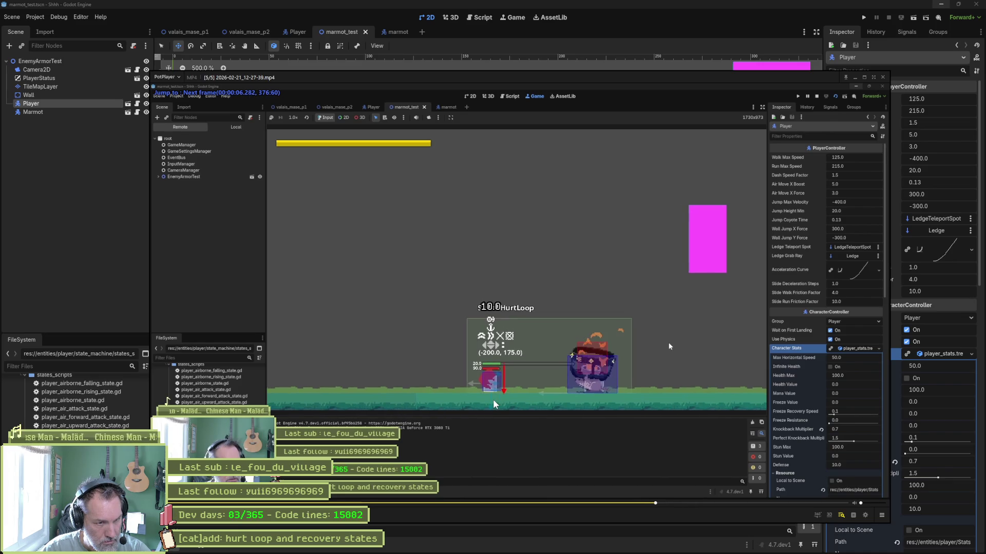
pyautogui.press('f')
pyautogui.press('f')
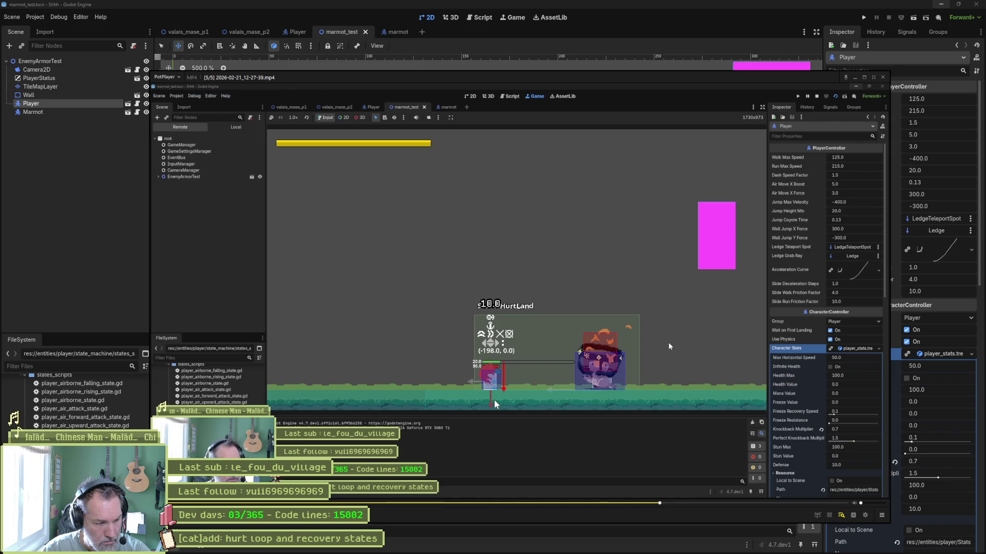
# - Step back over the last HurtLoop frames, advance a few, then close PotPlayer
pyautogui.press('d')
pyautogui.press('d')
pyautogui.press('d')
pyautogui.press('d')
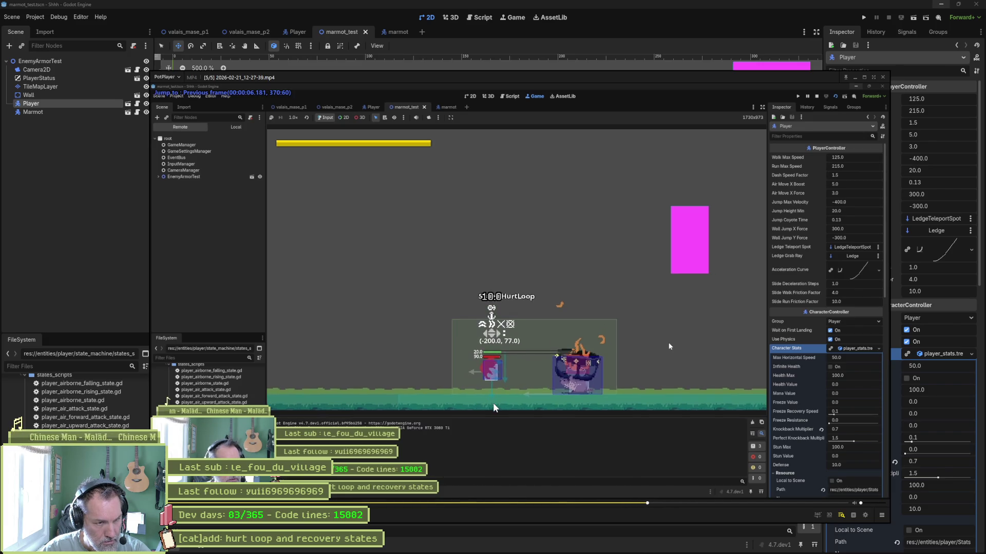
pyautogui.press('d')
pyautogui.press('d')
pyautogui.press('d')
pyautogui.press('f')
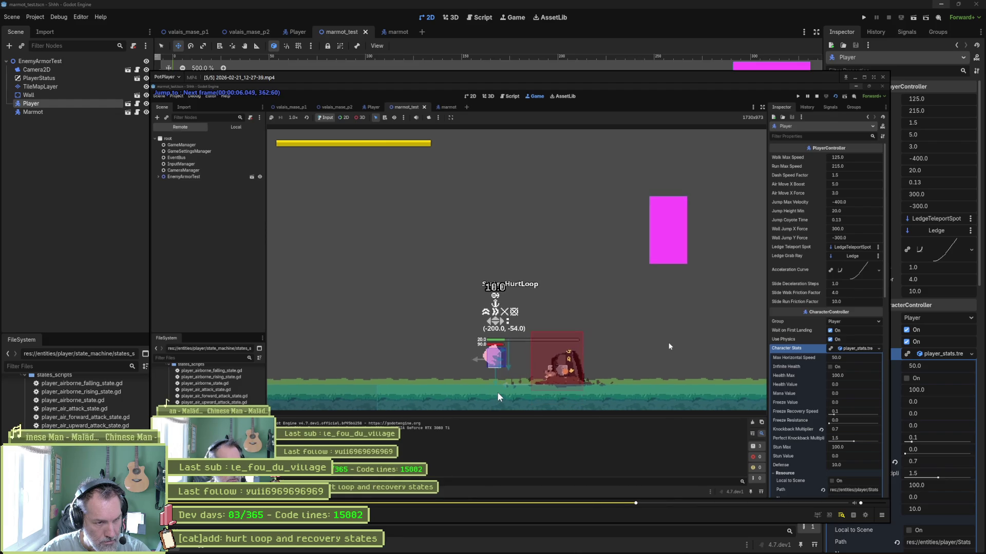
pyautogui.press('f')
pyautogui.press('f')
pyautogui.press('f')
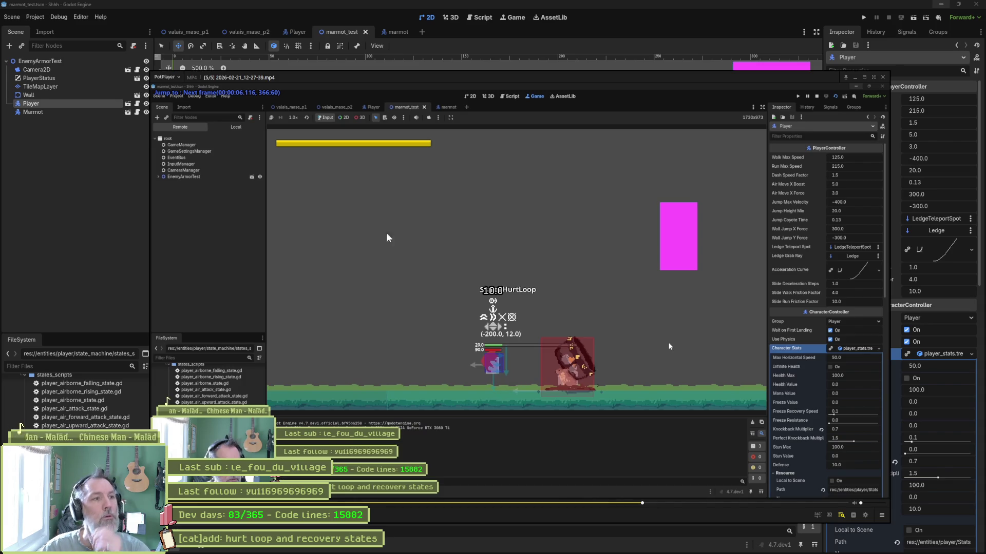
pyautogui.hotkey('alt', 'Tab')
pyautogui.click(207, 119)
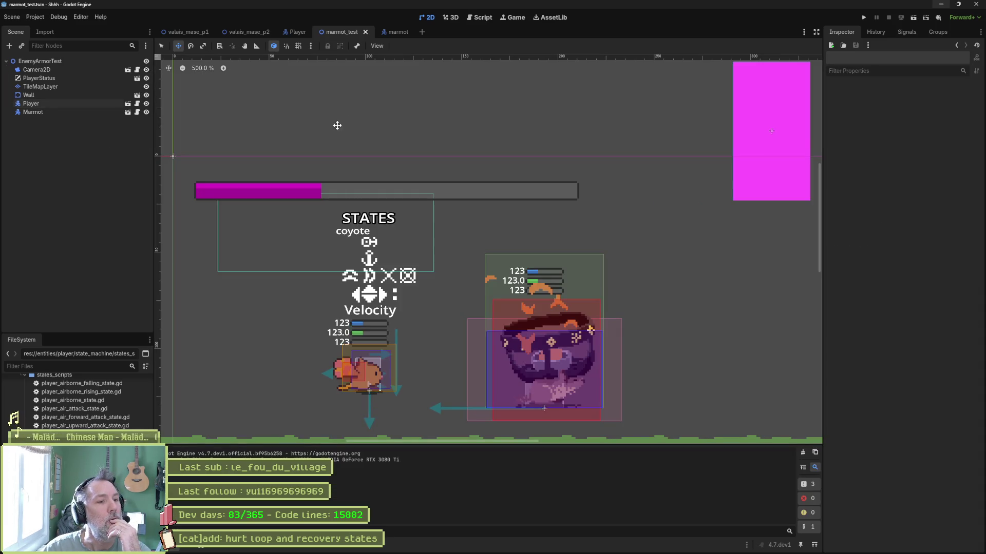
# - Shorten the Player's LandRay target to y 5.0, just below the feet, and save
pyautogui.click(297, 32)
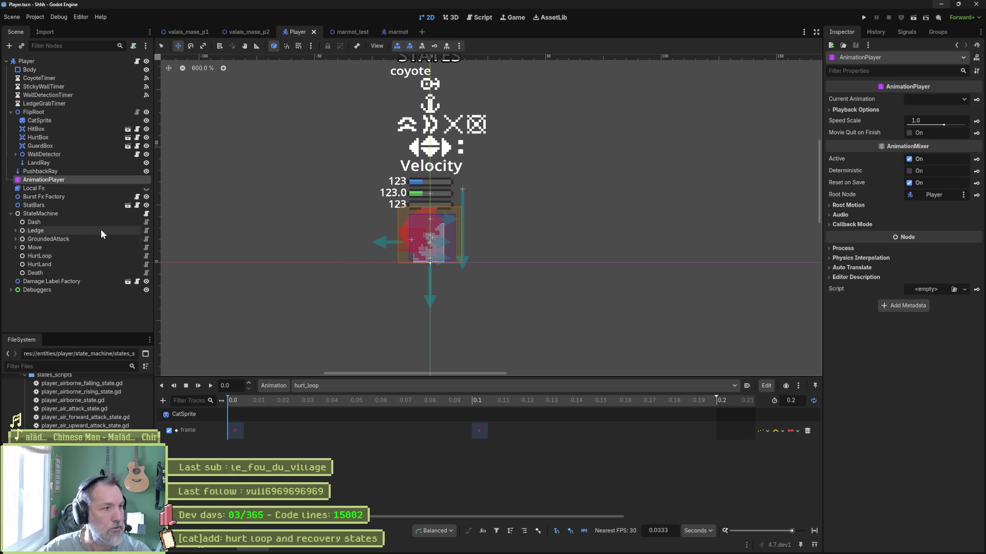
pyautogui.click(80, 172)
pyautogui.click(39, 163)
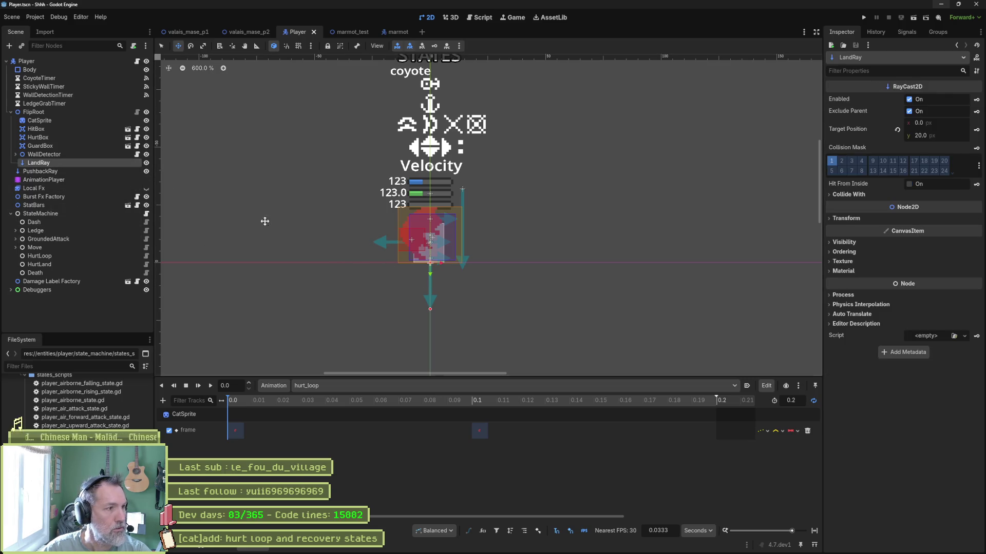
pyautogui.scroll(2, 440, 296)
pyautogui.scroll(2, 440, 296)
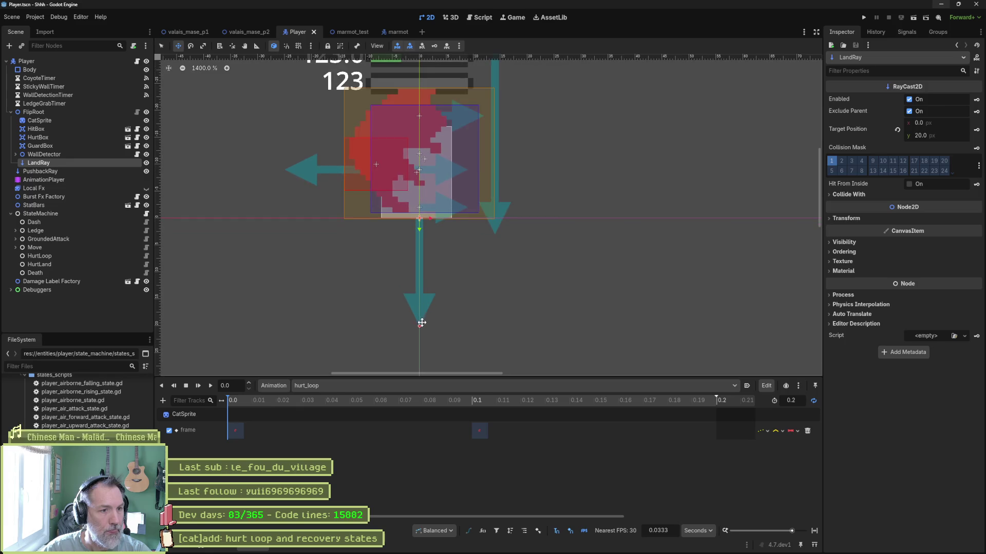
pyautogui.moveTo(419, 324); pyautogui.dragTo(418, 246)
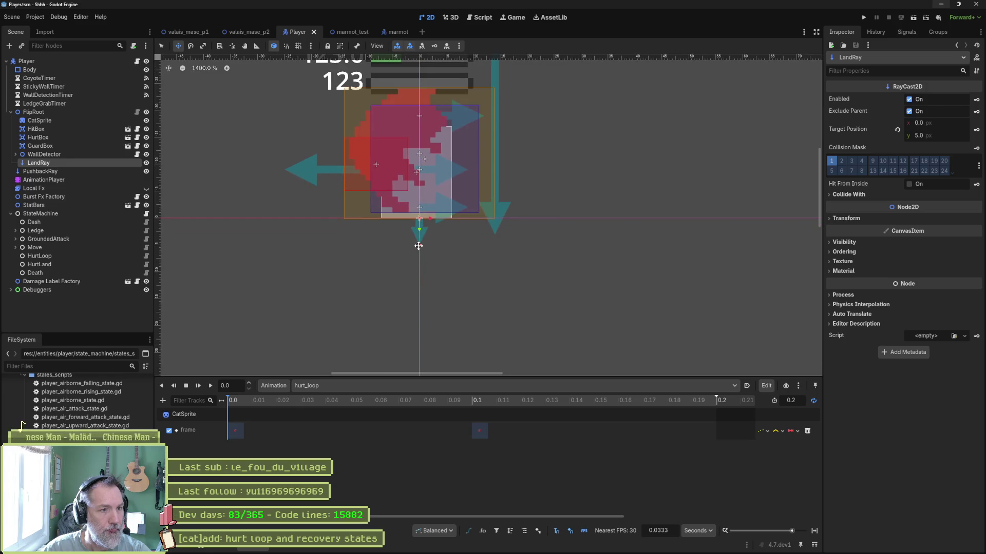
pyautogui.hotkey('ctrl', 's')
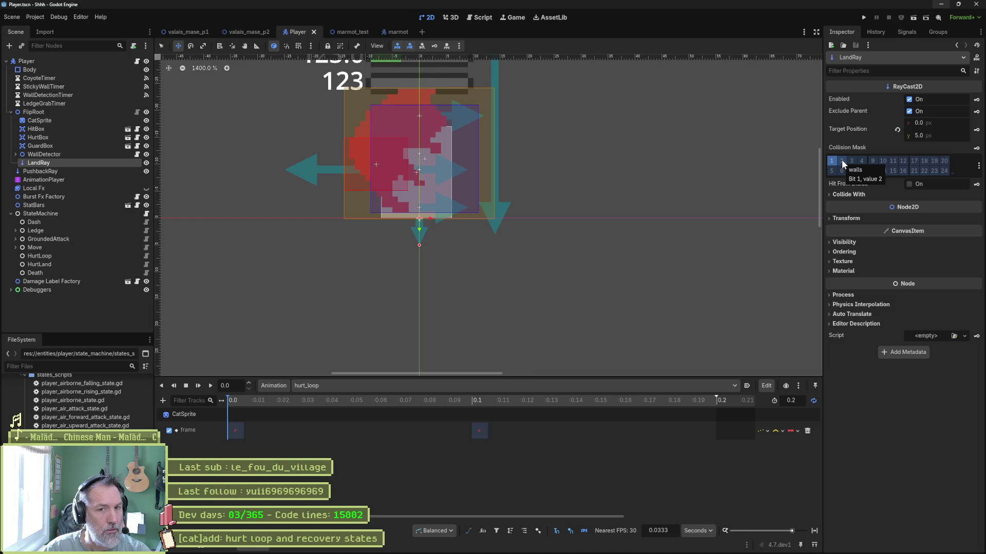
# - Set LandRay's collision mask to layer 2 (walls) only and return to marmot_test
pyautogui.click(842, 160)
pyautogui.click(830, 159)
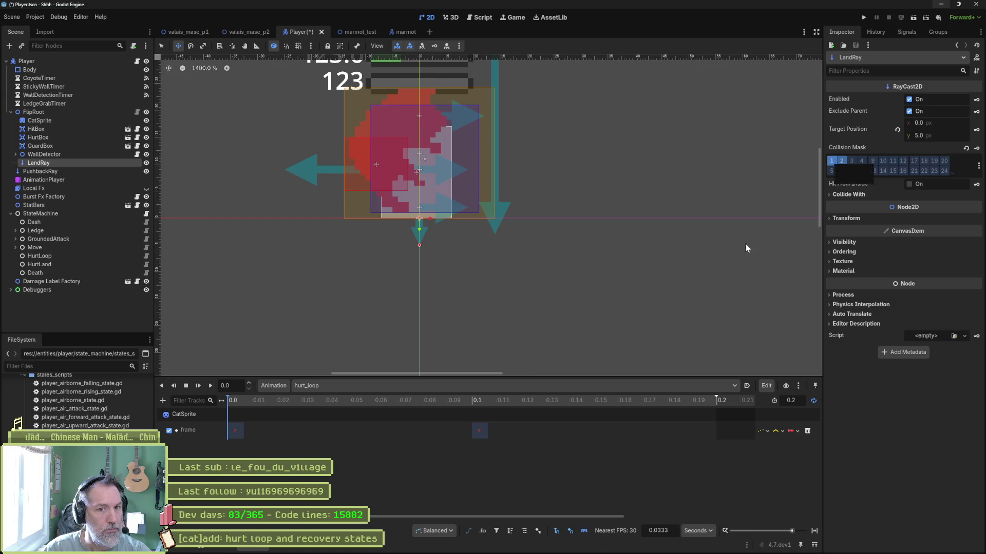
pyautogui.click(362, 33)
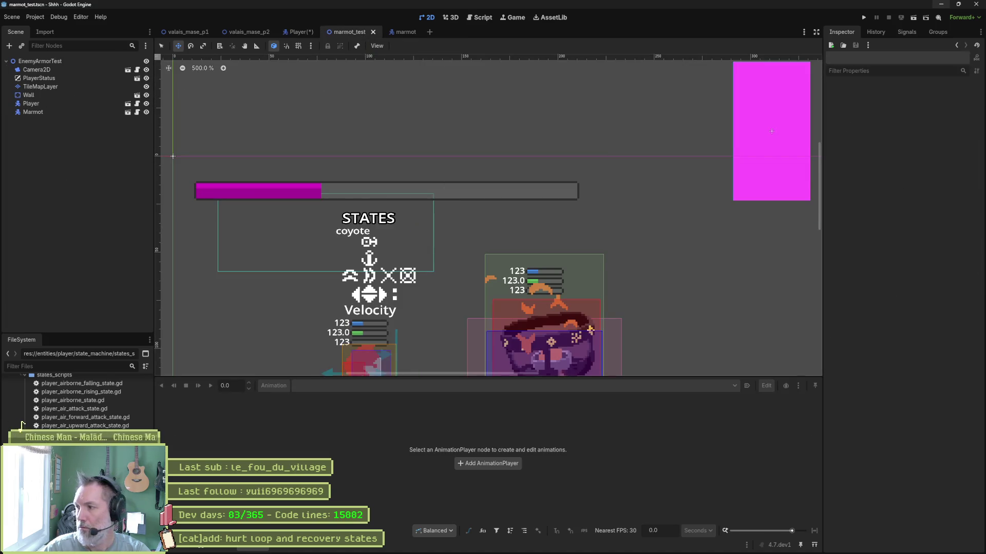
pyautogui.press('F6')
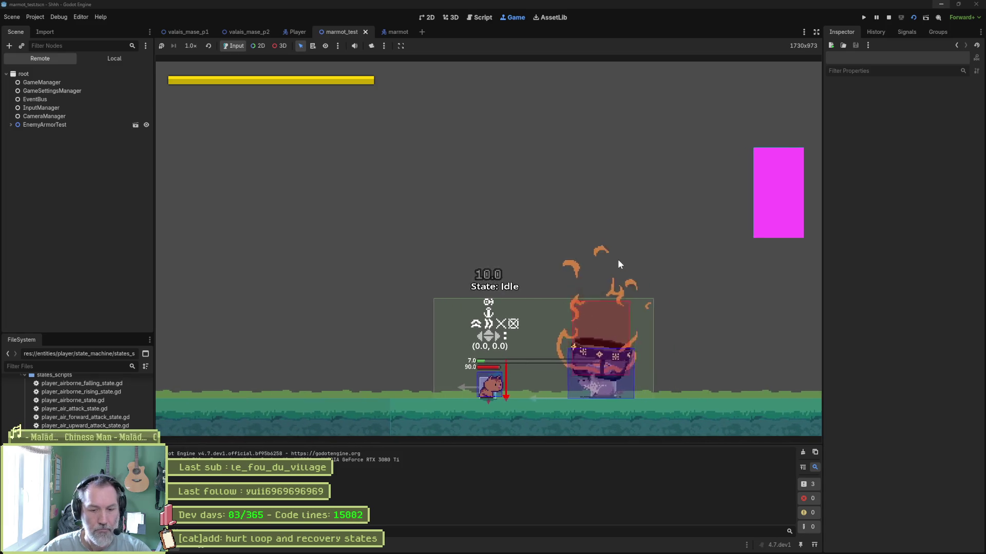
pyautogui.press('F8')
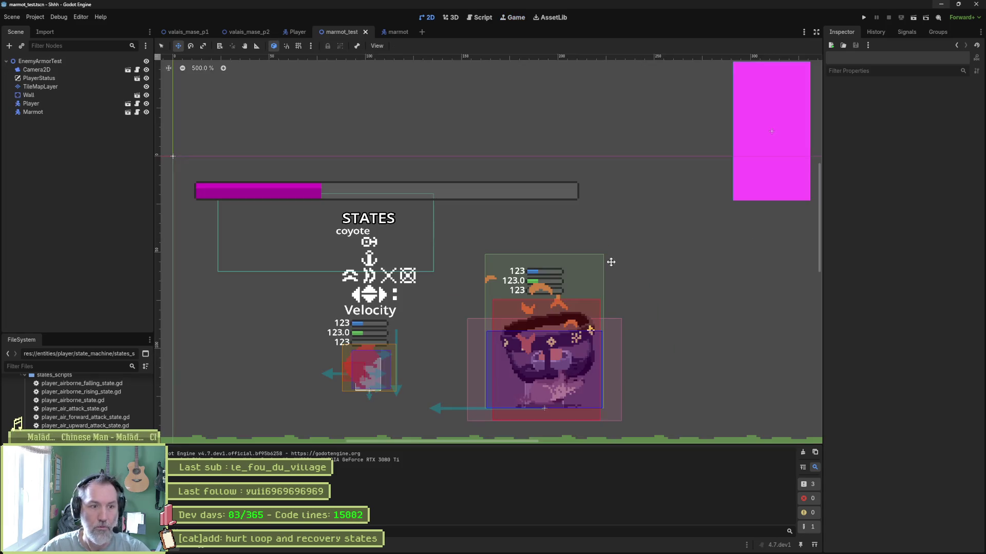
pyautogui.moveTo(337, 552)
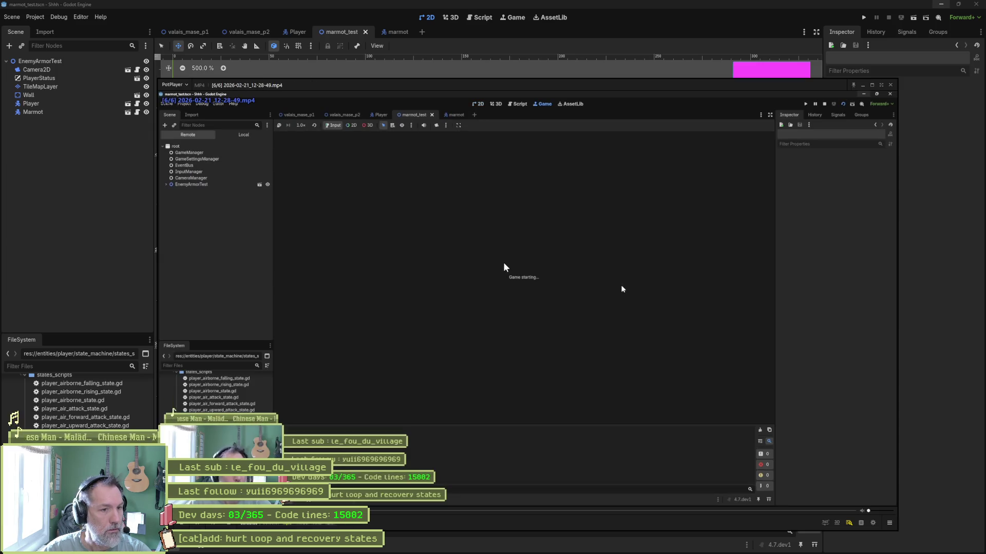
pyautogui.press('space')
pyautogui.press('f')
pyautogui.press('f')
pyautogui.press('f')
pyautogui.press('f')
pyautogui.press('f')
pyautogui.press('f')
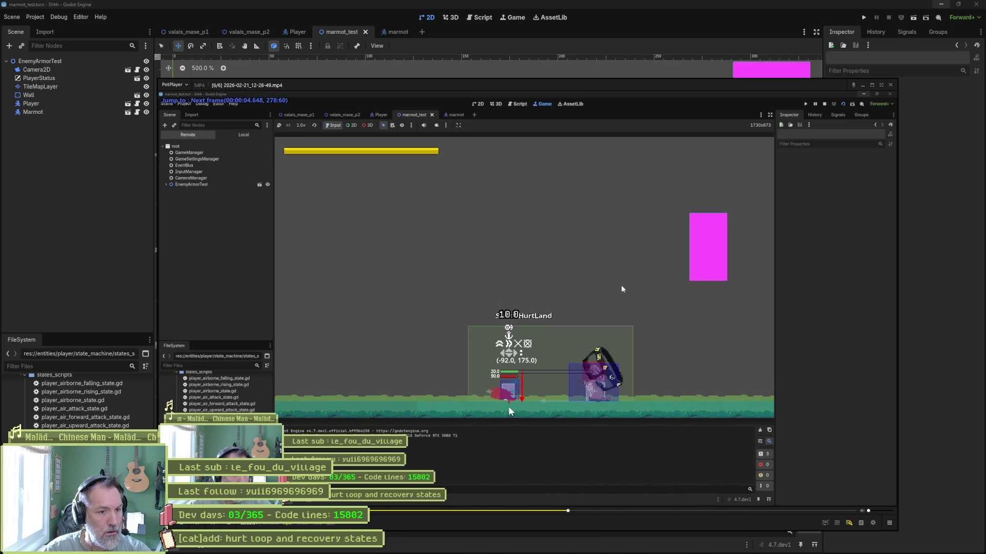
pyautogui.press('d')
pyautogui.press('d')
pyautogui.press('f')
pyautogui.press('f')
pyautogui.press('f')
pyautogui.press('f')
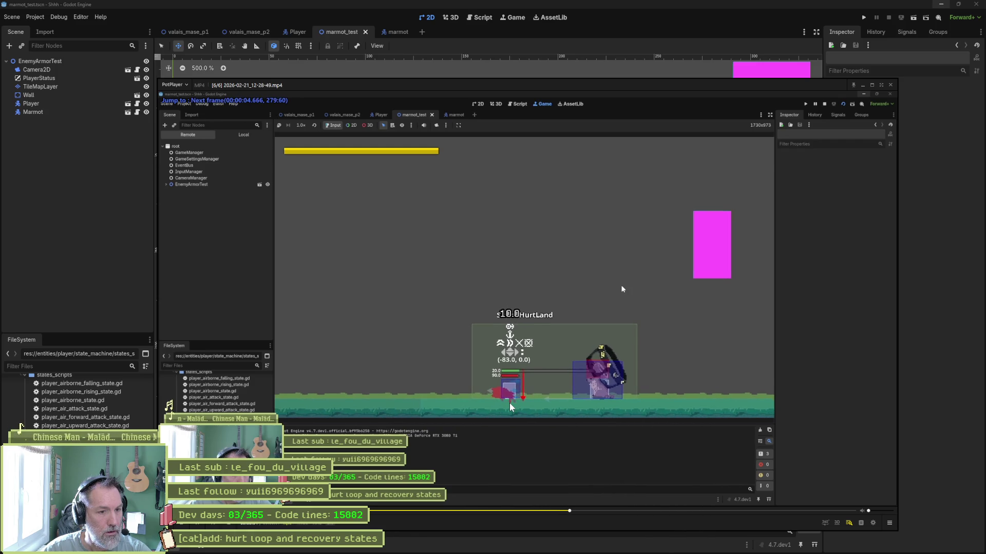
pyautogui.press('f')
pyautogui.press('f')
pyautogui.press('f')
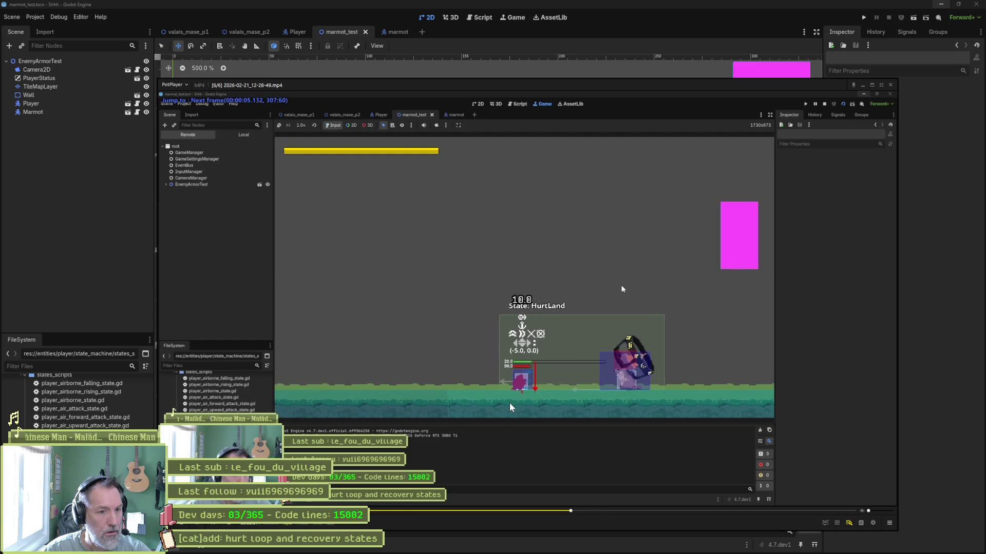
pyautogui.press('f')
pyautogui.press('f')
pyautogui.press('f')
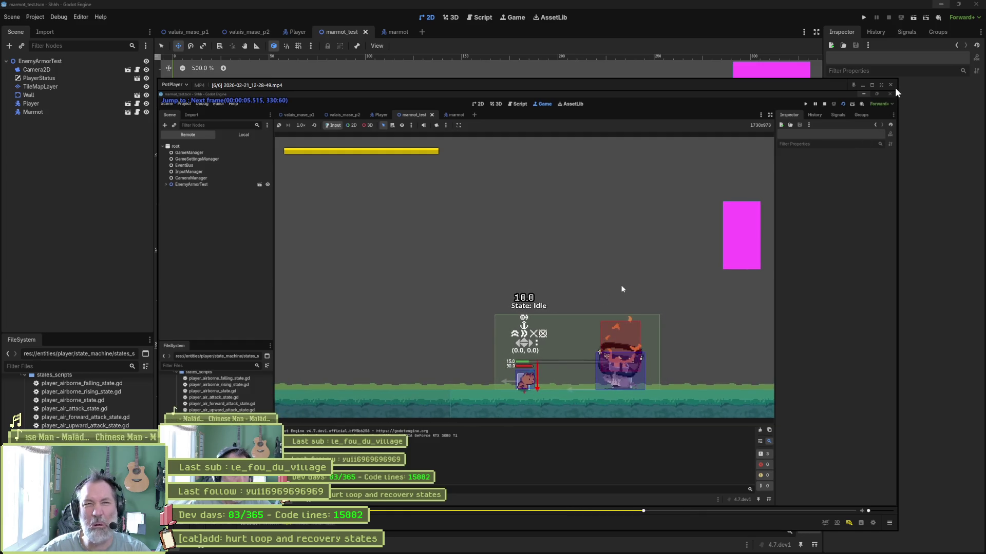
pyautogui.click(891, 87)
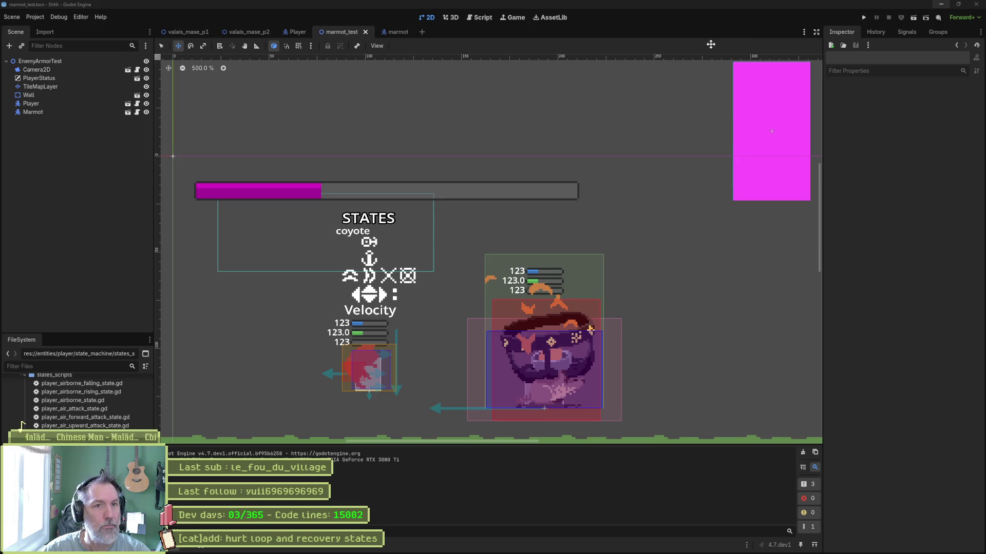
pyautogui.click(70, 54)
pyautogui.press('F6')
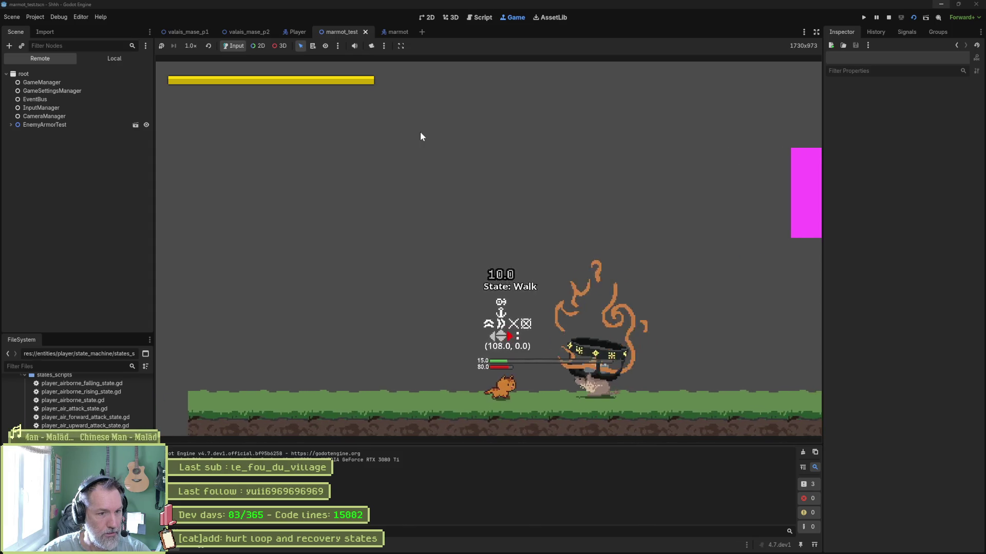
pyautogui.press('k')
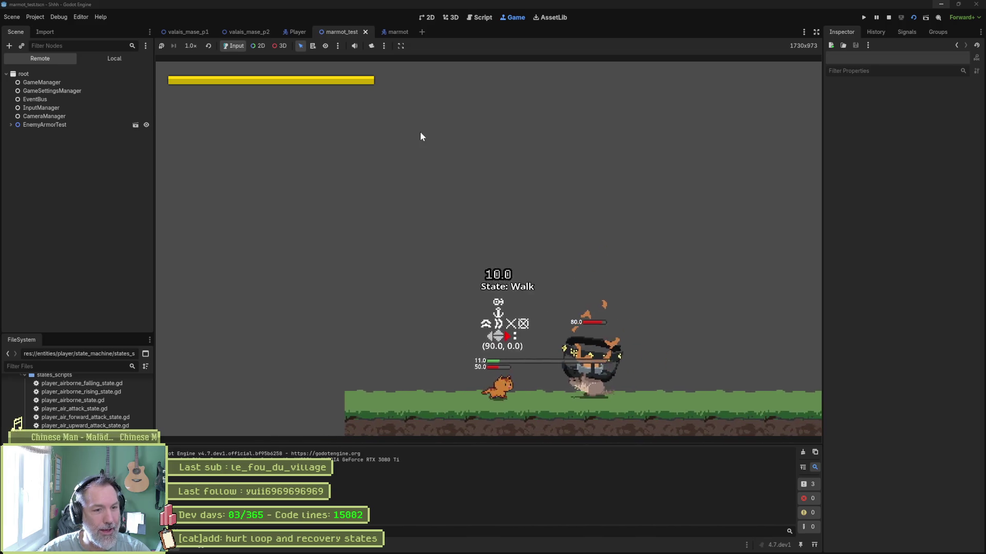
pyautogui.press('k')
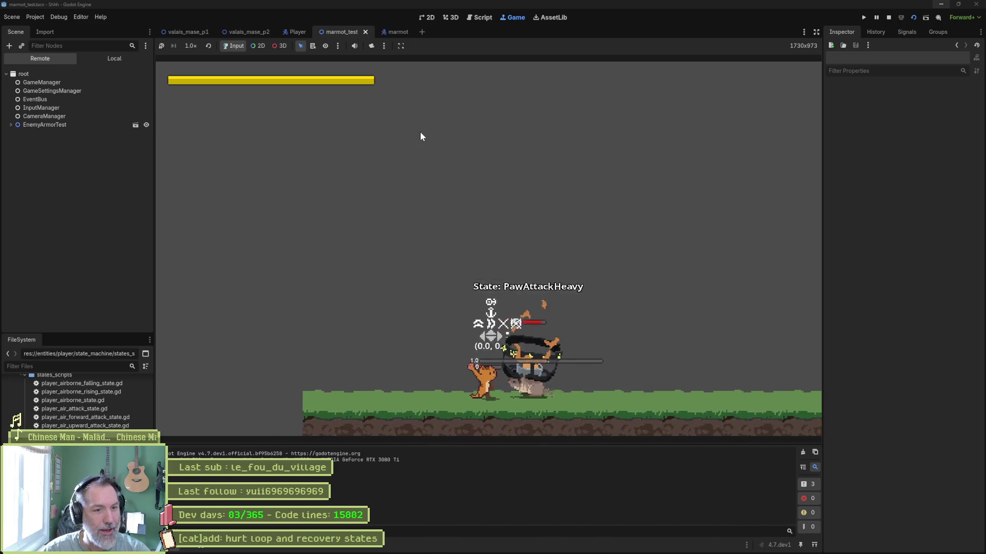
pyautogui.press('k')
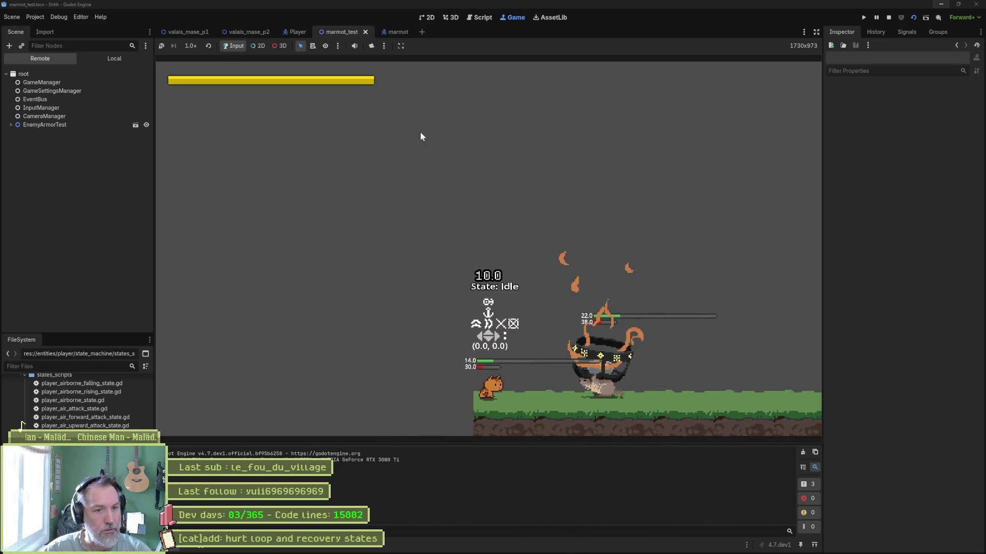
pyautogui.press('F8')
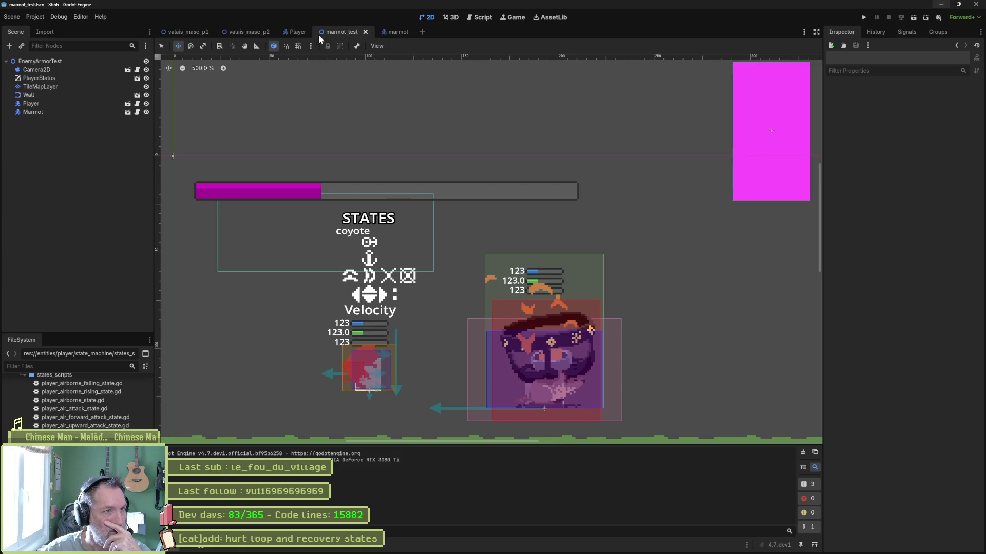
# - In the Player scene, review the HurtLand tween-finished callback, then open the HurtLoop script
pyautogui.click(292, 33)
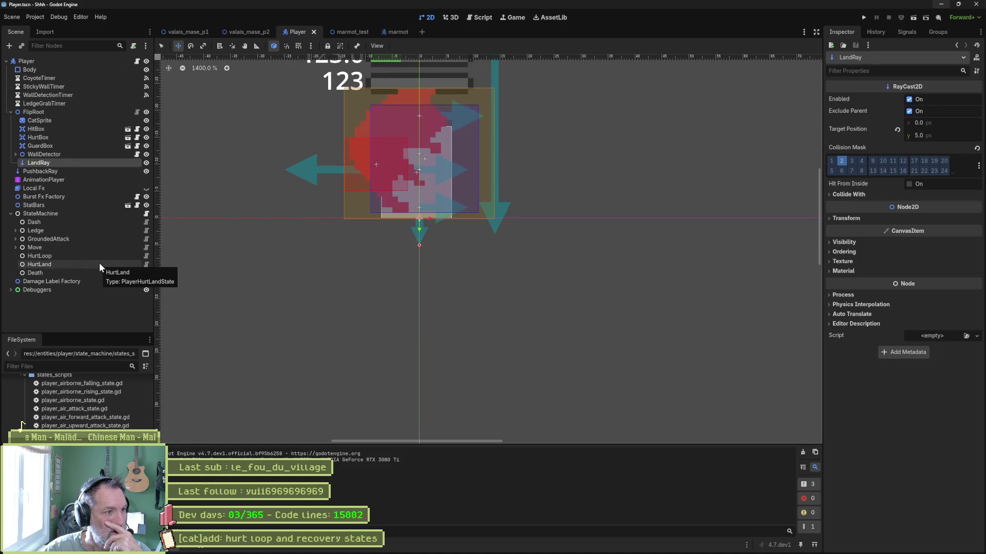
pyautogui.click(146, 265)
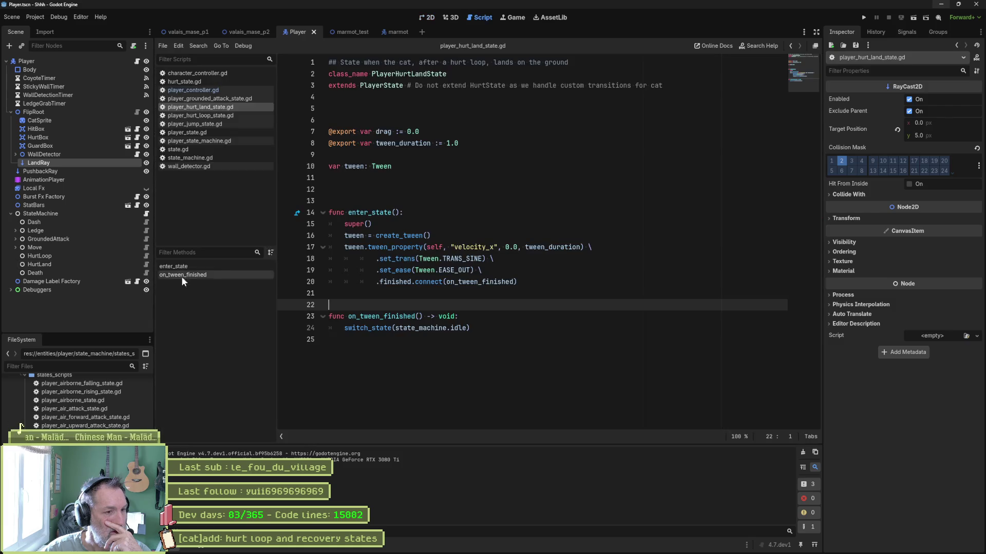
pyautogui.click(539, 317)
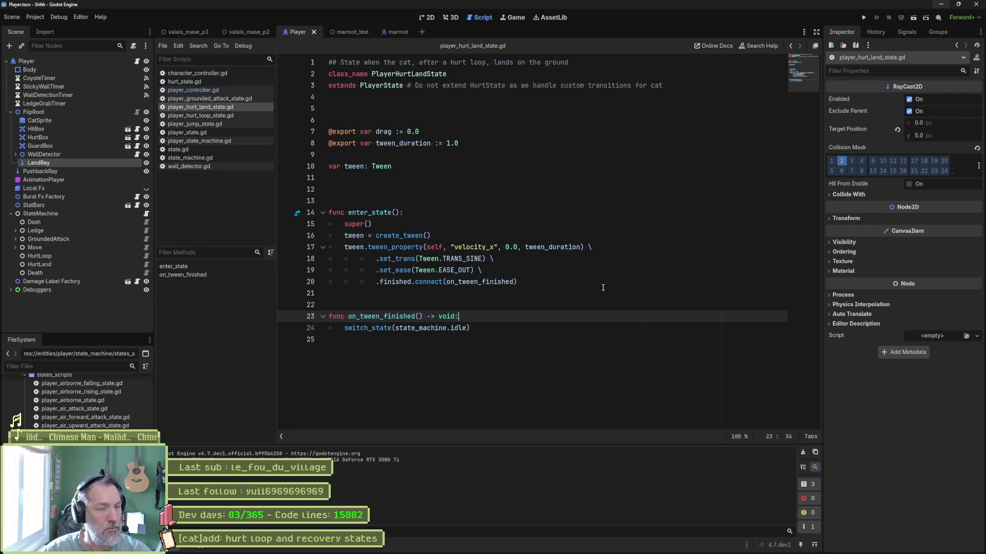
pyautogui.click(146, 255)
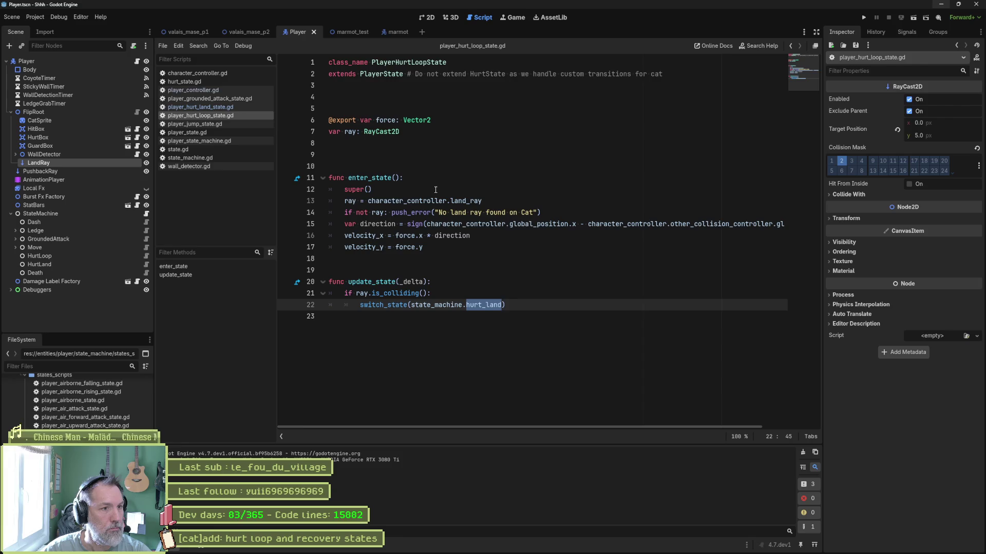
# - Move push_error onto its own line under 'if not ray:' and add a return after it
pyautogui.click(457, 189)
pyautogui.click(486, 200)
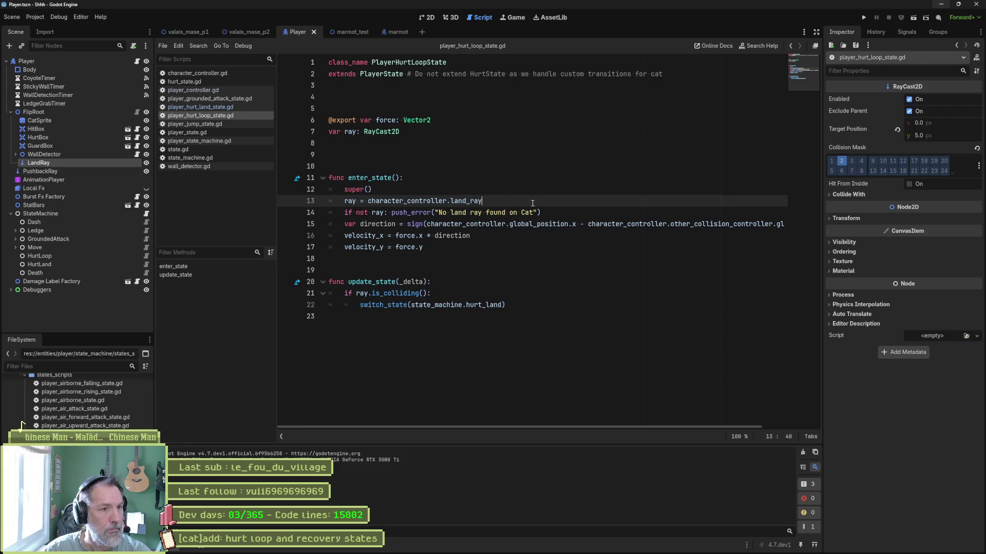
pyautogui.click(547, 213)
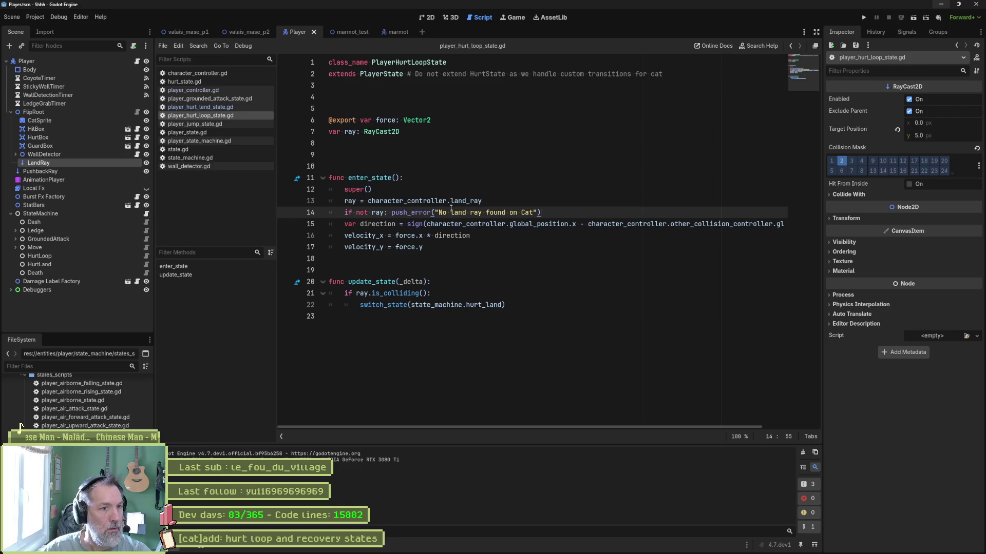
pyautogui.click(390, 212)
pyautogui.press('Delete')
pyautogui.press('Return')
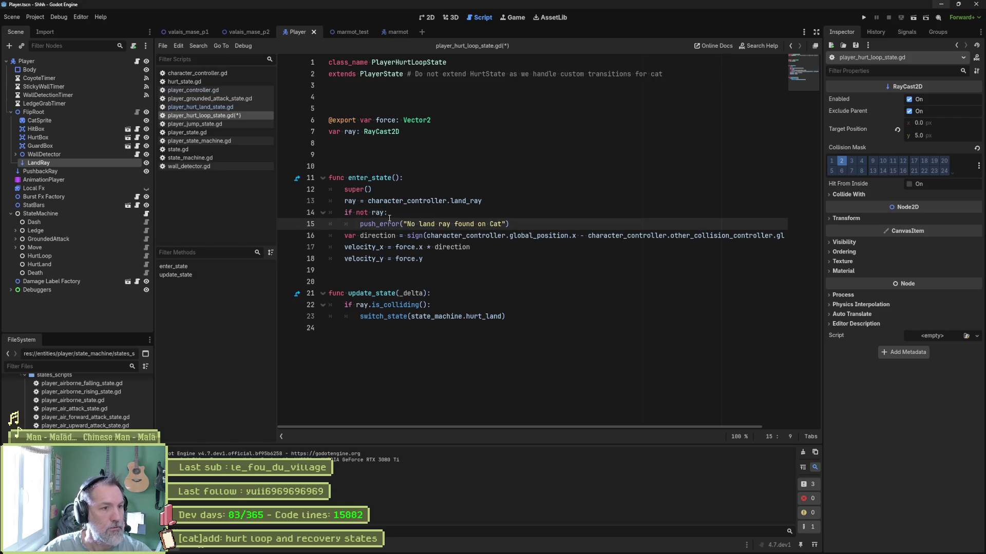
pyautogui.press('End')
pyautogui.press('Return')
pyautogui.write('return')
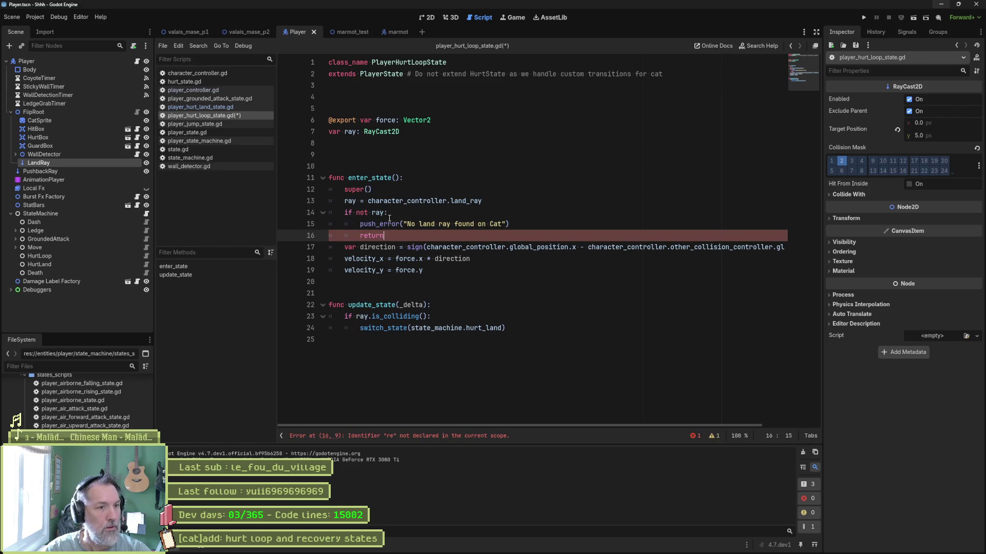